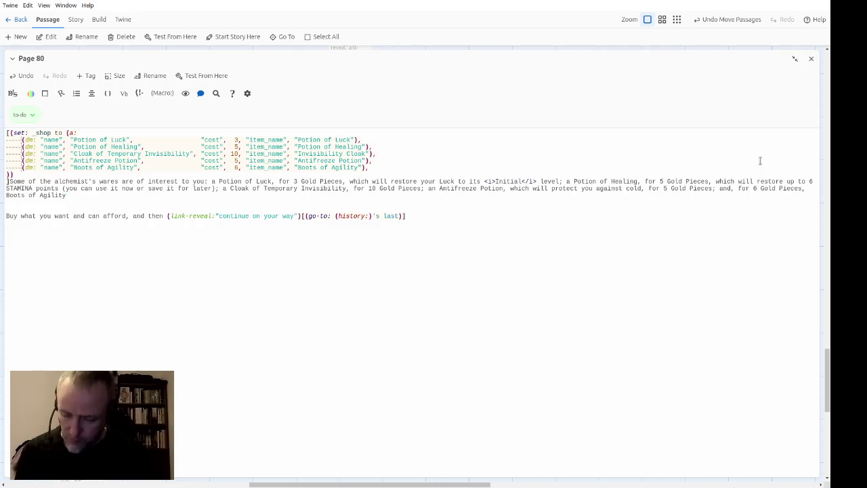
# Join 'Buy what you want and can afford' onto the 'Boots of Agility.' paragraph, ending with a full stop
pyautogui.press('BackSpace')
pyautogui.press('BackSpace')
pyautogui.press('BackSpace')
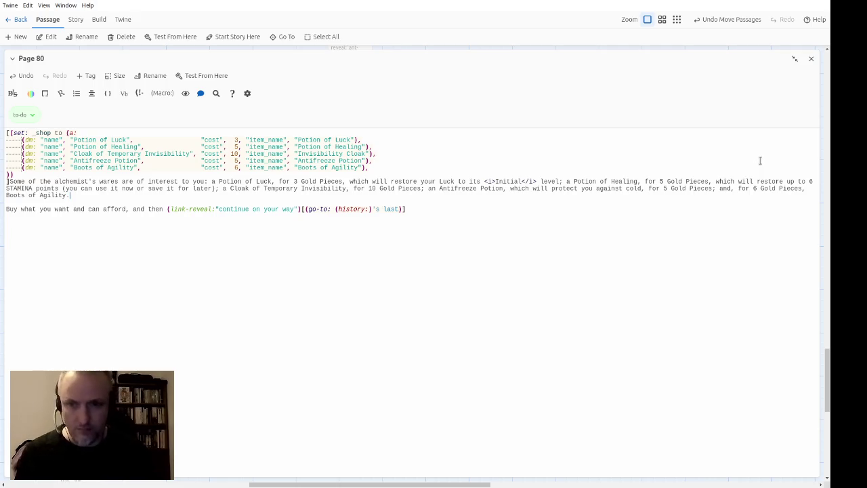
pyautogui.write('.')
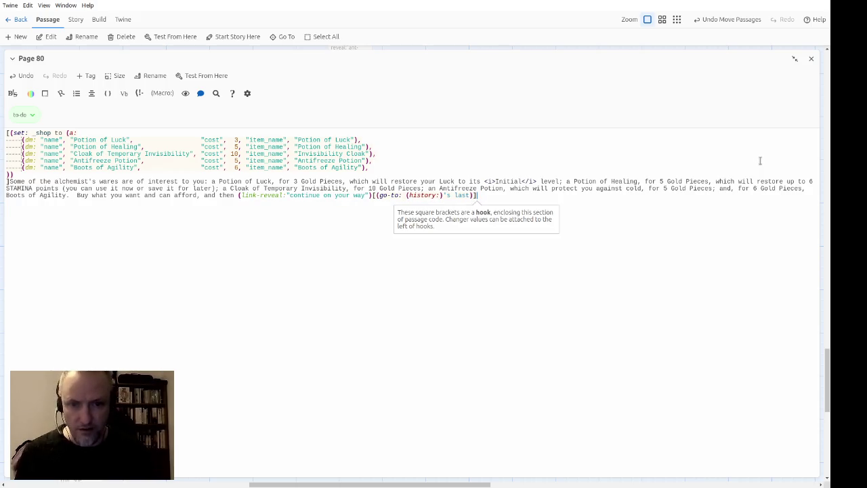
pyautogui.write('.')
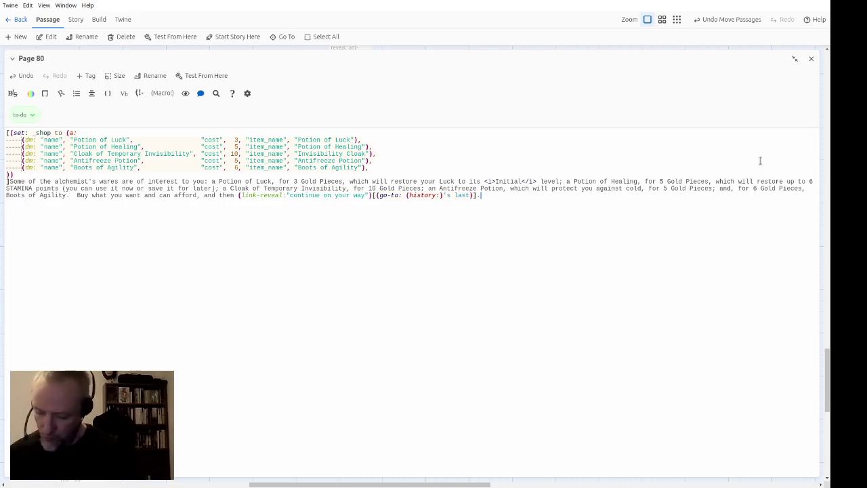
pyautogui.press('Return')
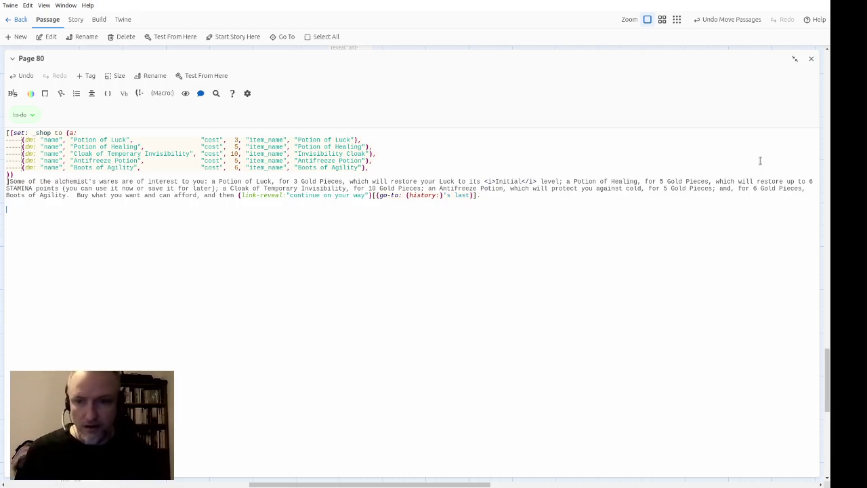
# Add a braced block containing opening and closing <ul> tags at the end of Page 80
pyautogui.write('{')
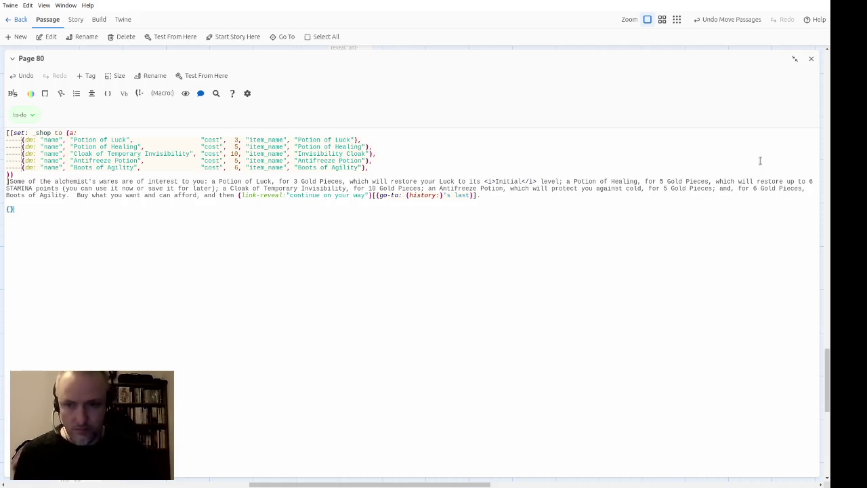
pyautogui.press('Return')
pyautogui.write('<')
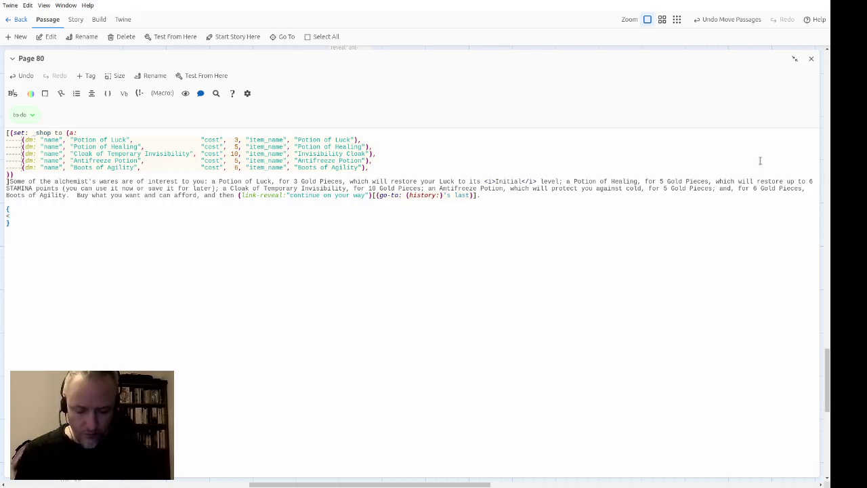
pyautogui.write('ul')
pyautogui.press('Return')
pyautogui.write('</ul>')
pyautogui.press('Up')
pyautogui.write('>')
pyautogui.press('Return')
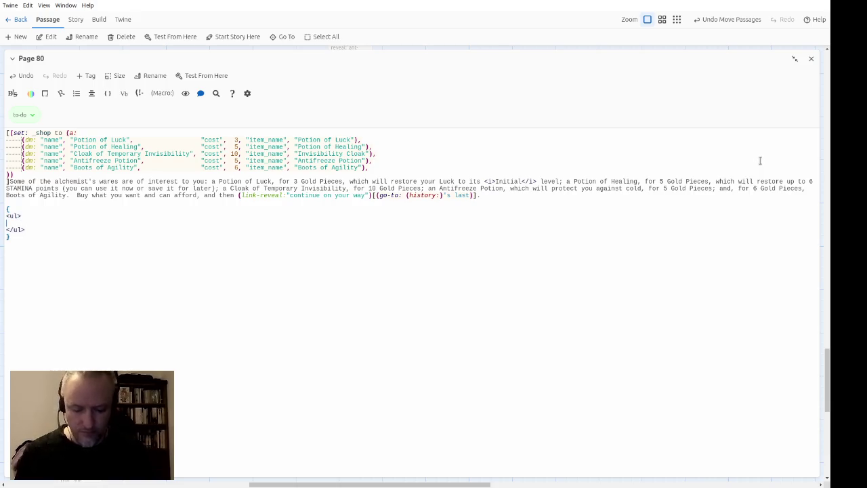
# Insert an indented (for: each _item, ..._shop) loop with an empty multi-line hook inside the list
pyautogui.press('Tab')
pyautogui.write('(for: e')
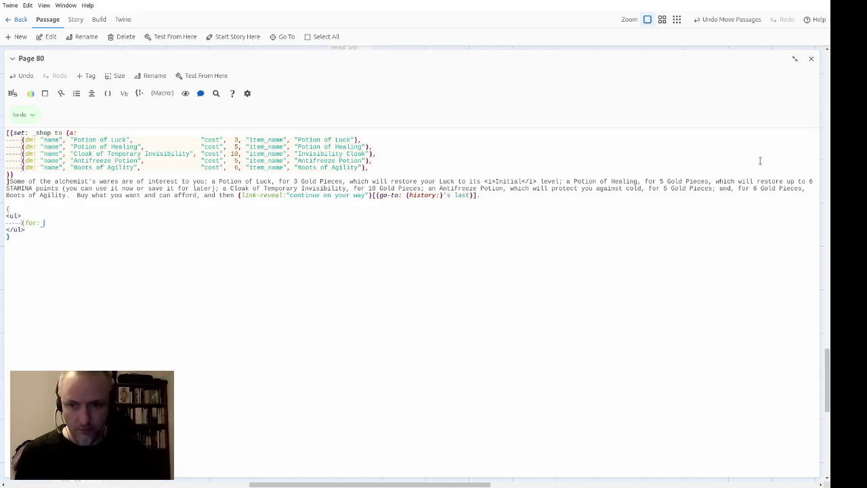
pyautogui.write('ach _item')
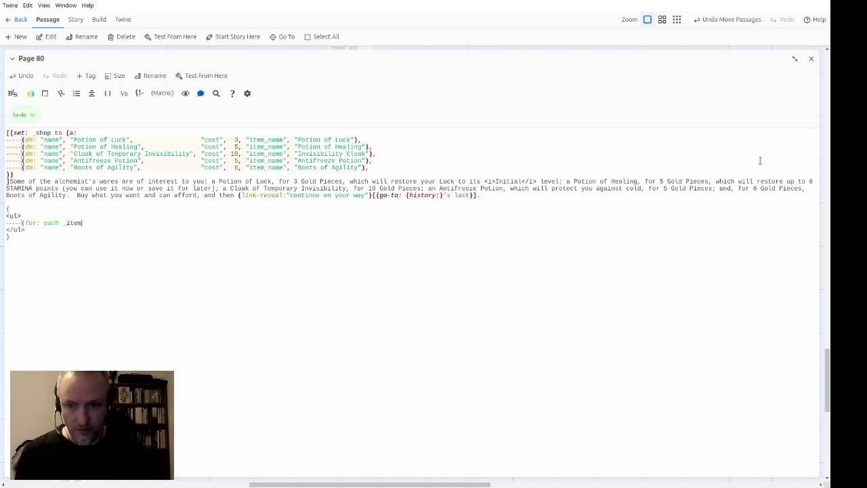
pyautogui.write(' in _shop')
pyautogui.write(')[]')
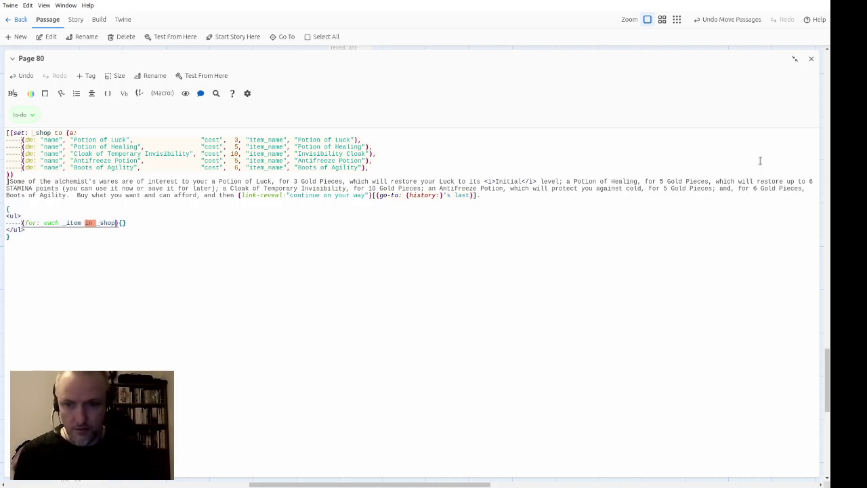
pyautogui.press('Left')
pyautogui.press('Left')
pyautogui.press('Left')
pyautogui.write('...')
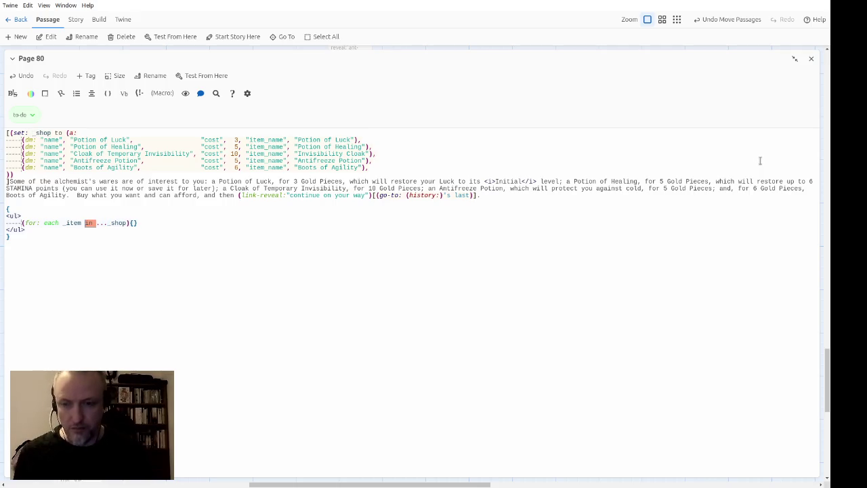
pyautogui.press('BackSpace')
pyautogui.press('BackSpace')
pyautogui.press('BackSpace')
pyautogui.write(',')
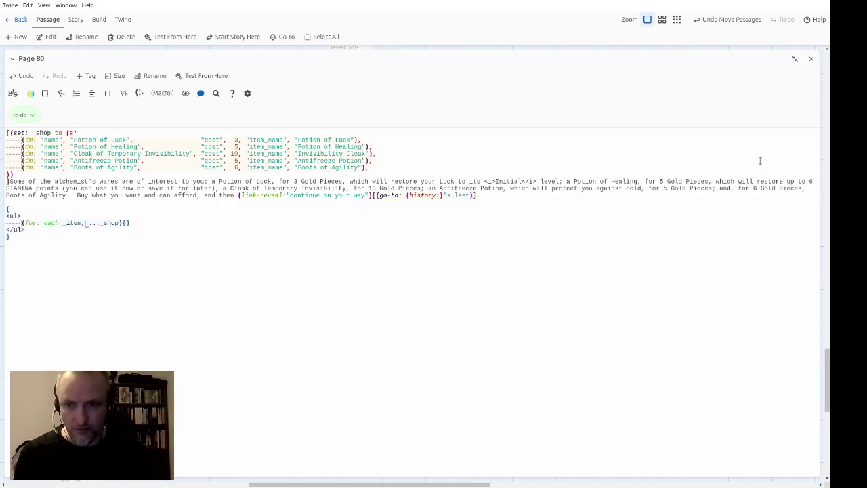
pyautogui.press('End')
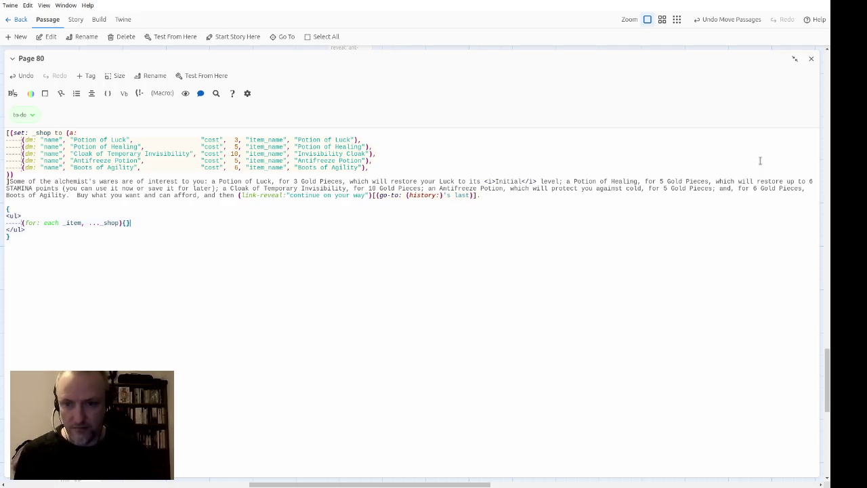
pyautogui.press('Return')
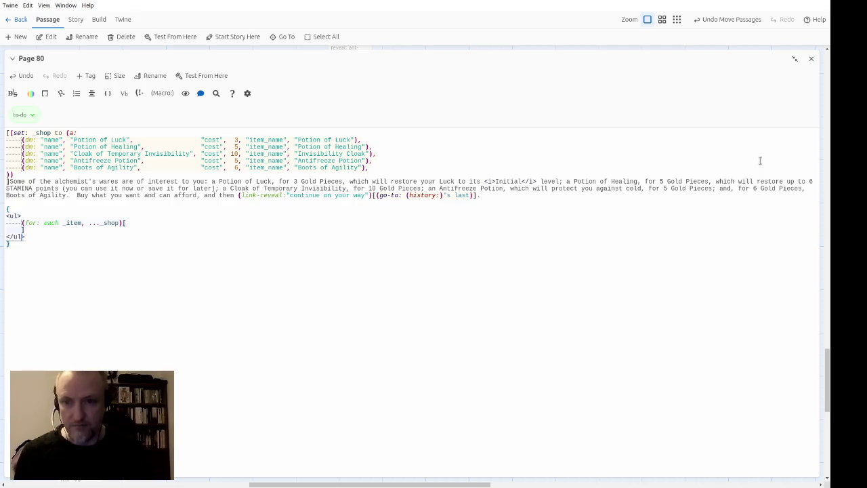
pyautogui.press('Return')
pyautogui.press('Tab')
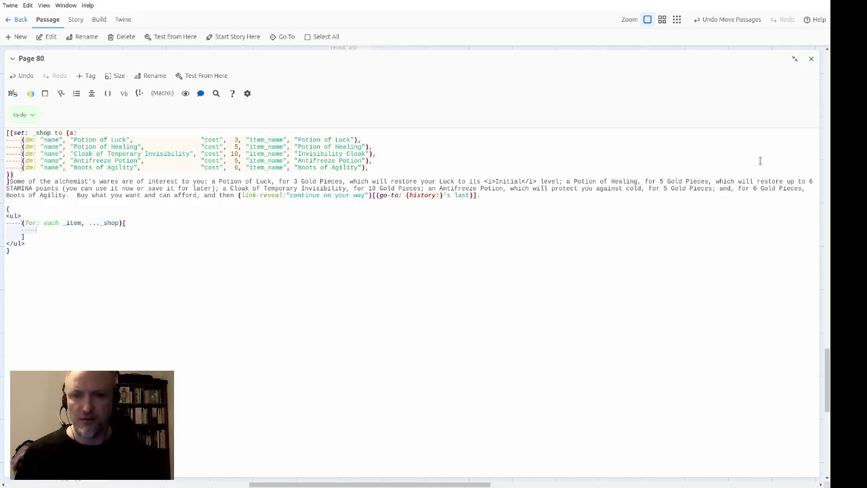
# Add an <li> holding (link-reveal: _item's name) whose hook begins (if: $player's inventory contains _item's item_name)
pyautogui.write('<li')
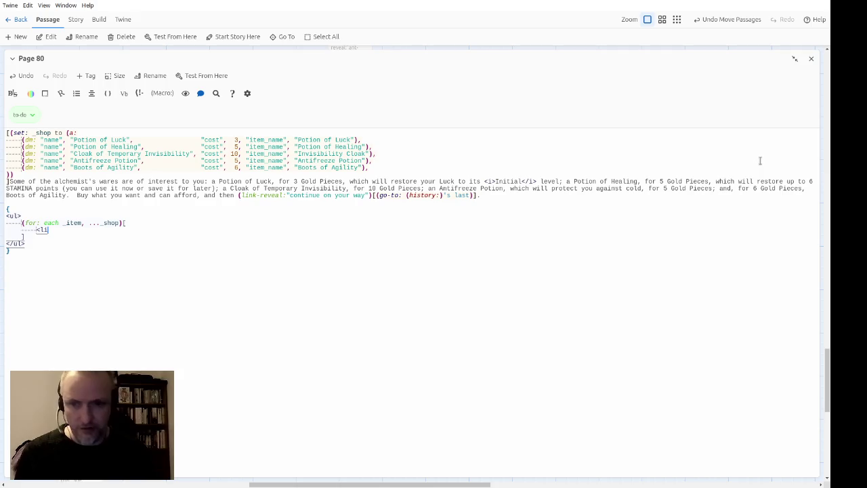
pyautogui.write('></li>')
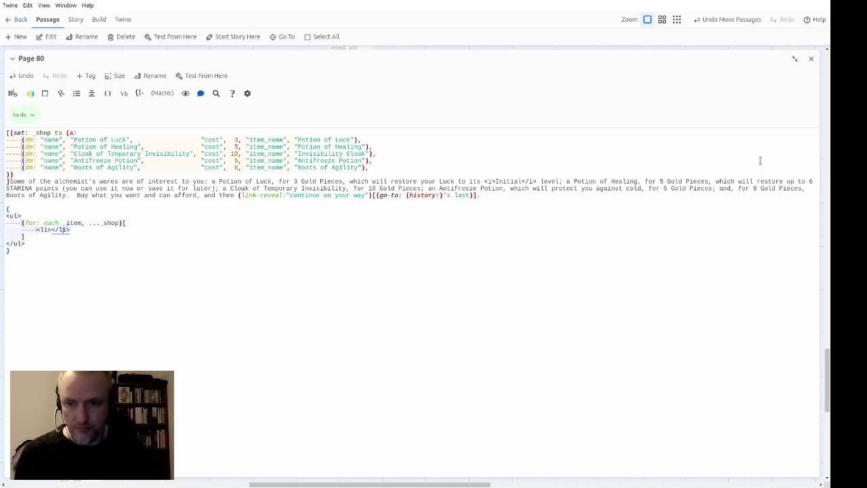
pyautogui.press('Left')
pyautogui.press('Left')
pyautogui.press('Left')
pyautogui.write('(')
pyautogui.write('link-re')
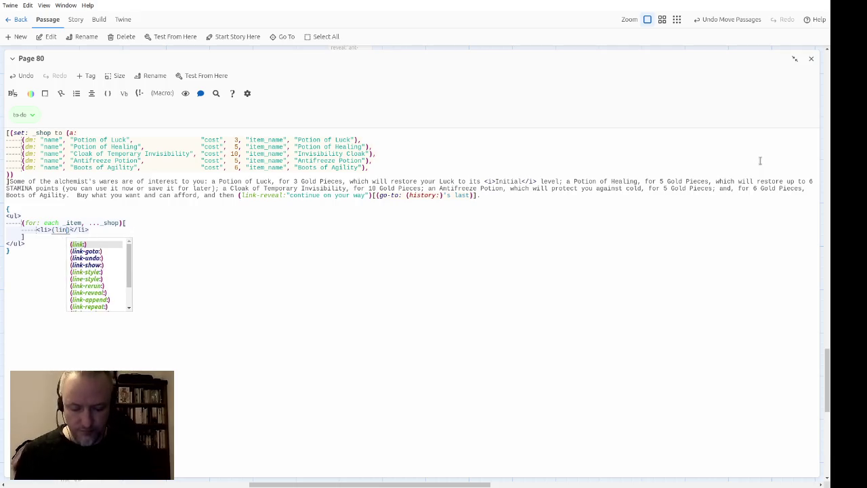
pyautogui.write('veal')
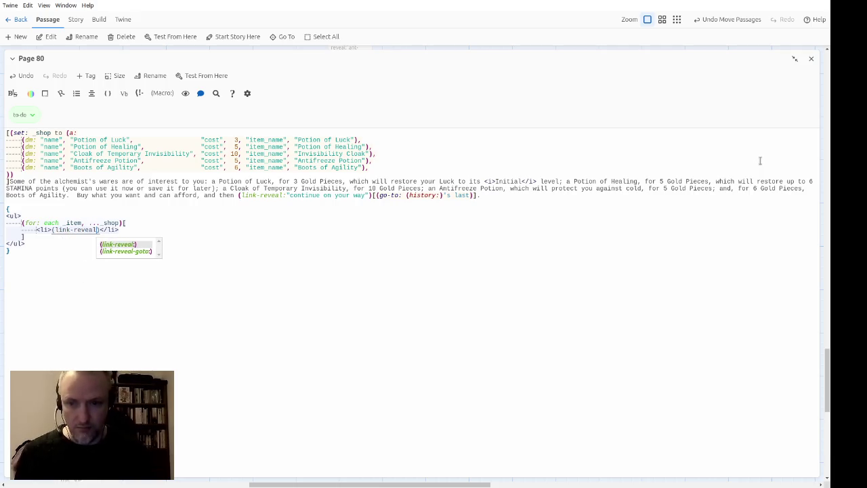
pyautogui.press('Return')
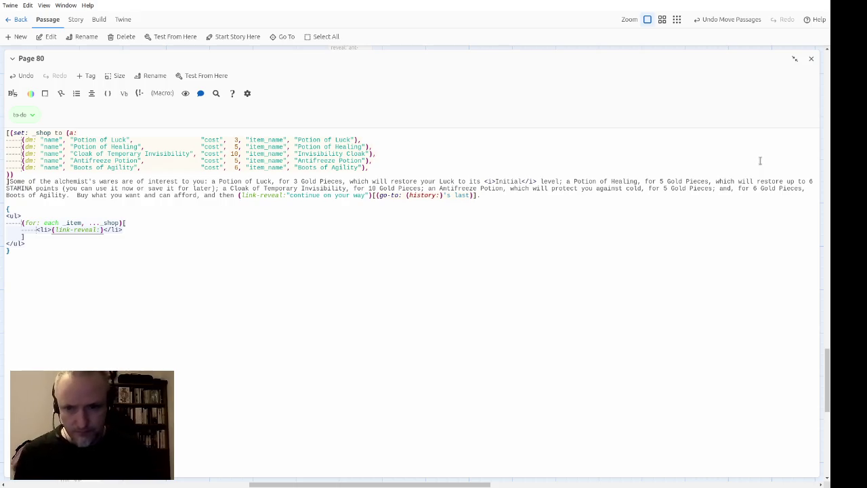
pyautogui.write("_item's nam")
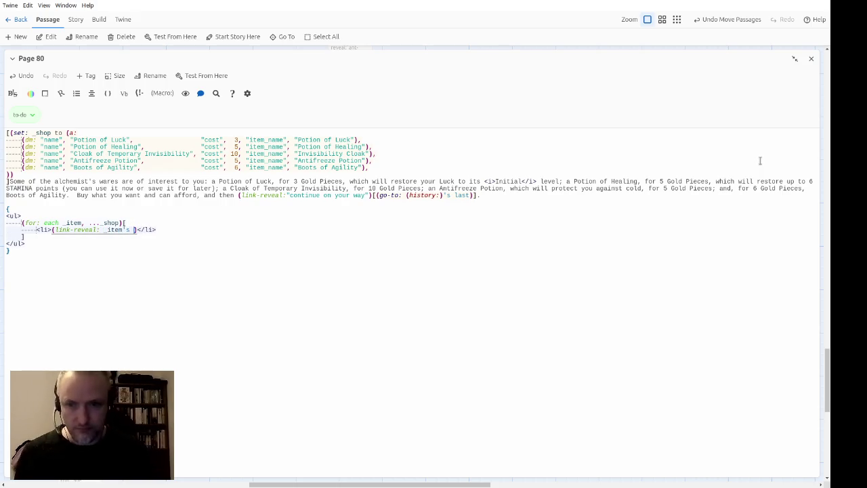
pyautogui.write('e')
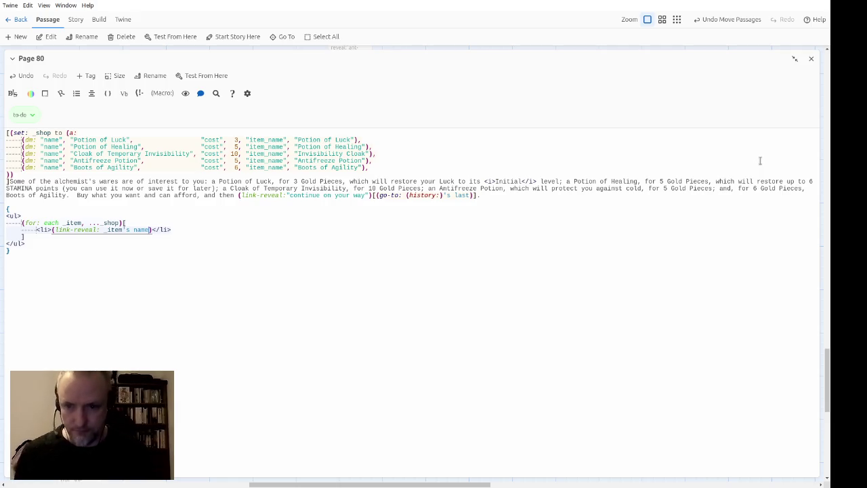
pyautogui.press('End')
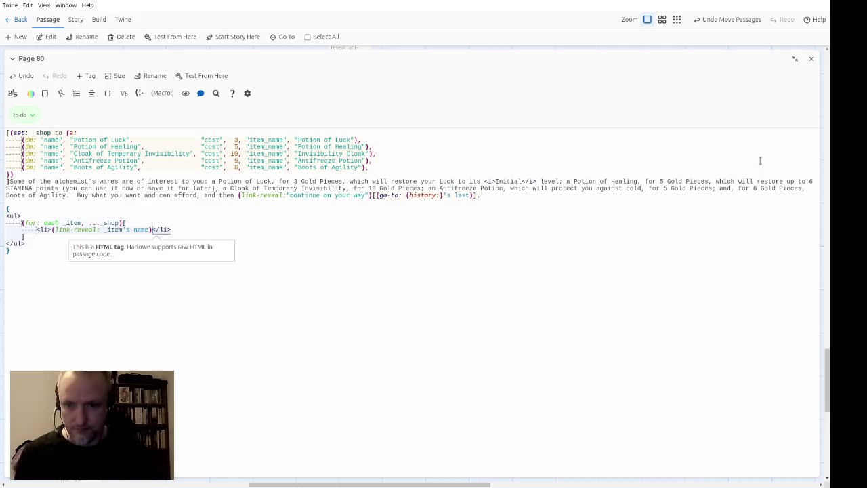
pyautogui.write('[]')
pyautogui.press('Left')
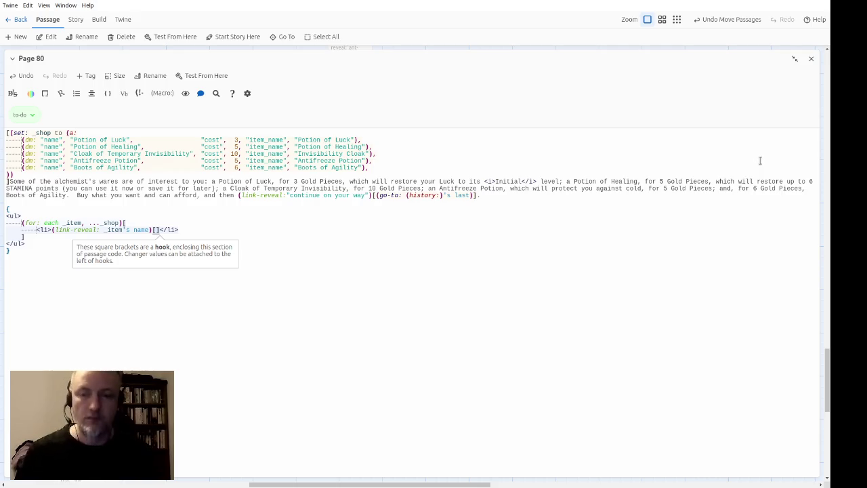
pyautogui.write("(link-reveal: _item's name)[(if: ")
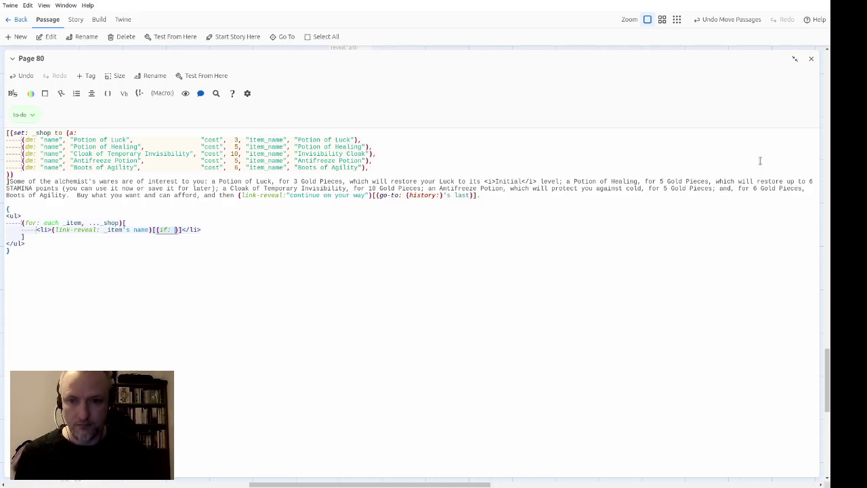
pyautogui.write("$player's ")
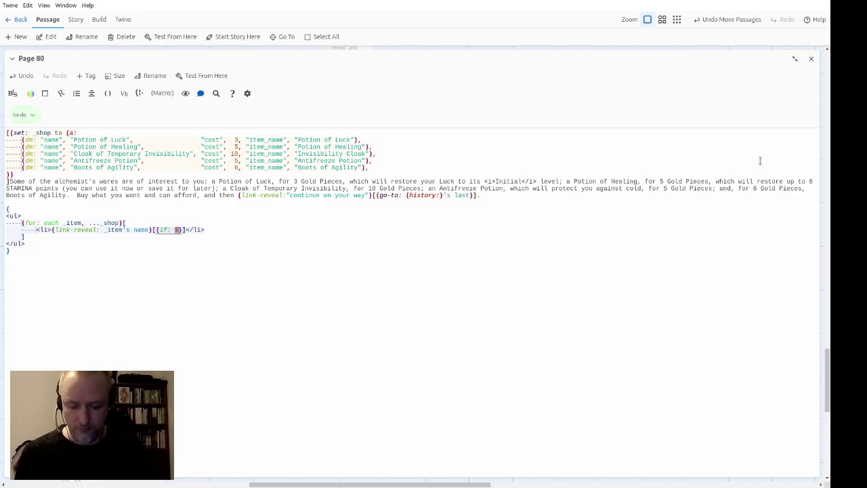
pyautogui.write('inven')
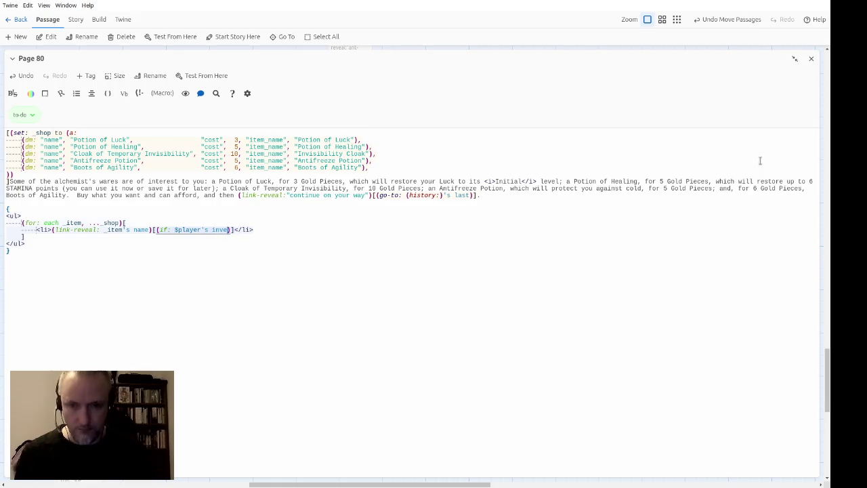
pyautogui.write("tory contains _item's ")
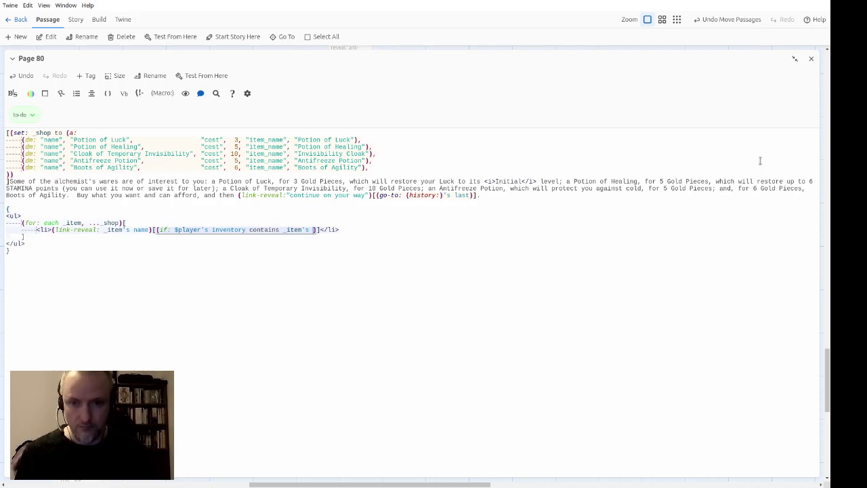
pyautogui.write('item_name')
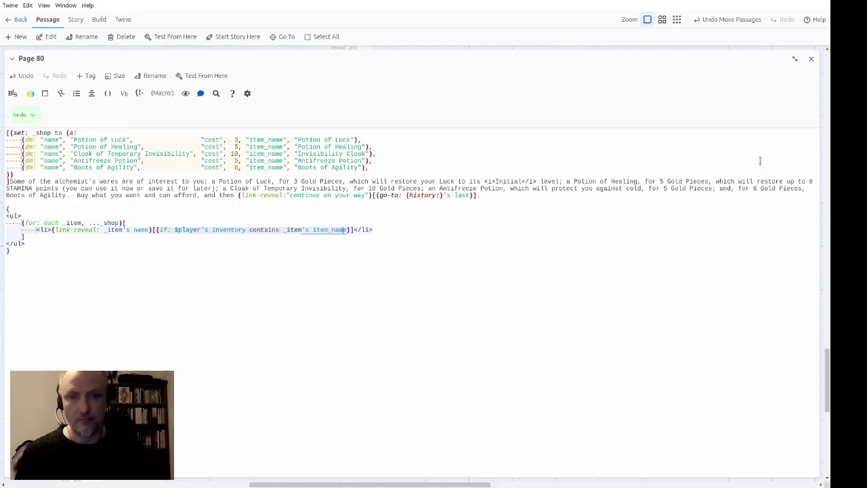
# Give the inventory check a hook showing (dialog: "You already have that!")
pyautogui.press('End')
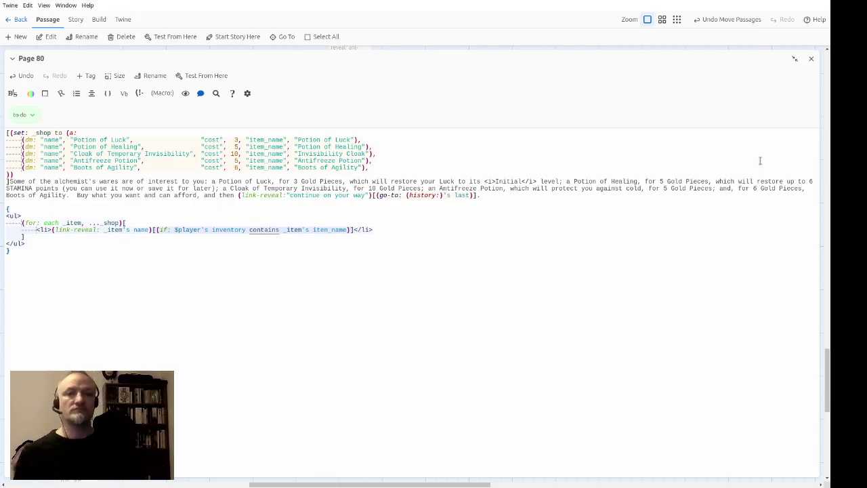
pyautogui.press('Left')
pyautogui.press('Left')
pyautogui.press('Left')
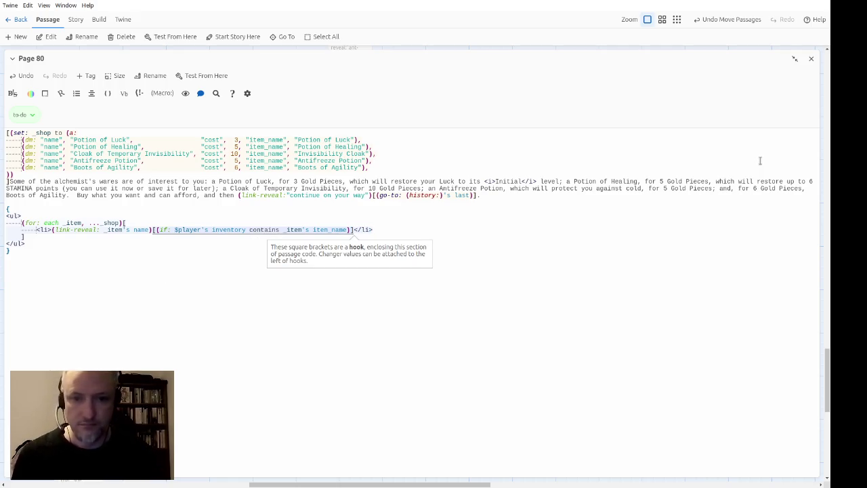
pyautogui.write('[')
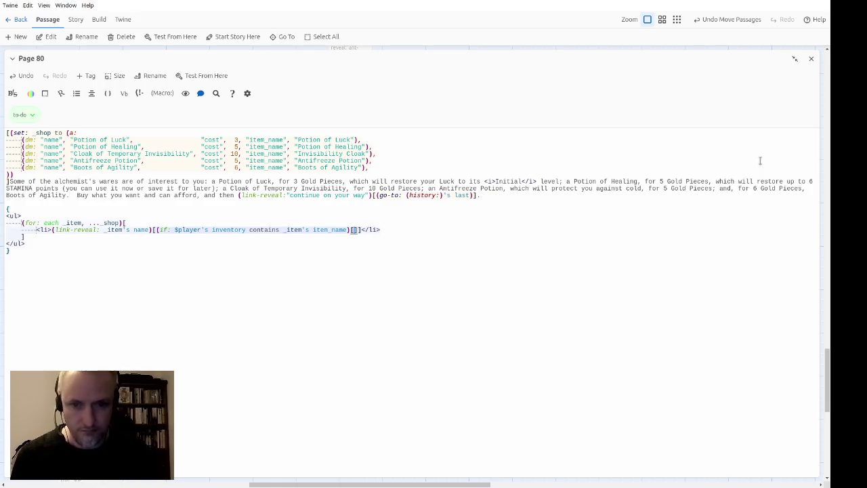
pyautogui.write('(dialog: "')
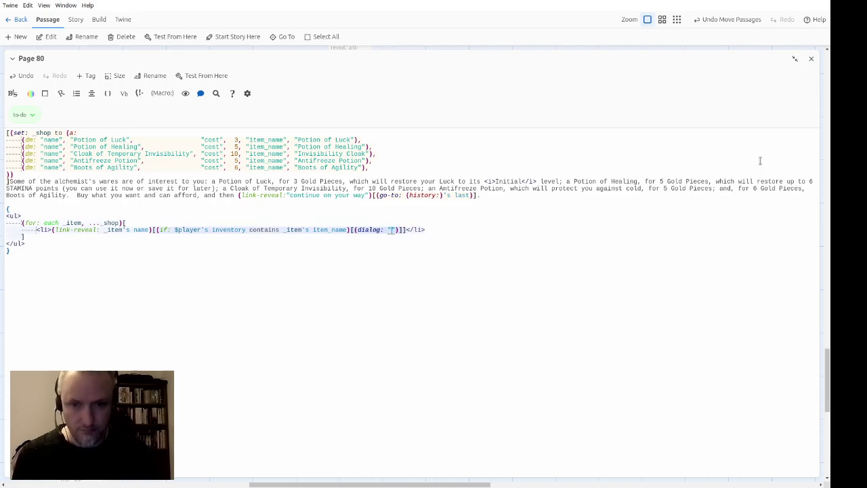
pyautogui.write('You already have ')
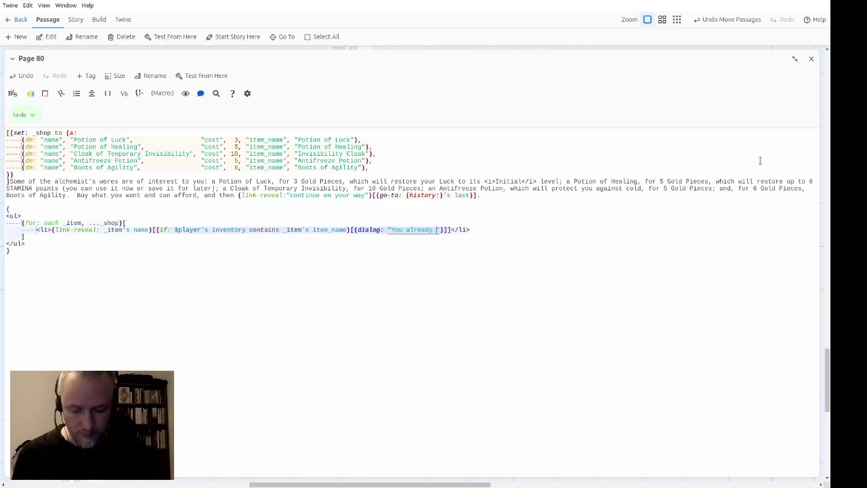
pyautogui.write('that!')
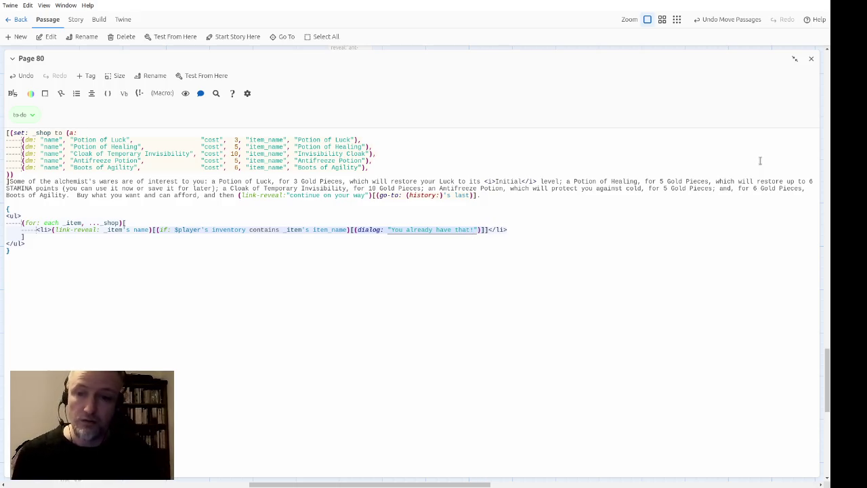
pyautogui.hotkey('ctrl', 'Left')
pyautogui.hotkey('ctrl', 'Left')
pyautogui.hotkey('ctrl', 'Left')
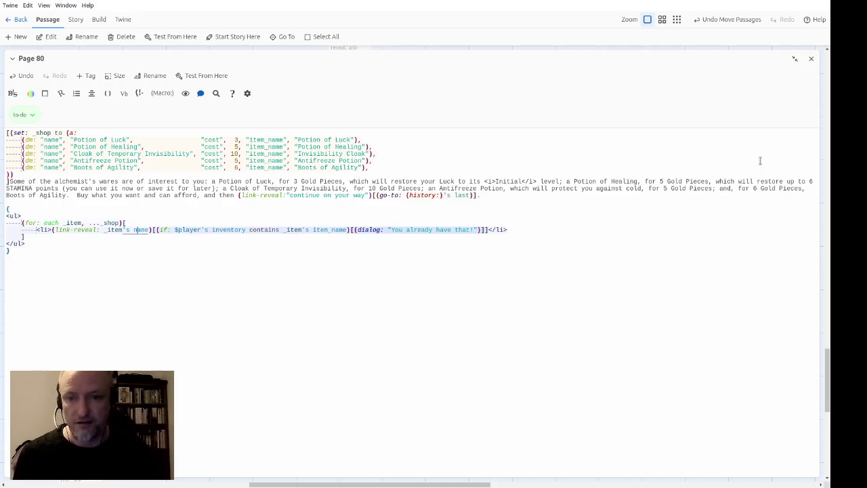
# Put the inventory check on its own indented line with the closing ]</li> below it
pyautogui.press('Return')
pyautogui.press('Tab')
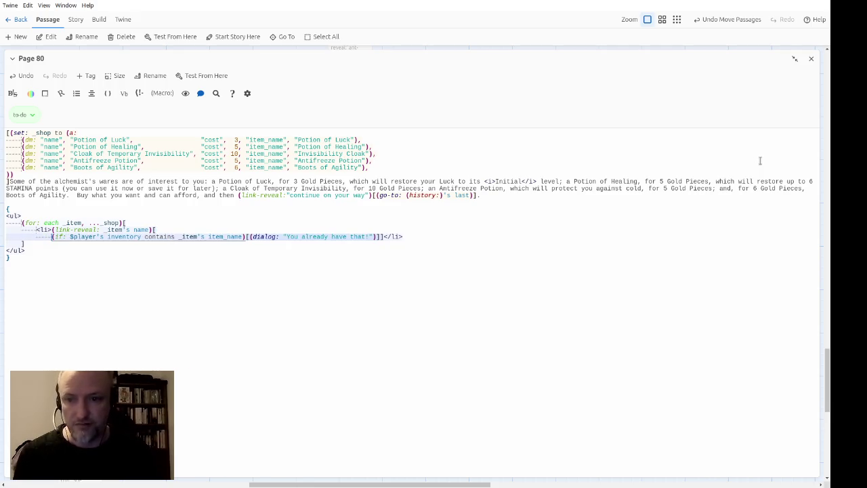
pyautogui.press('Return')
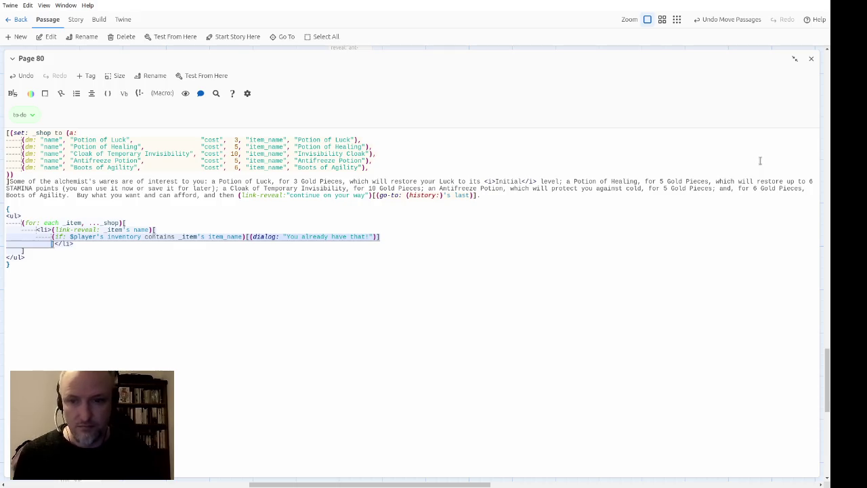
pyautogui.press('BackSpace')
pyautogui.press('BackSpace')
pyautogui.press('BackSpace')
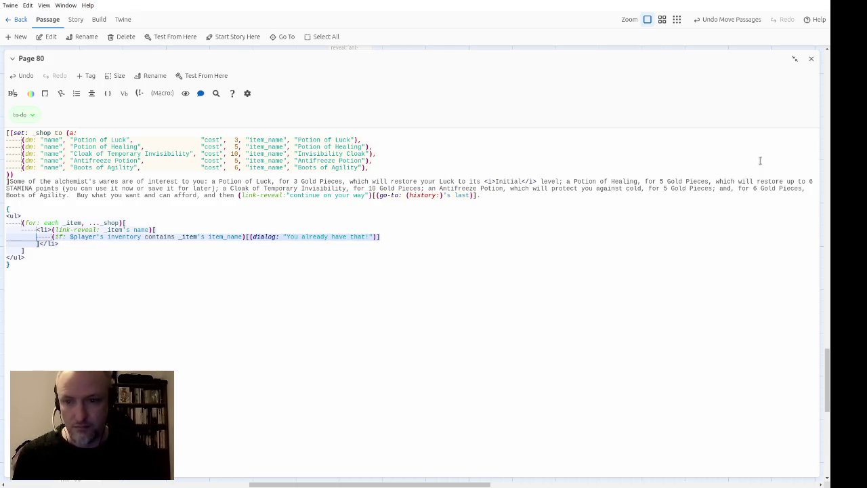
pyautogui.press('Left')
# Add empty (else-if: $player's gold < _item's cost) and (else:) branches with hooks split across lines
pyautogui.press('Return')
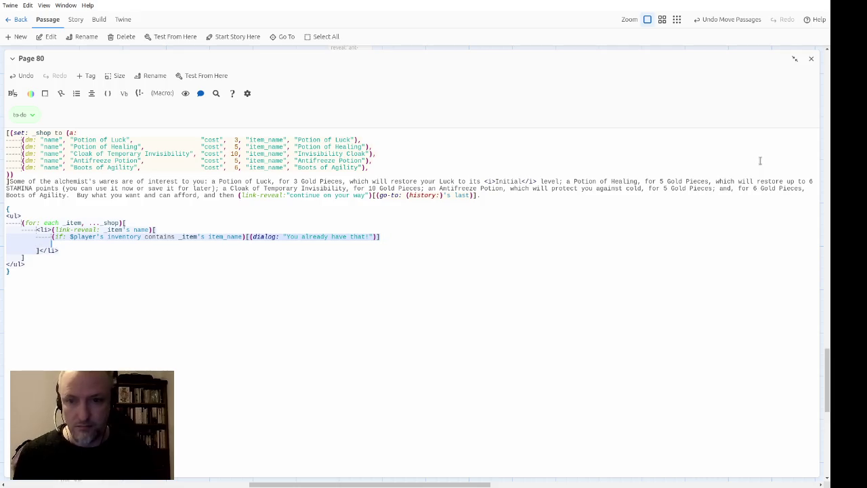
pyautogui.write('(else-if')
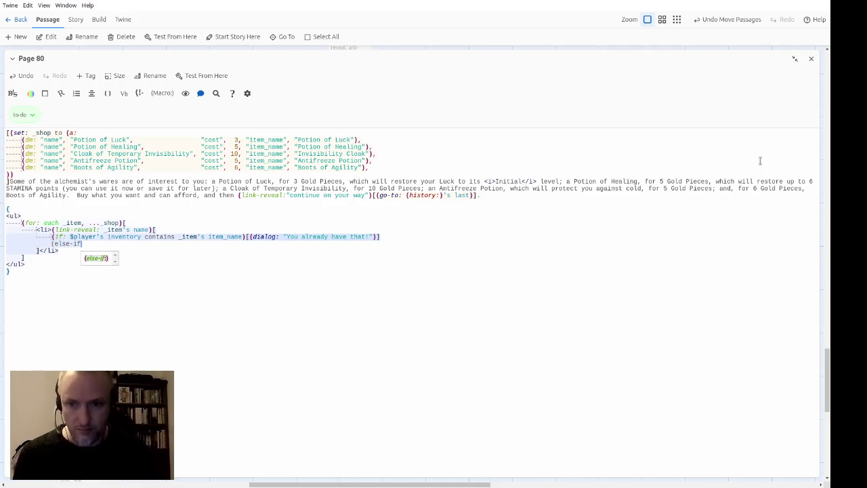
pyautogui.write(': $player')
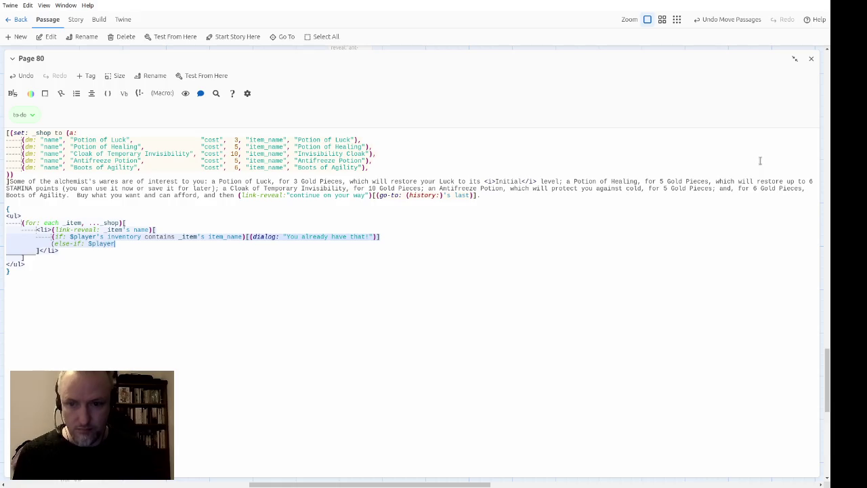
pyautogui.write("'s gold < ")
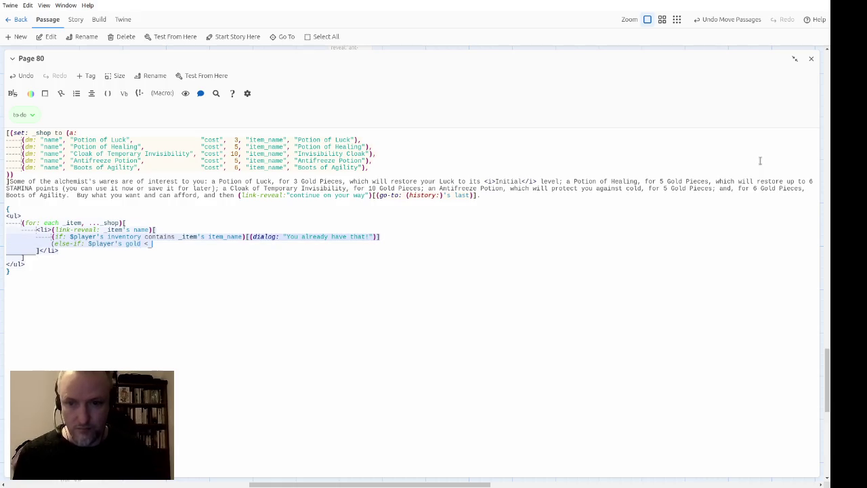
pyautogui.write("_item's ")
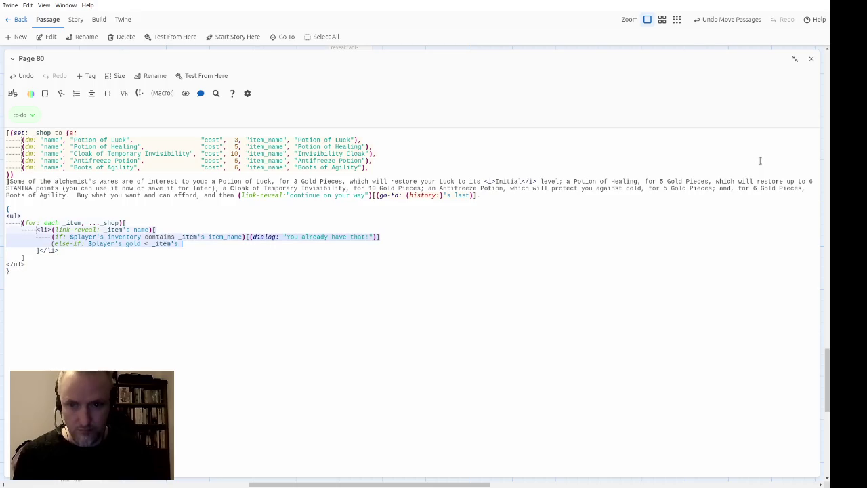
pyautogui.write('cost)[')
pyautogui.press('Right')
pyautogui.press('Return')
pyautogui.write('(else:)[')
pyautogui.press('Return')
pyautogui.press('Up')
pyautogui.press('Up')
pyautogui.press('End')
pyautogui.press('Left')
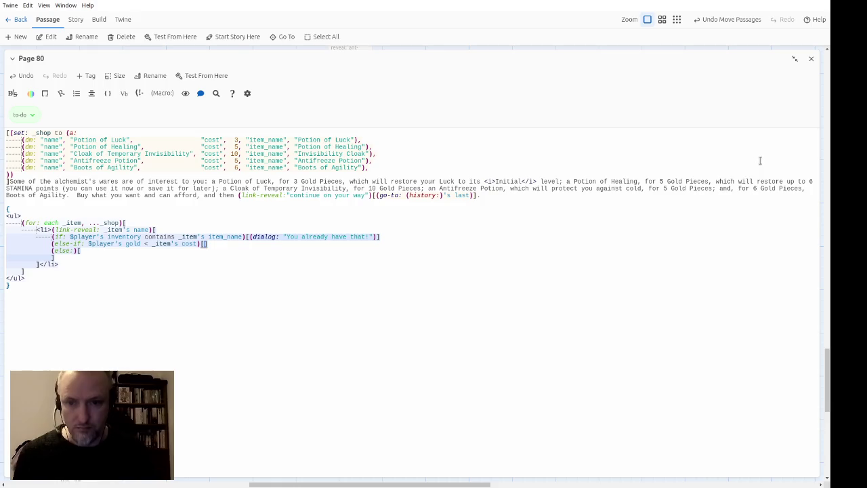
pyautogui.press('Return')
# Move the "You already have that!" dialog and its closing bracket onto separate indented lines
pyautogui.press('Up')
pyautogui.press('Up')
pyautogui.hotkey('ctrl', 'Right')
pyautogui.hotkey('ctrl', 'Right')
pyautogui.hotkey('ctrl', 'Right')
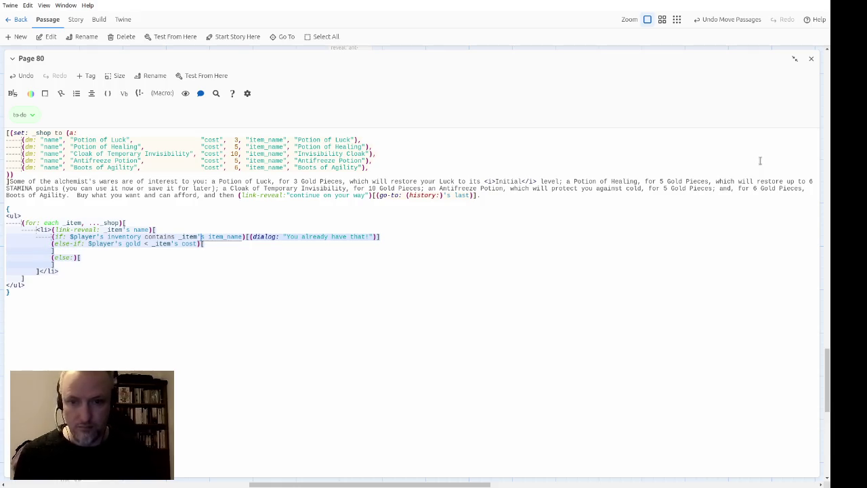
pyautogui.press('Return')
pyautogui.press('Tab')
pyautogui.press('Return')
pyautogui.press('BackSpace')
pyautogui.press('Down')
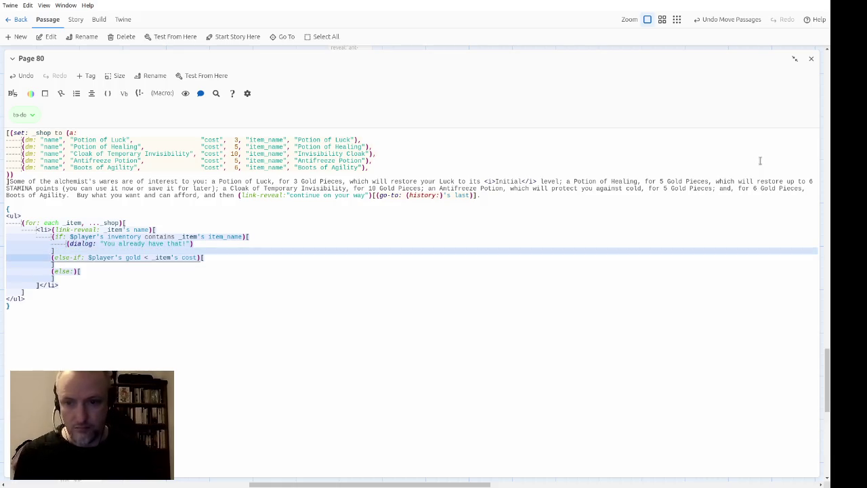
# Copy the "You already have that!" dialog onto a new indented line inside the else-if branch
pyautogui.press('BackSpace')
pyautogui.press('End')
pyautogui.press('Return')
pyautogui.press('Tab')
pyautogui.press('Up')
pyautogui.press('Up')
pyautogui.hotkey('shift', 'End')
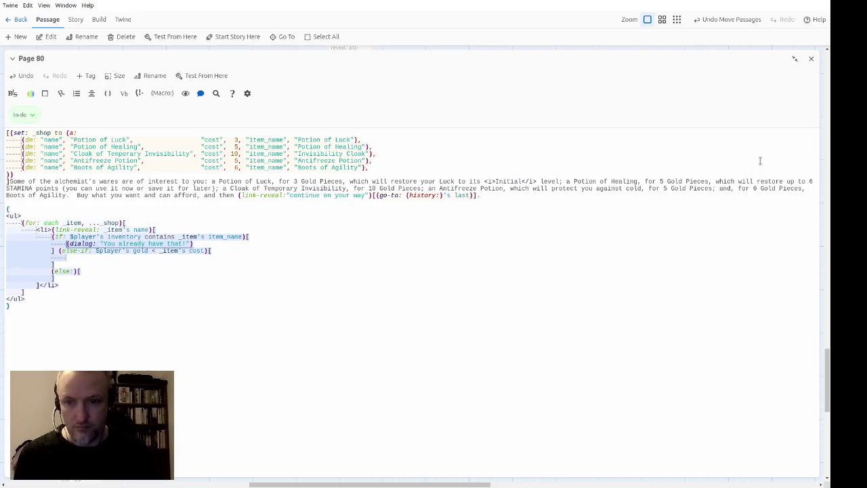
pyautogui.hotkey('ctrl', 'c')
pyautogui.press('Down')
pyautogui.press('Down')
pyautogui.hotkey('ctrl', 'v')
# Reword the copied dialog to (str: "You don't have ", _item's cost, " Gold Pieces!")
pyautogui.press('Left')
pyautogui.press('Left')
pyautogui.hotkey('ctrl', 'shift', 'Left')
pyautogui.hotkey('ctrl', 'shift', 'Left')
pyautogui.hotkey('ctrl', 'shift', 'Left')
pyautogui.hotkey('ctrl', 'shift', 'Right')
pyautogui.hotkey('ctrl', 'shift', 'Right')
pyautogui.hotkey('ctrl', 'shift', 'Right')
pyautogui.hotkey('shift', 'Right')
pyautogui.write("don't have")
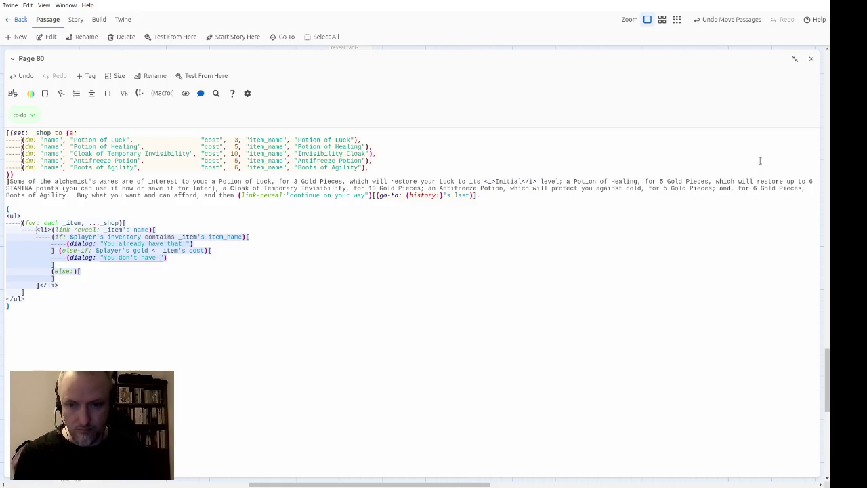
pyautogui.write('(str: ')
pyautogui.write(')')
pyautogui.write(', ')
pyautogui.write("_item's cost")
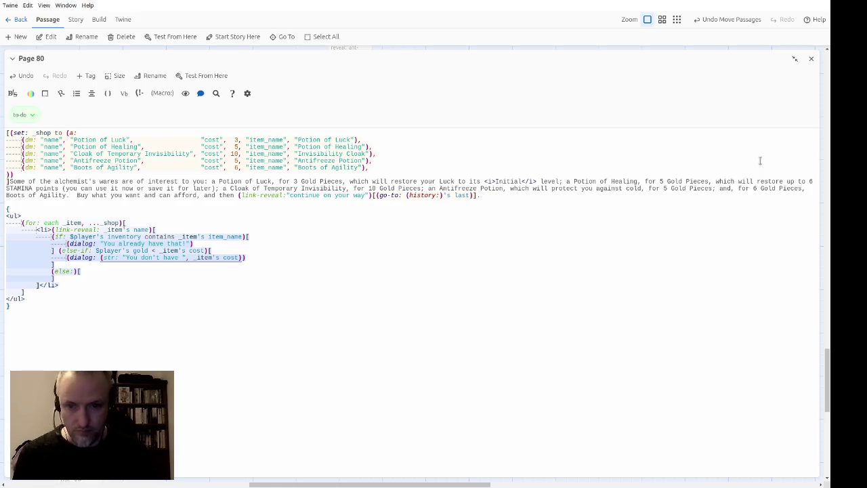
pyautogui.write(', "')
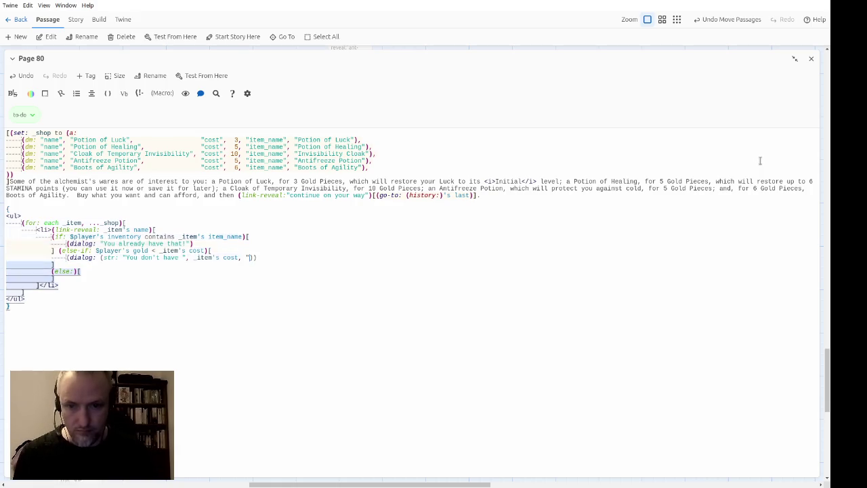
pyautogui.write('Gold Pieces')
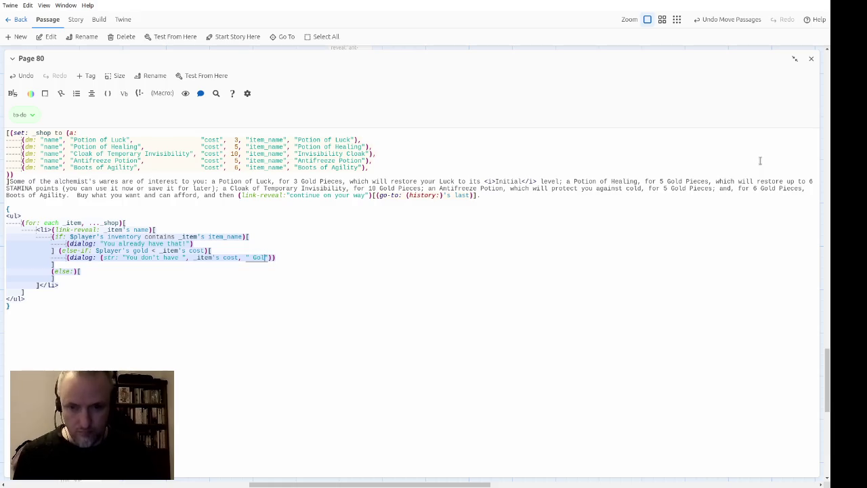
pyautogui.write('!')
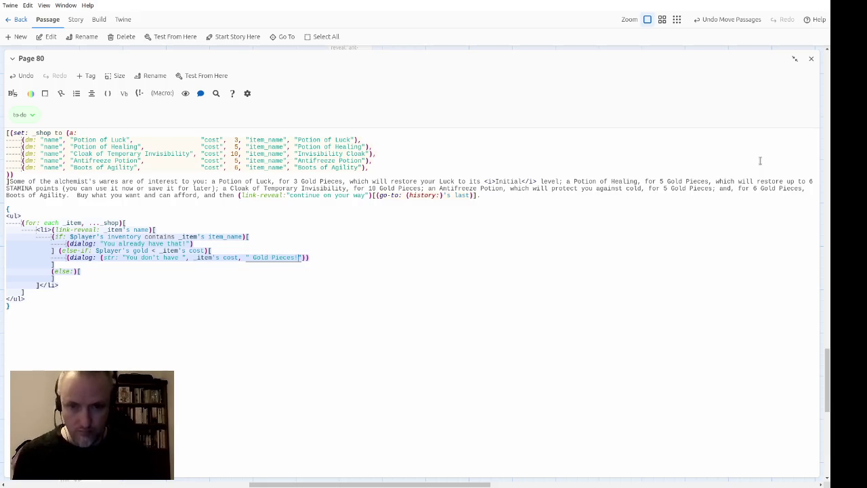
# Fill the else branch with ($add_item: _item's item_name) and ($GOLD: -_item's cost) on separate lines
pyautogui.press('Down')
pyautogui.press('Down')
pyautogui.press('Return')
pyautogui.press('Tab')
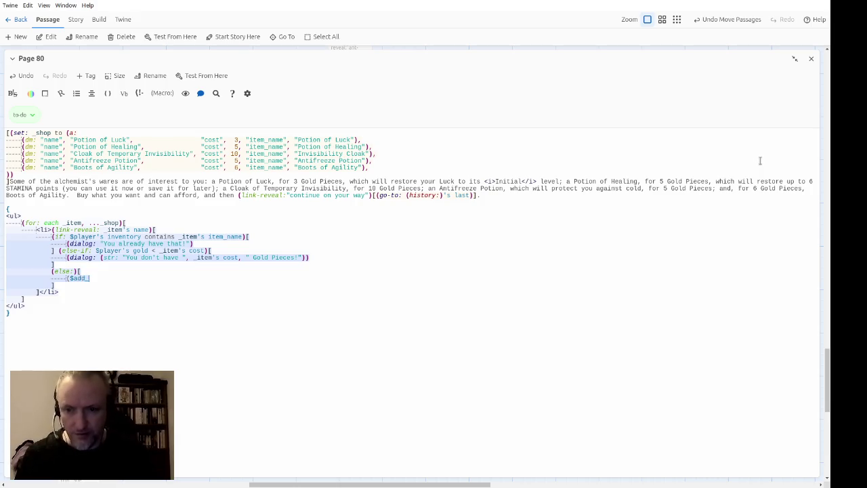
pyautogui.write('it')
pyautogui.write('item')
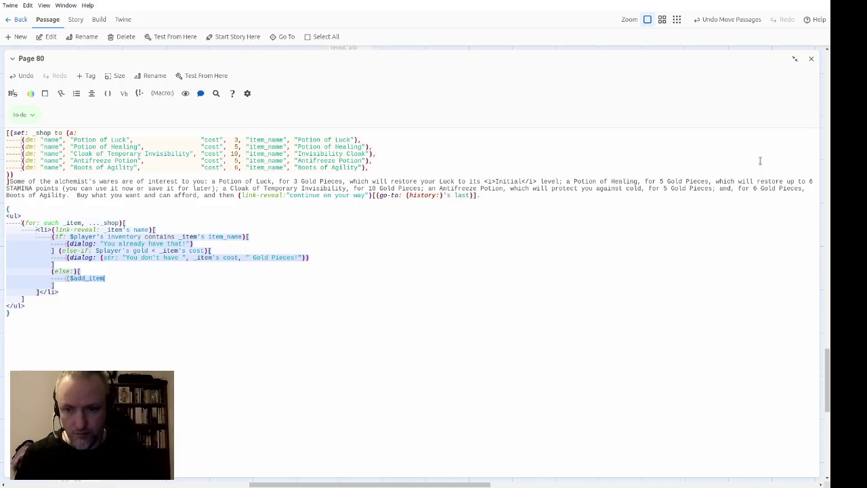
pyautogui.write(':ite')
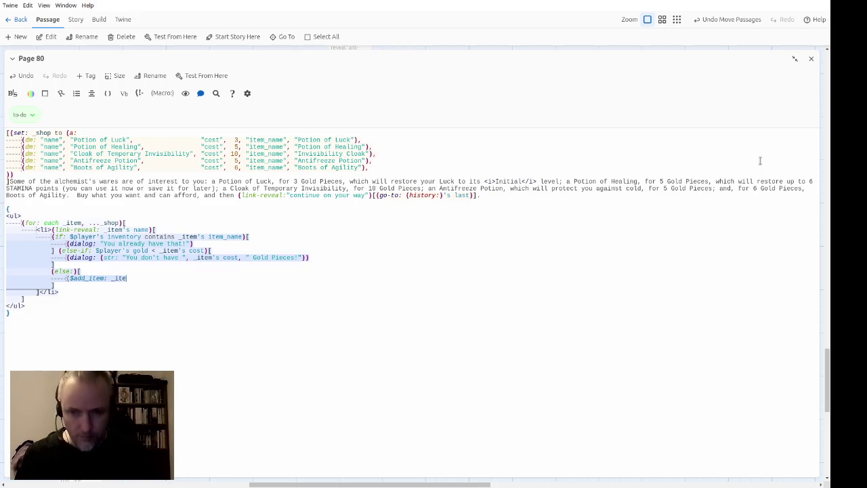
pyautogui.write("m's itename)")
pyautogui.press('Return')
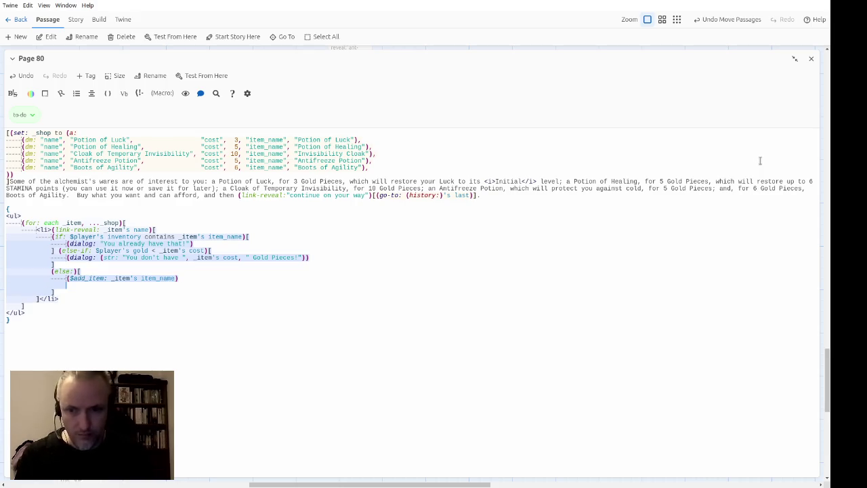
pyautogui.write('($GOLD: -')
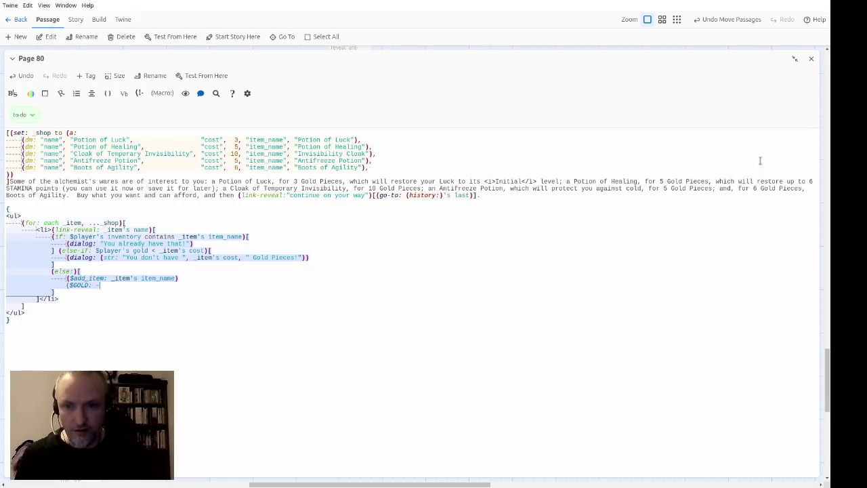
pyautogui.write('_item')
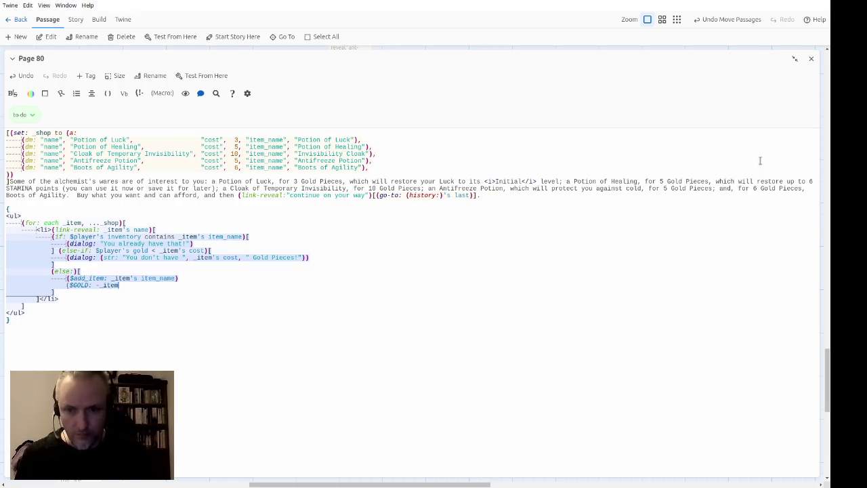
pyautogui.write("'s cost)")
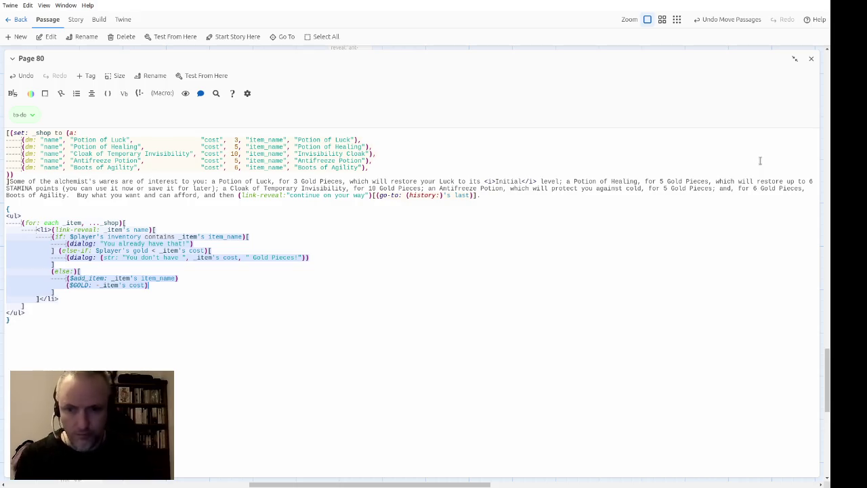
pyautogui.click(284, 296)
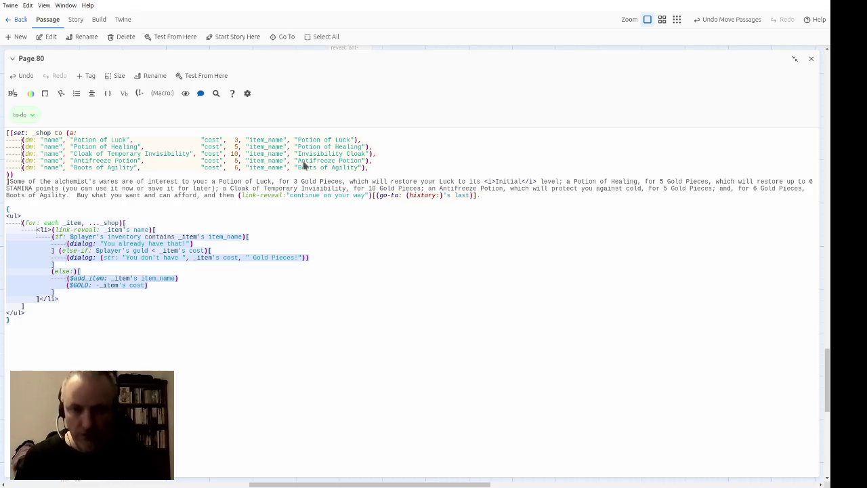
pyautogui.click(335, 247)
pyautogui.press('Up')
pyautogui.press('Up')
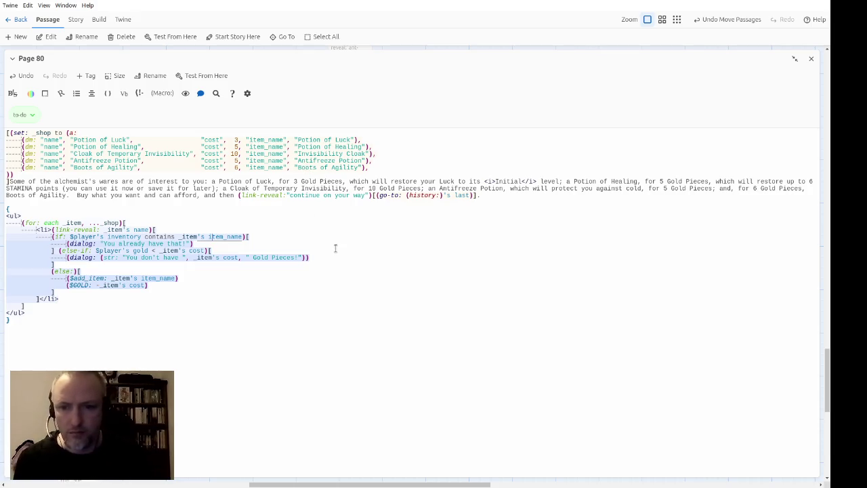
pyautogui.press('Home')
pyautogui.press('Up')
pyautogui.press('End')
pyautogui.press('Left')
pyautogui.hotkey('ctrl', 'Left')
pyautogui.hotkey('ctrl', 'Left')
pyautogui.hotkey('ctrl', 'Left')
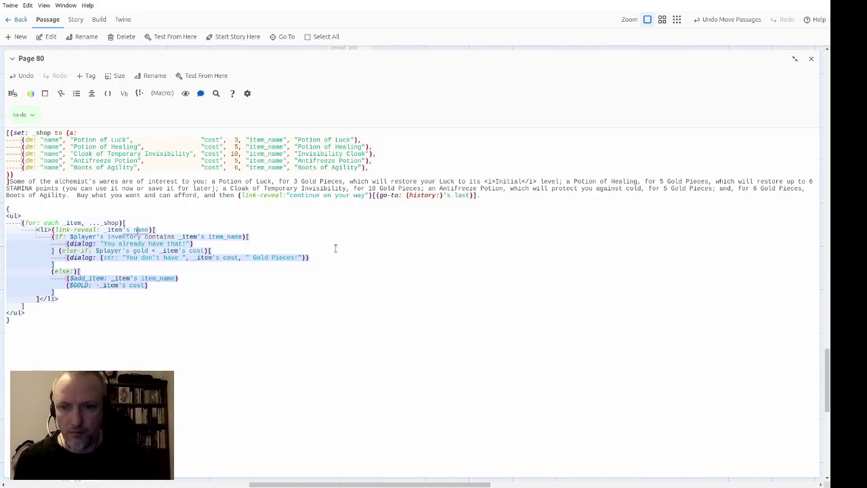
pyautogui.press('Down')
pyautogui.press('Down')
pyautogui.press('Down')
pyautogui.press('Down')
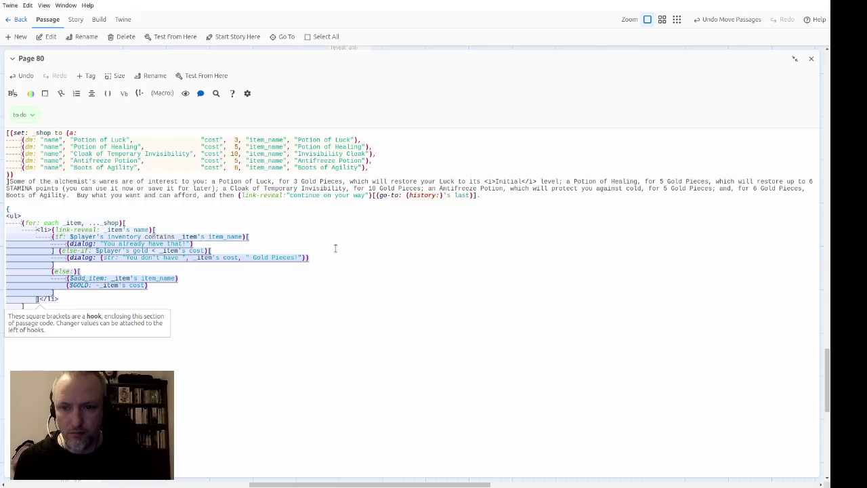
pyautogui.press('Up')
pyautogui.press('Up')
pyautogui.press('Up')
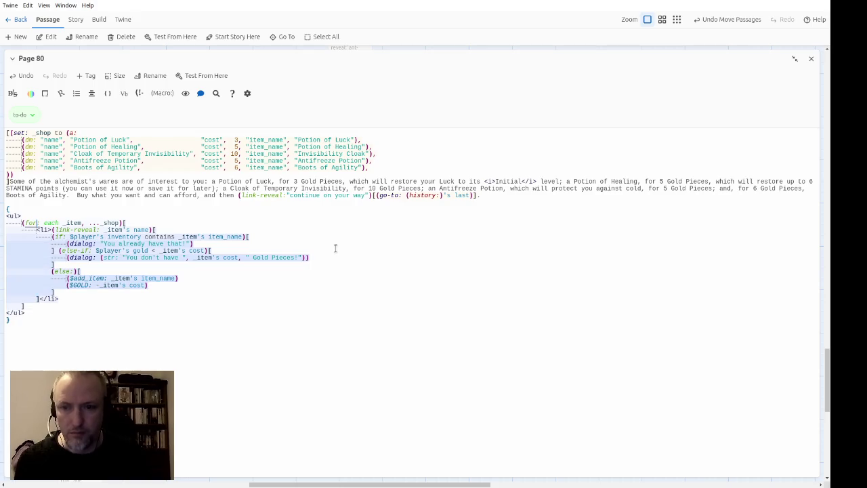
pyautogui.press('Down')
pyautogui.press('Left')
pyautogui.press('Left')
pyautogui.press('Left')
pyautogui.hotkey('ctrl', 'z')
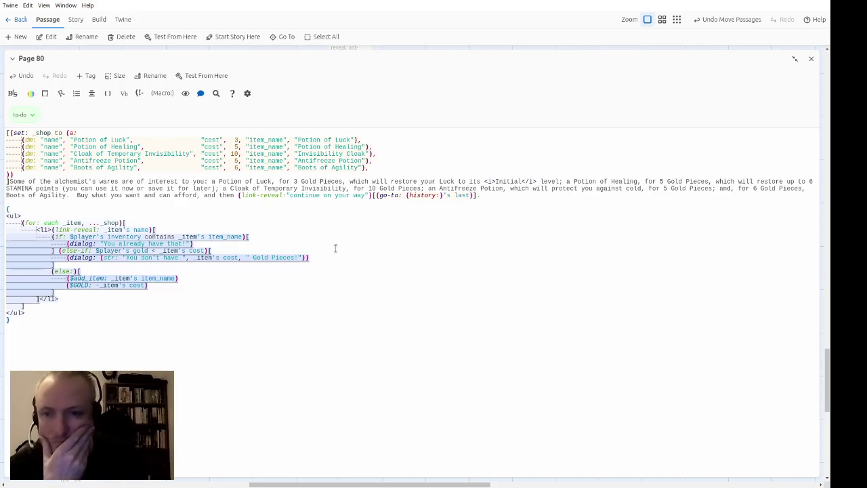
pyautogui.hotkey('ctrl', 'Left')
pyautogui.hotkey('ctrl', 'Left')
pyautogui.hotkey('ctrl', 'Left')
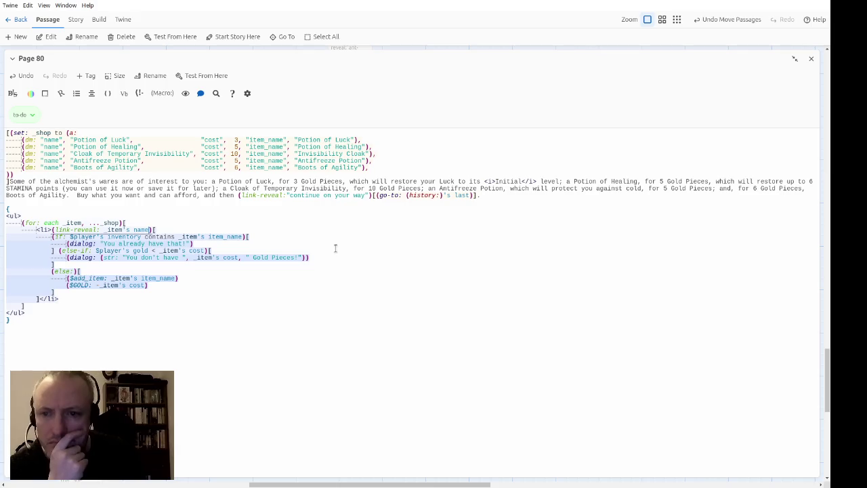
pyautogui.press('Up')
pyautogui.press('Up')
pyautogui.press('Up')
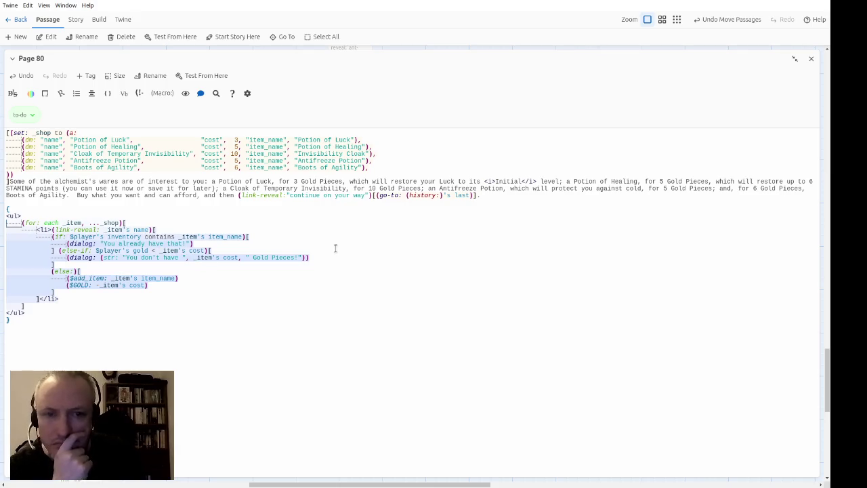
pyautogui.press('Up')
pyautogui.press('Up')
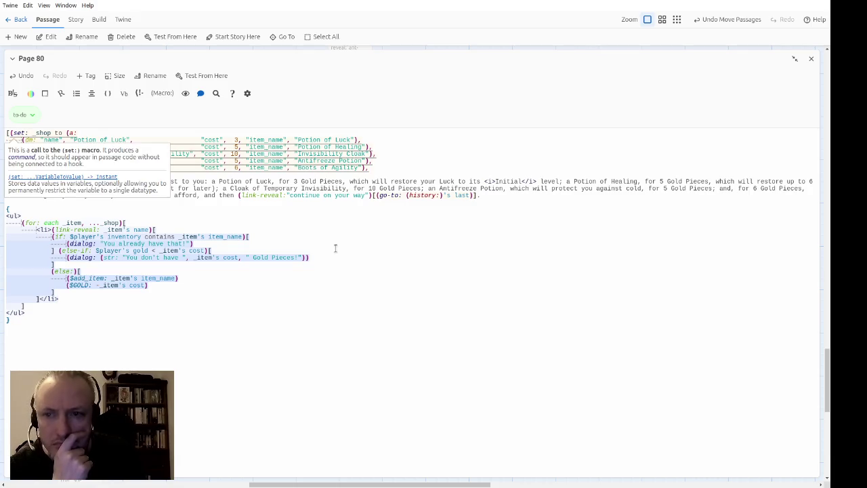
pyautogui.press('Down')
pyautogui.press('Down')
pyautogui.press('Down')
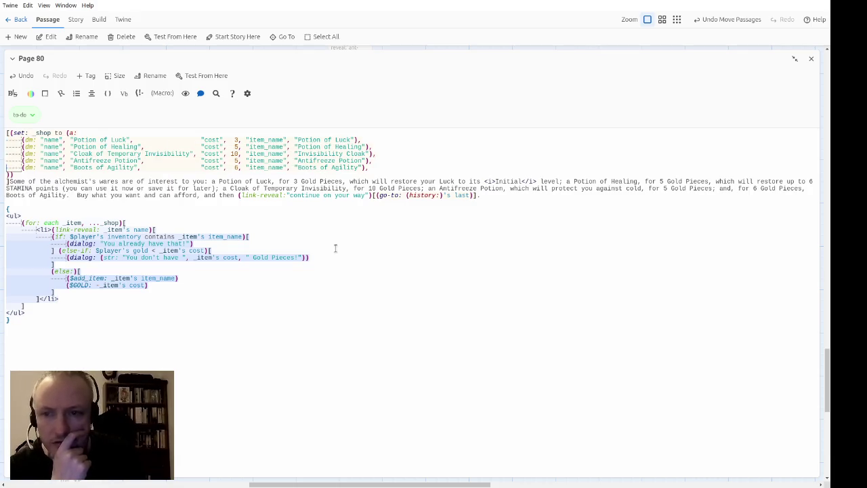
pyautogui.press('Down')
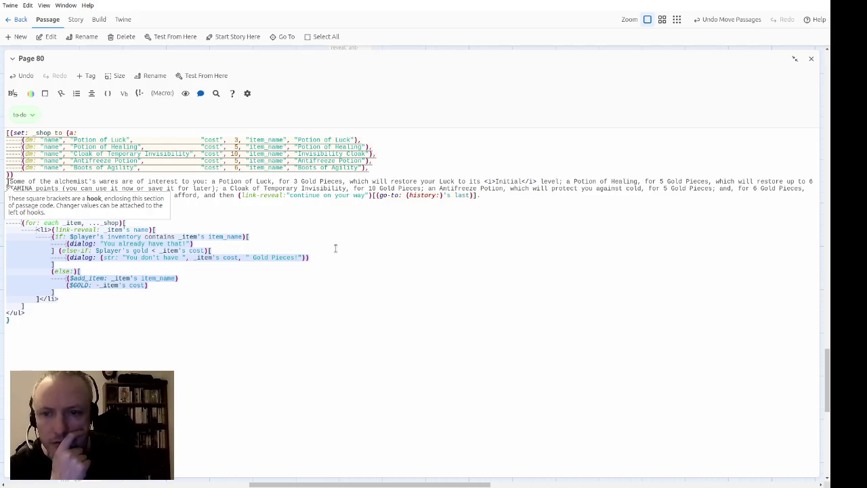
pyautogui.press('Down')
pyautogui.press('Down')
pyautogui.press('Down')
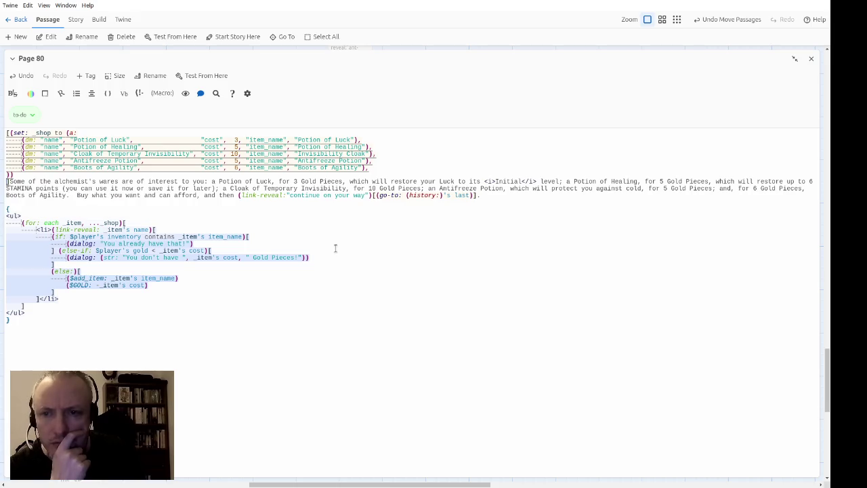
pyautogui.press('Down')
pyautogui.hotkey('ctrl', 'Right')
pyautogui.hotkey('ctrl', 'Right')
pyautogui.hotkey('ctrl', 'Right')
pyautogui.press('Down')
pyautogui.hotkey('ctrl', 'Left')
pyautogui.hotkey('ctrl', 'Left')
pyautogui.hotkey('ctrl', 'Left')
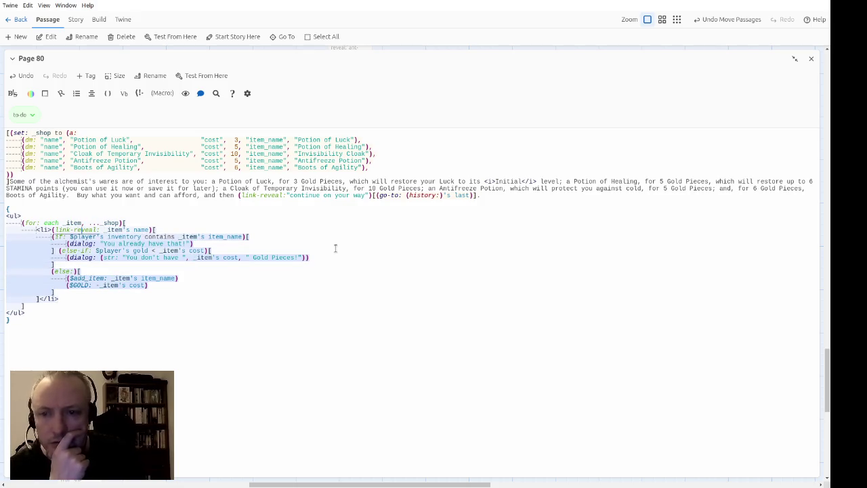
pyautogui.hotkey('ctrl', 'Left')
pyautogui.hotkey('ctrl', 'Left')
pyautogui.hotkey('ctrl', 'Left')
pyautogui.press('Right')
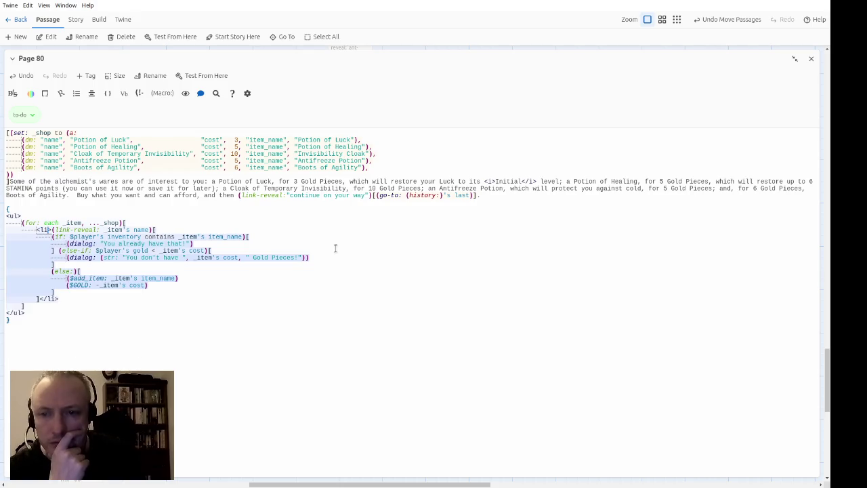
pyautogui.press('End')
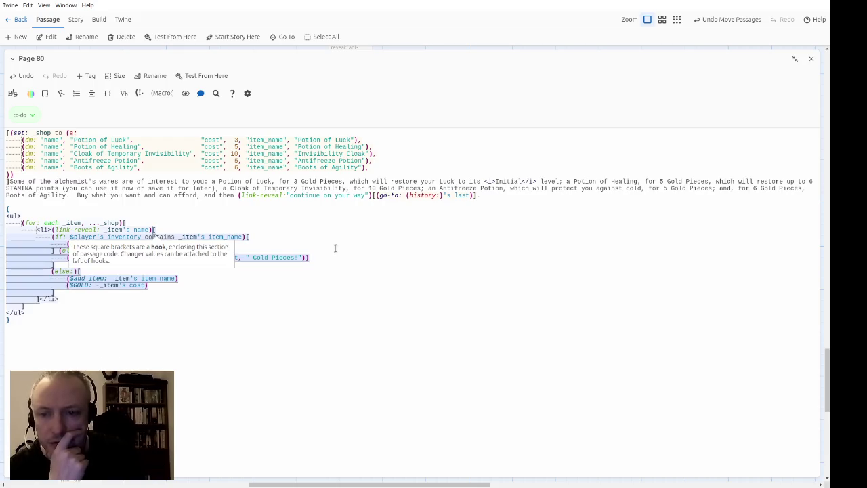
# Remove the gap before (else-if:) and the line break before (else:) so both follow their brackets
pyautogui.press('Left')
pyautogui.press('Left')
pyautogui.press('Left')
pyautogui.press('Down')
pyautogui.press('Down')
pyautogui.press('Left')
pyautogui.press('BackSpace')
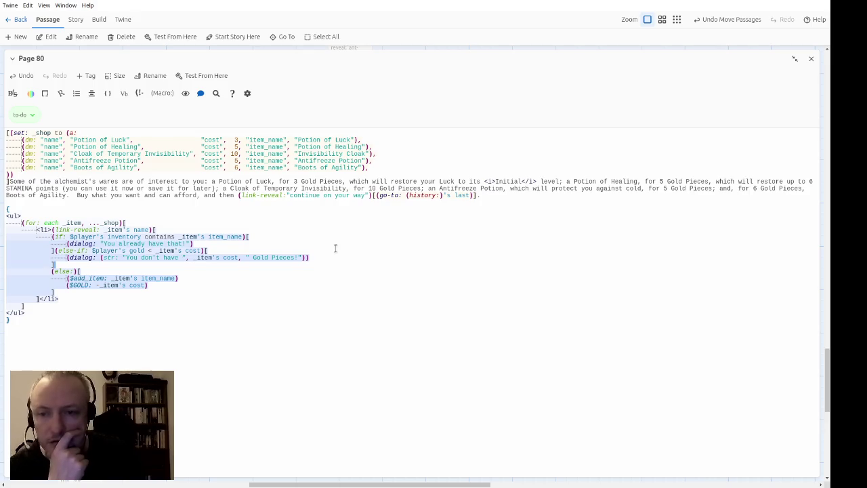
pyautogui.press('Delete')
pyautogui.press('Delete')
pyautogui.press('Delete')
pyautogui.press('Delete')
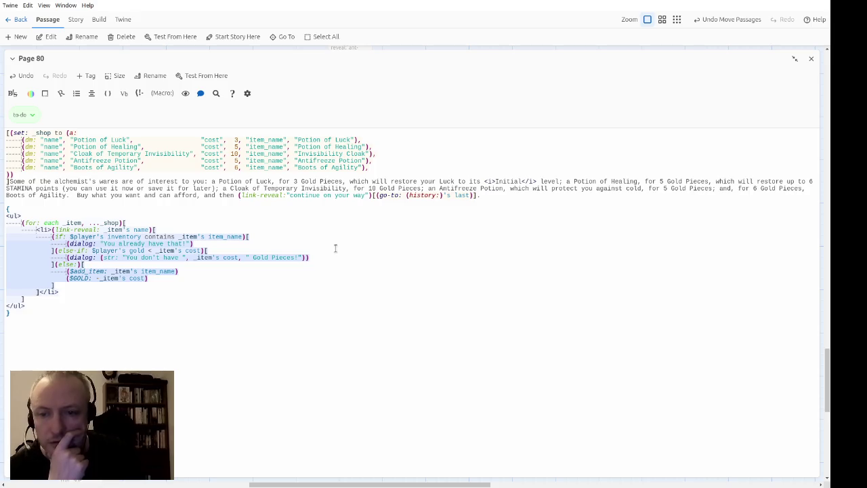
pyautogui.hotkey('shift', 'Down')
pyautogui.hotkey('shift', 'Up')
pyautogui.hotkey('shift', 'Down')
pyautogui.hotkey('shift', 'Up')
pyautogui.hotkey('shift', 'Up')
pyautogui.hotkey('shift', 'Up')
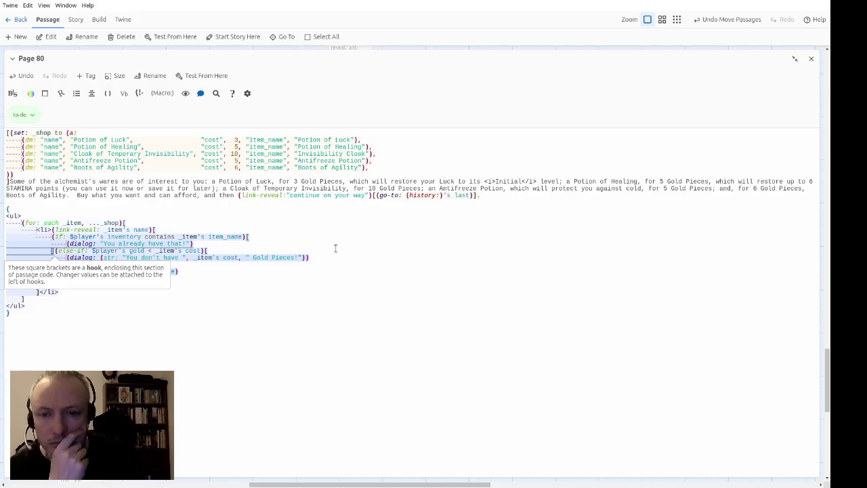
pyautogui.hotkey('shift', 'Down')
pyautogui.hotkey('shift', 'Down')
pyautogui.hotkey('shift', 'Down')
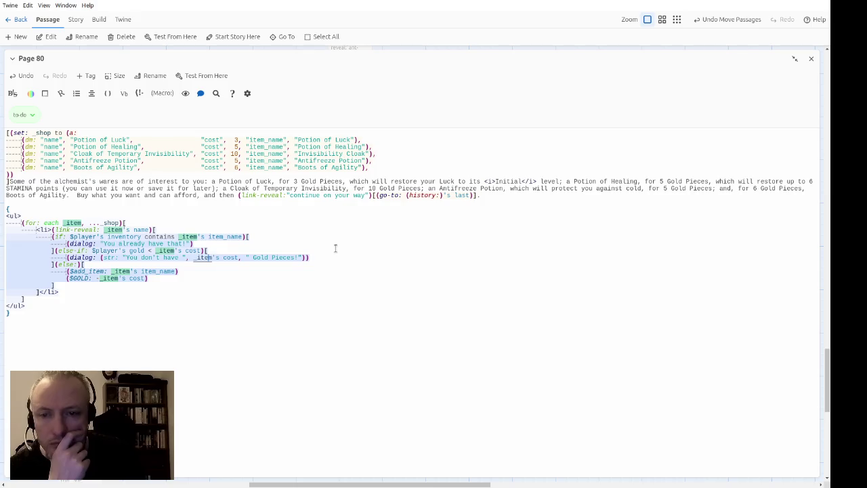
pyautogui.press('Left')
pyautogui.press('Left')
pyautogui.press('Left')
pyautogui.press('Left')
pyautogui.press('Left')
pyautogui.press('Left')
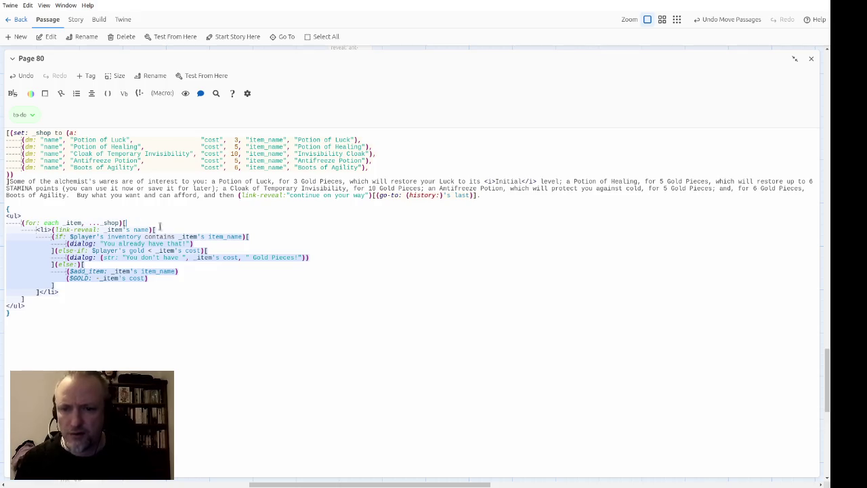
# Review the Page 80 code from the (set:) block through the (for:) loop and Boots of Agility entry
pyautogui.hotkey('ctrl', 'Home')
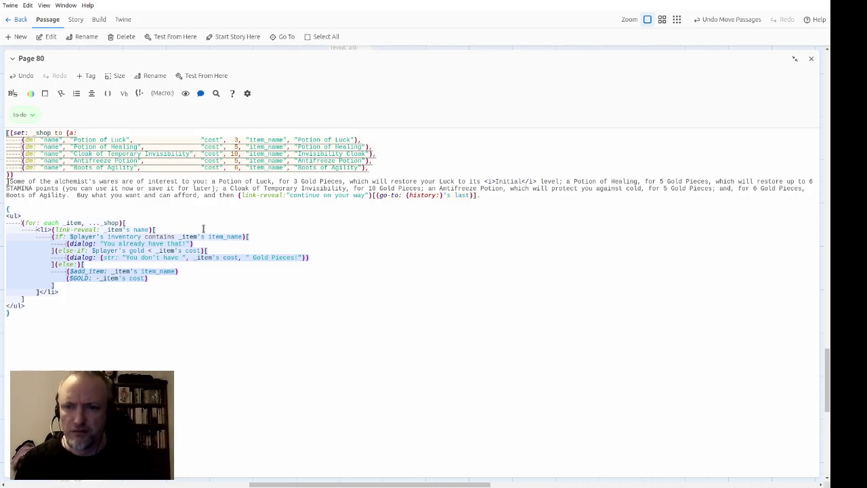
pyautogui.press('Down')
pyautogui.press('Down')
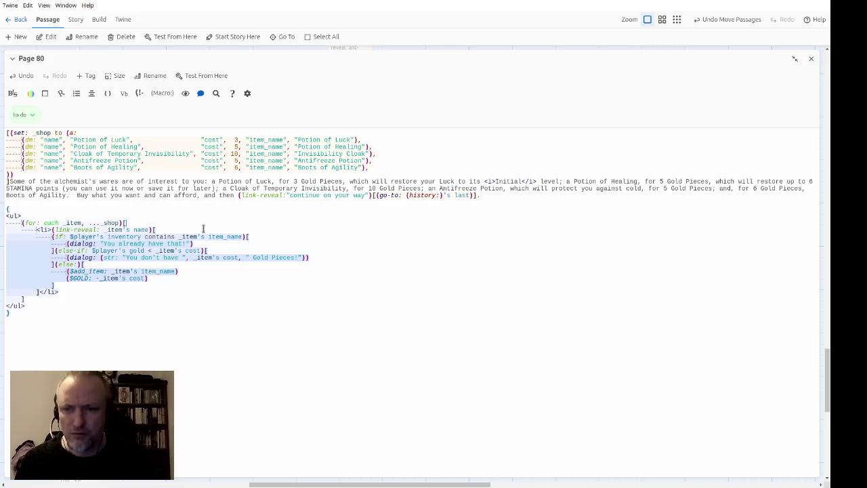
pyautogui.press('Down')
pyautogui.press('Down')
pyautogui.press('Down')
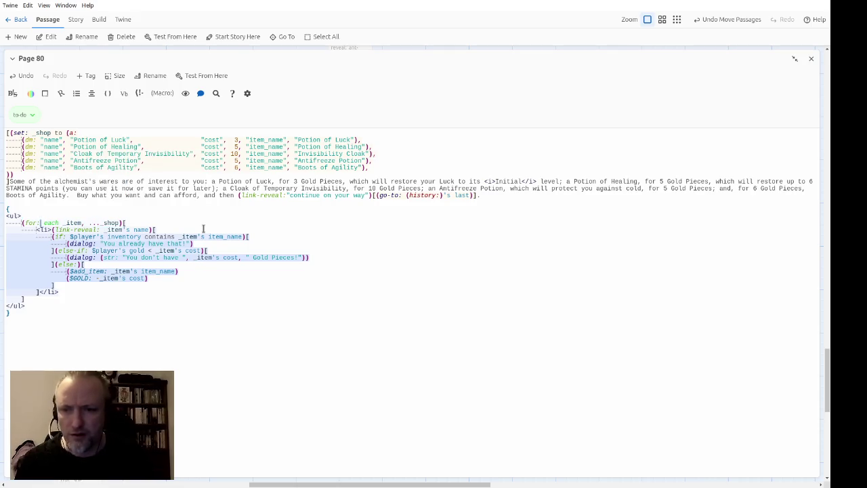
pyautogui.press('Right')
pyautogui.press('Right')
pyautogui.hotkey('ctrl', 'Right')
pyautogui.hotkey('ctrl', 'Right')
pyautogui.hotkey('ctrl', 'Right')
pyautogui.press('Right')
pyautogui.press('Right')
pyautogui.press('Right')
pyautogui.press('Right')
pyautogui.press('Right')
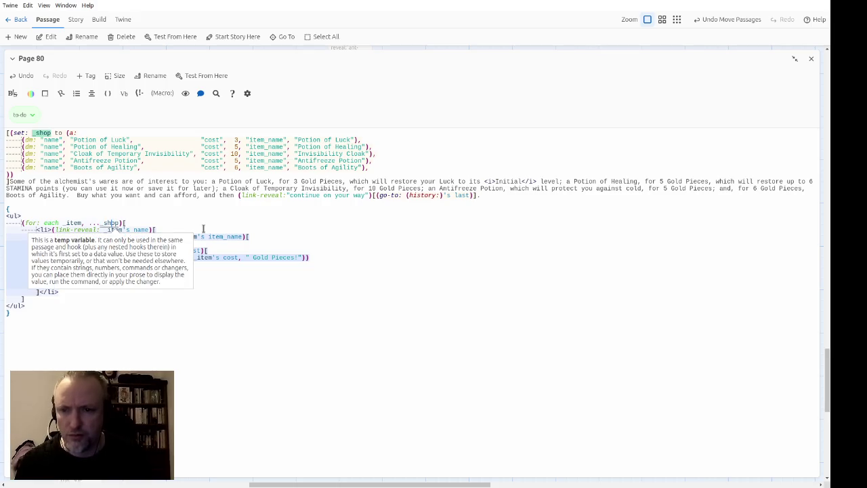
pyautogui.press('Up')
pyautogui.press('Up')
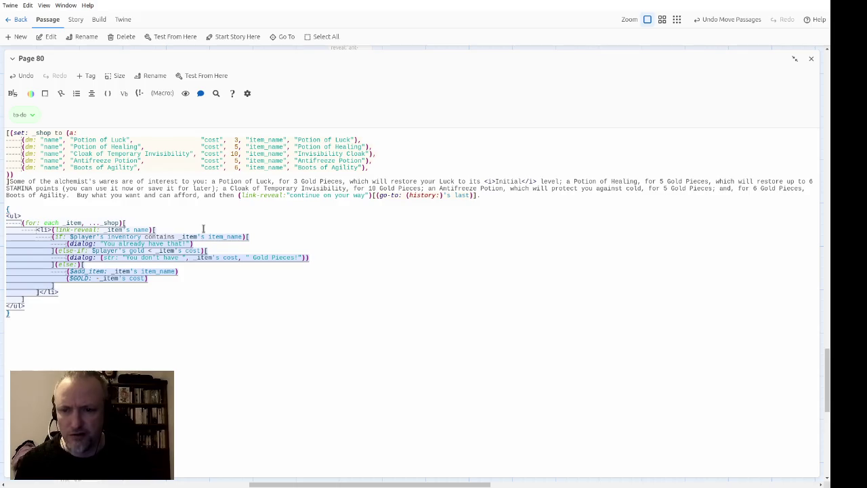
pyautogui.press('Up')
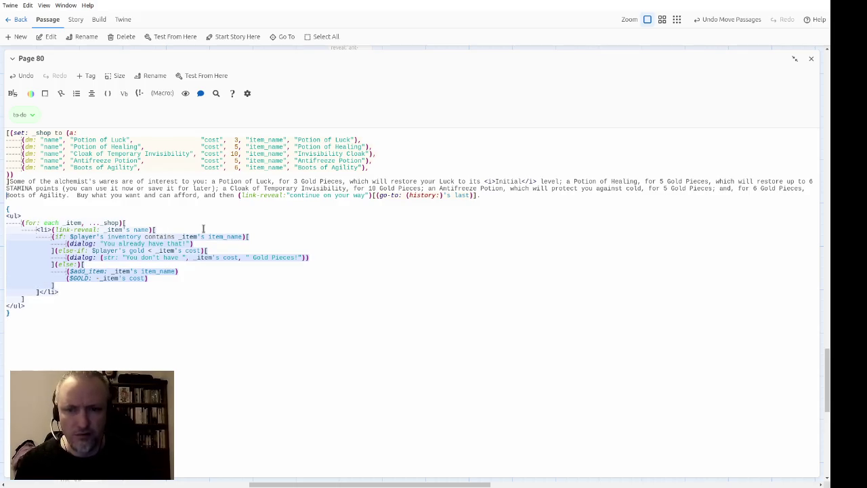
pyautogui.press('Down')
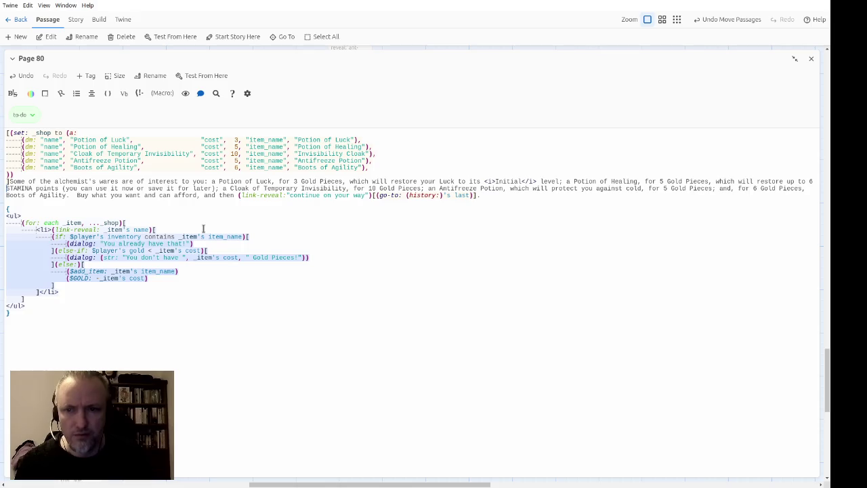
pyautogui.press('Up')
pyautogui.press('Up')
pyautogui.press('Down')
pyautogui.press('Down')
pyautogui.press('Down')
pyautogui.press('Right')
pyautogui.press('Right')
pyautogui.press('Right')
pyautogui.press('Right')
pyautogui.press('Right')
pyautogui.press('Right')
pyautogui.press('Right')
pyautogui.press('Right')
pyautogui.press('Right')
pyautogui.press('Right')
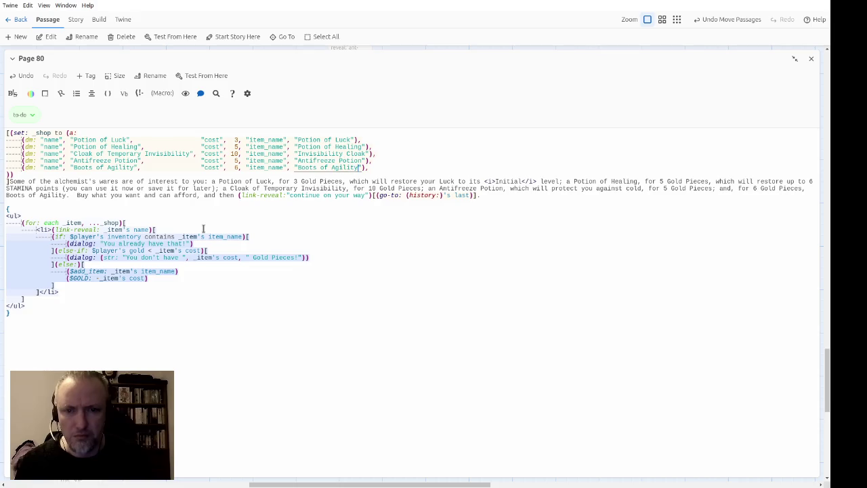
pyautogui.press('Left')
pyautogui.press('Left')
pyautogui.press('Left')
# Remove the hook bracket wrapping the (set:) block, moving the stray ] off the shop list
pyautogui.press('Left')
pyautogui.press('Left')
pyautogui.press('Left')
pyautogui.press('Up')
pyautogui.press('Up')
pyautogui.press('Up')
pyautogui.press('Left')
pyautogui.press('Left')
pyautogui.press('Left')
pyautogui.press('Down')
pyautogui.press('Down')
pyautogui.press('Down')
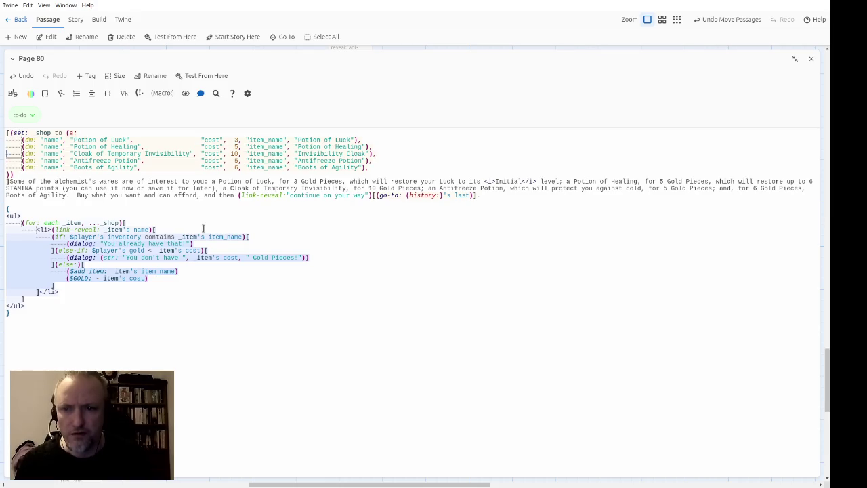
pyautogui.press('Delete')
pyautogui.press('Right')
pyautogui.press('Return')
pyautogui.press('Return')
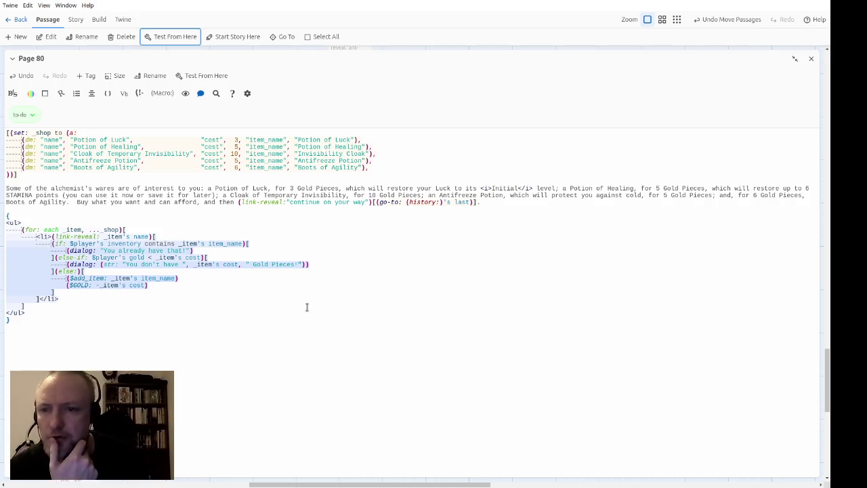
# Join the alchemist's description onto the shop list's closing '))' and add ($GOLD: 10) at the top
pyautogui.click(137, 170)
pyautogui.click(144, 181)
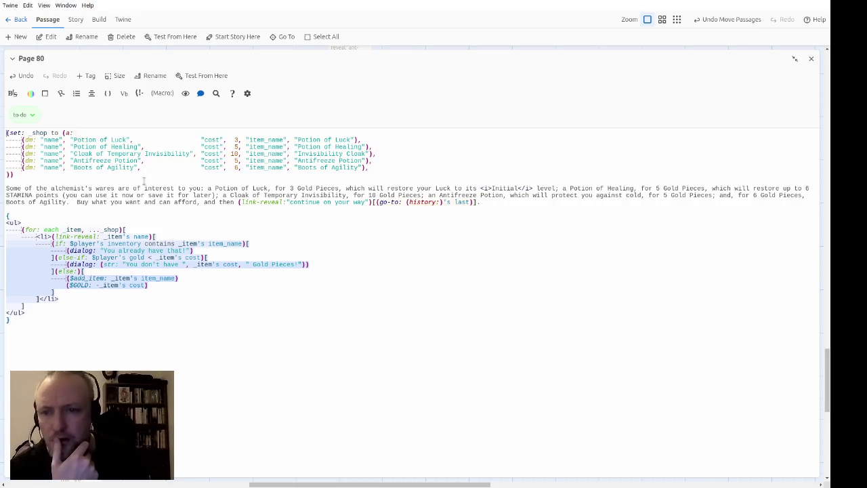
pyautogui.press('BackSpace')
pyautogui.press('Delete')
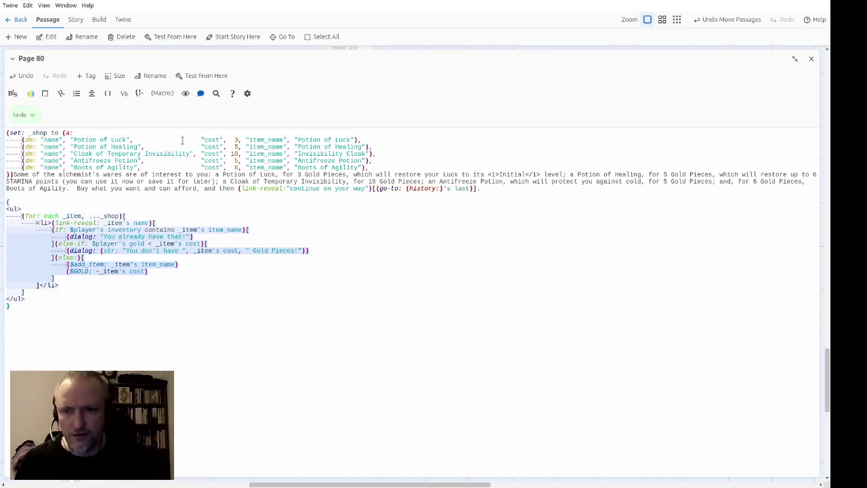
pyautogui.write('(')
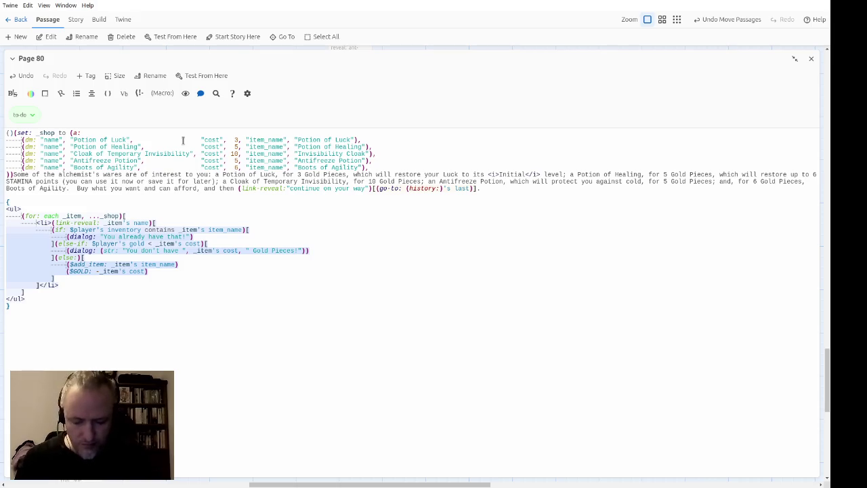
pyautogui.write('$GOLD: 1')
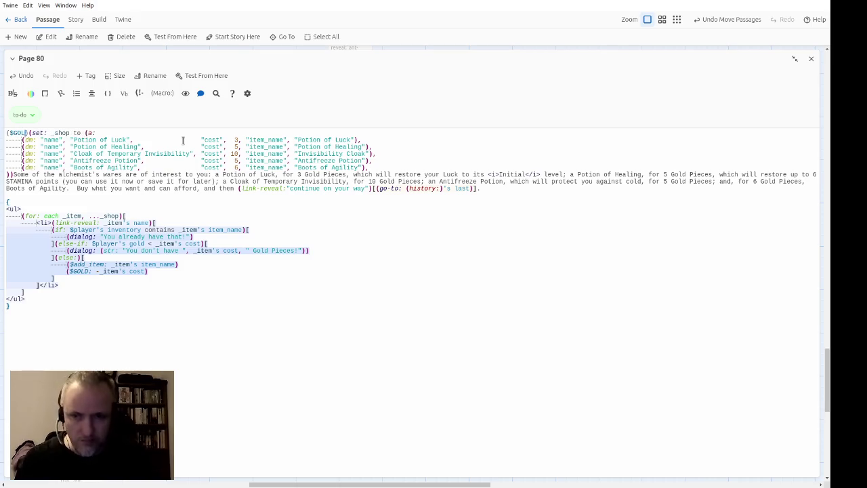
pyautogui.write('0')
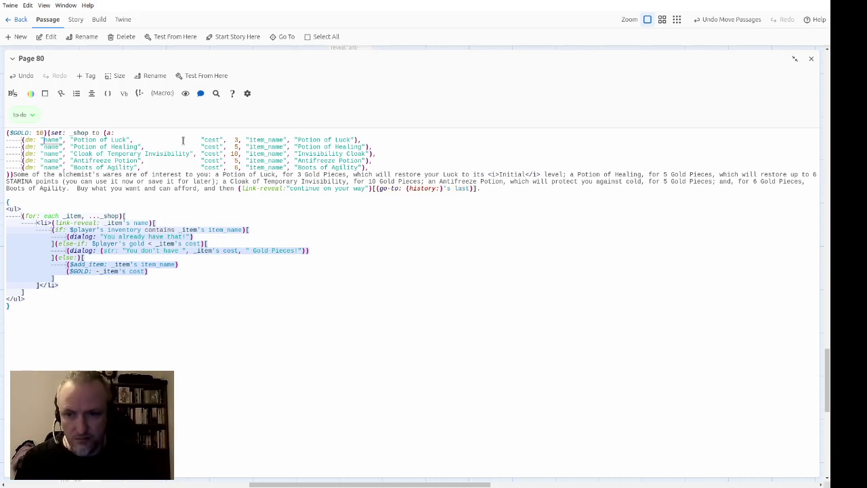
# Change the starting gold to ($GOLD: 20) and dock the passage editor beside the story map
pyautogui.press('Down')
pyautogui.press('Down')
pyautogui.press('Down')
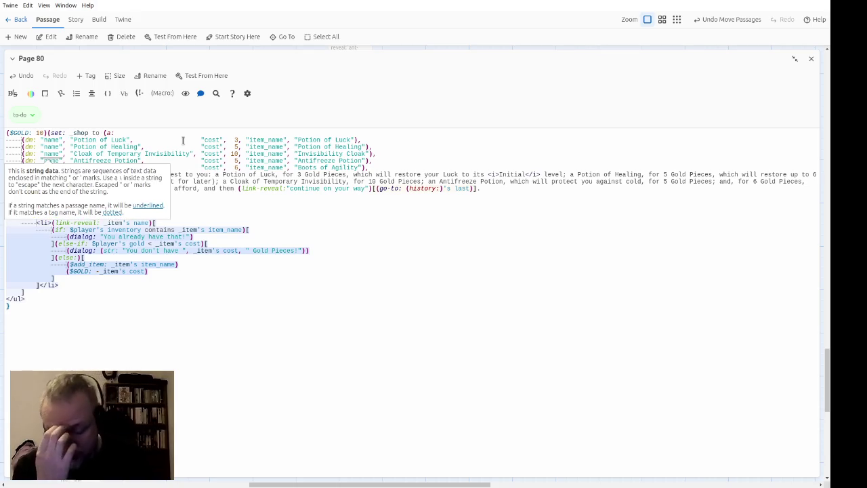
pyautogui.press('Up')
pyautogui.press('Up')
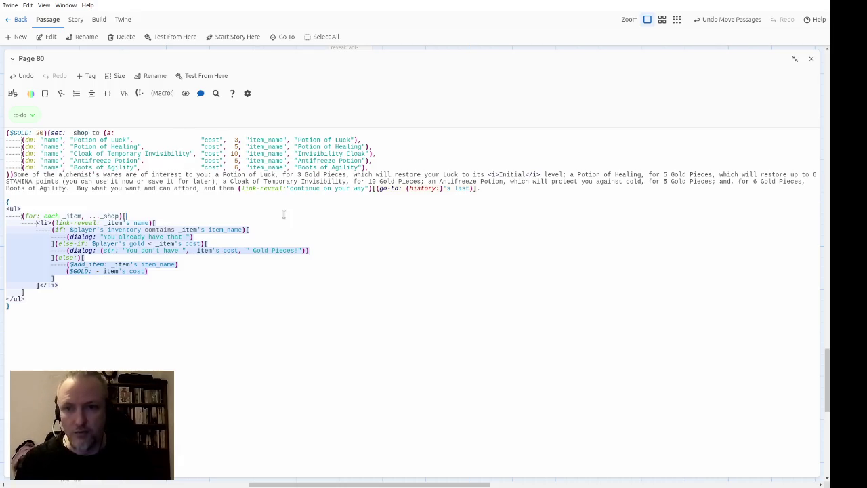
pyautogui.click(794, 60)
pyautogui.moveTo(471, 213)
pyautogui.mouseDown()
pyautogui.moveTo(404, 146)
pyautogui.moveTo(378, 136)
pyautogui.mouseUp()
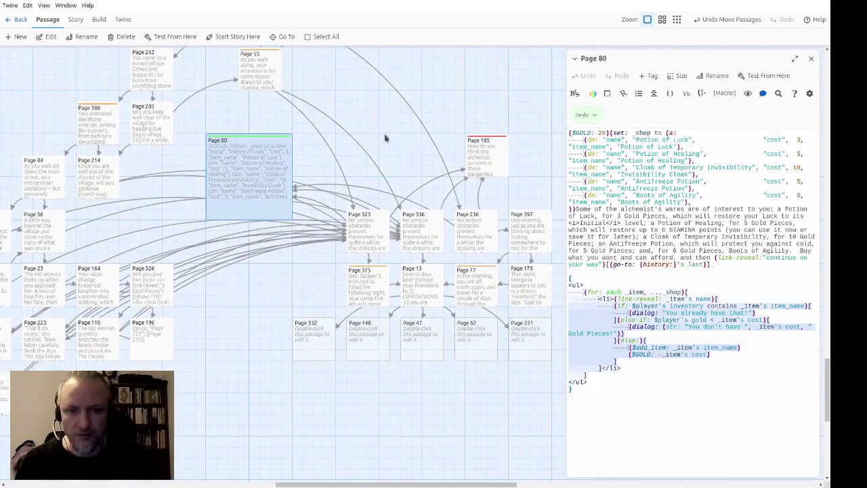
# Test-play the story from Page 323 and enter the alchemist's home-made wares shop
pyautogui.click(361, 241)
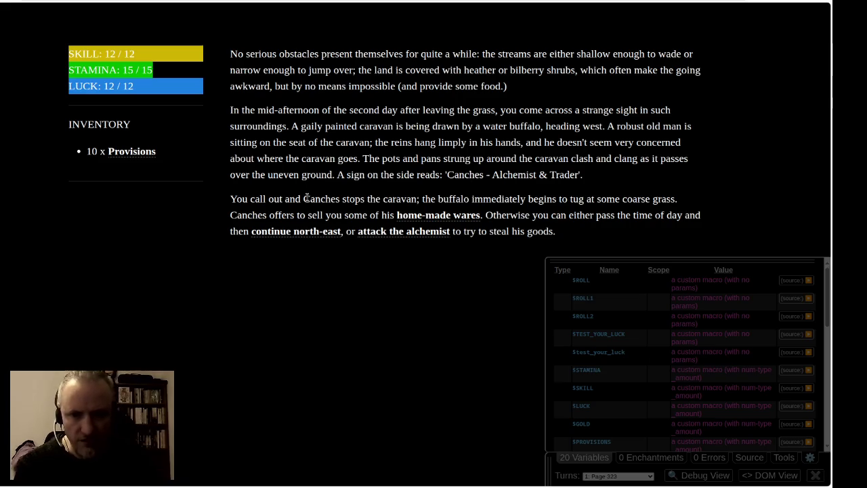
pyautogui.click(420, 217)
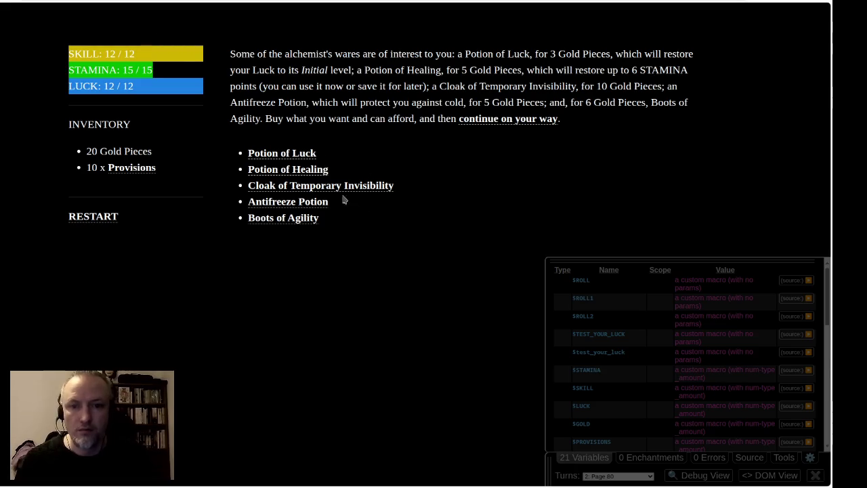
# Reload the test twice, reopening the shop and dismissing both 'You don't have … Gold Pieces!' alerts
pyautogui.press('F5')
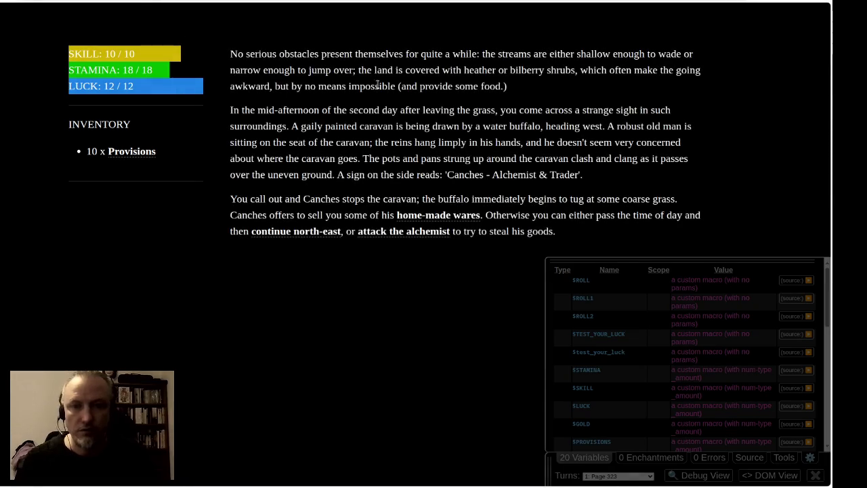
pyautogui.click(445, 216)
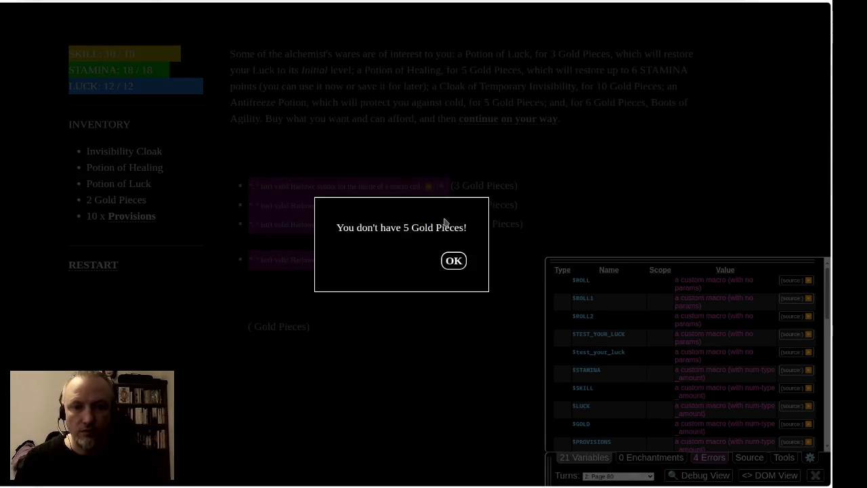
pyautogui.click(453, 261)
pyautogui.click(451, 258)
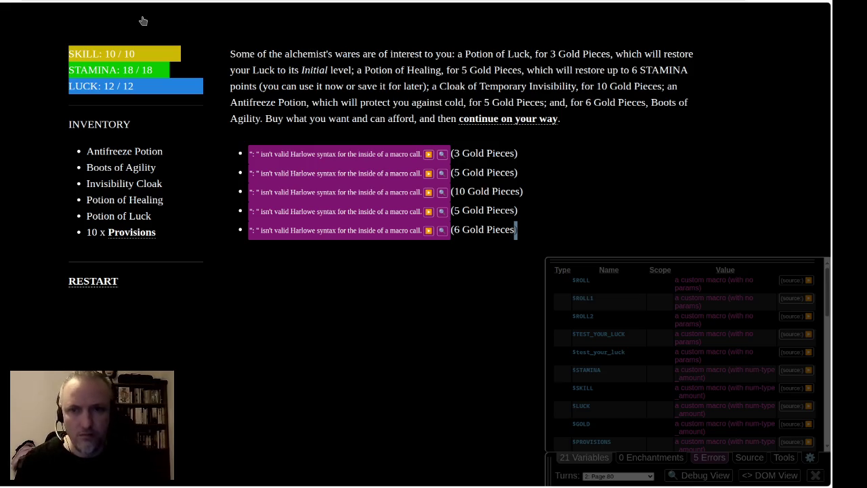
pyautogui.press('F5')
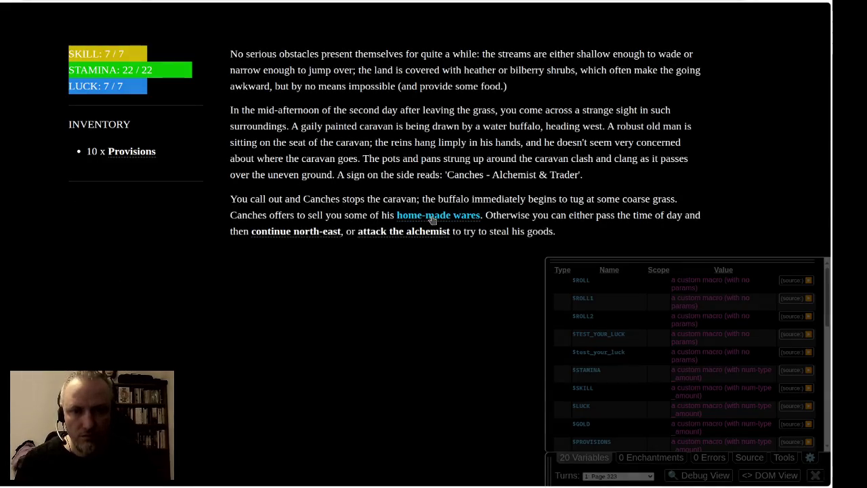
pyautogui.click(434, 215)
pyautogui.click(453, 260)
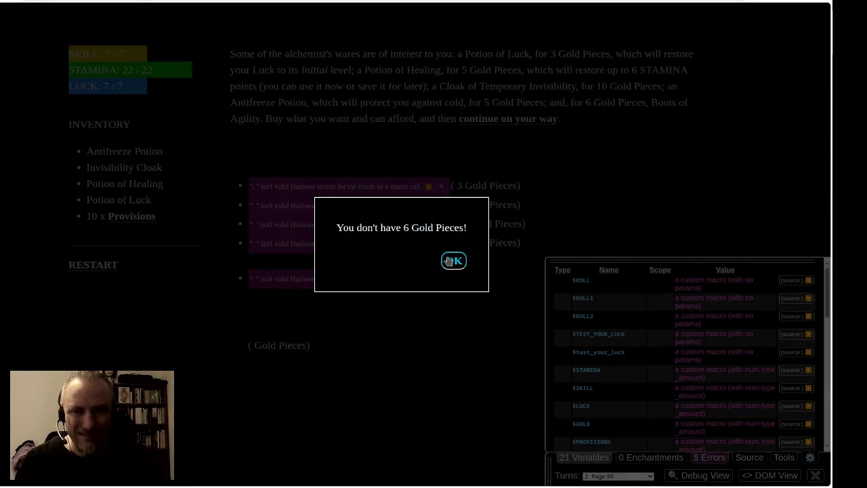
pyautogui.click(453, 260)
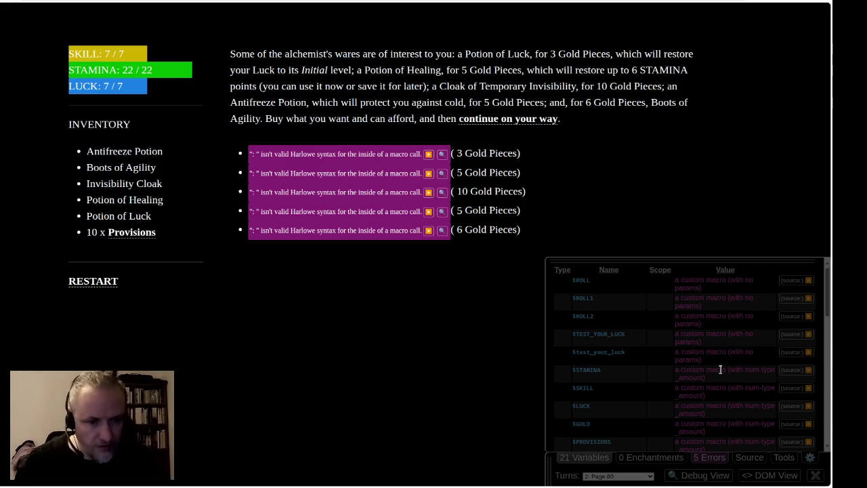
pyautogui.press('F5')
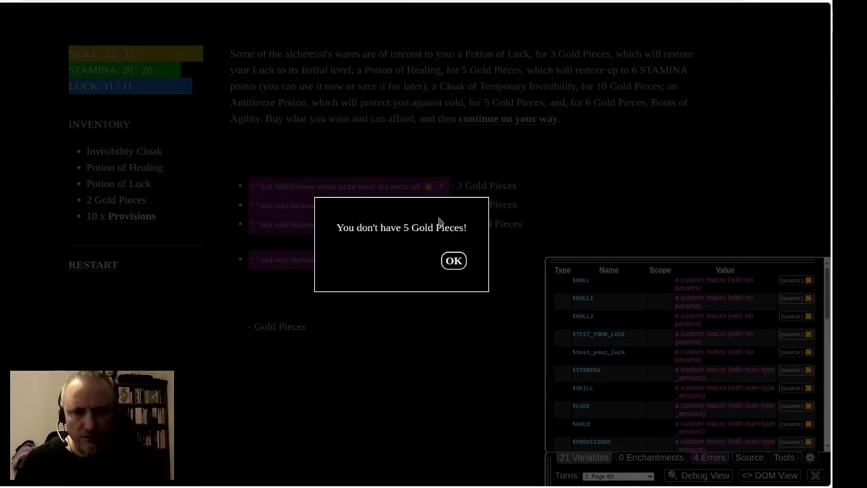
# Inspect the first syntax error's detail, select the failing str: _item's name code, then reload
pyautogui.click(452, 260)
pyautogui.click(460, 264)
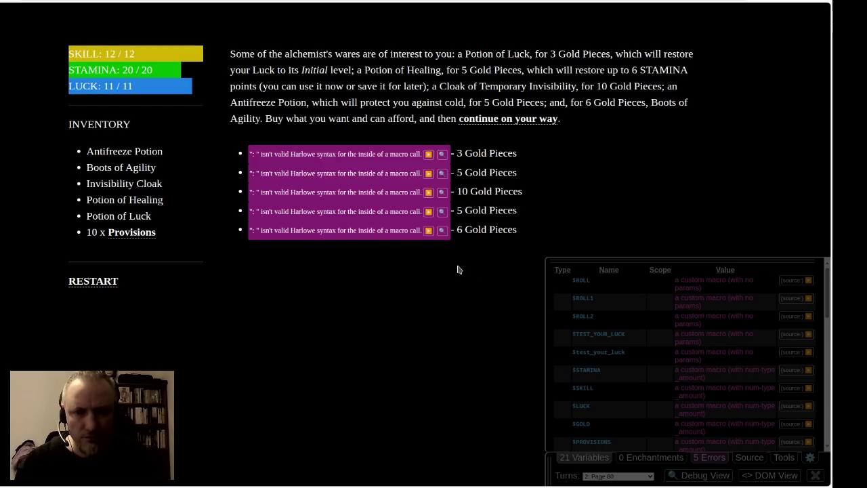
pyautogui.click(429, 155)
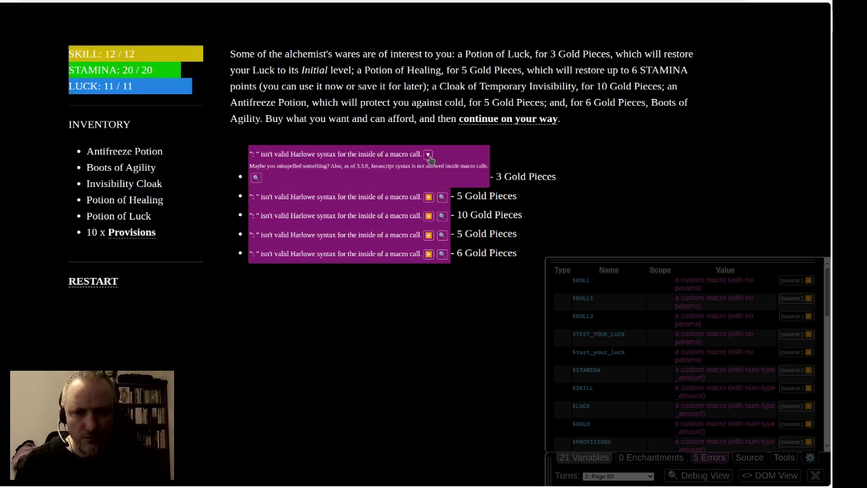
pyautogui.click(429, 155)
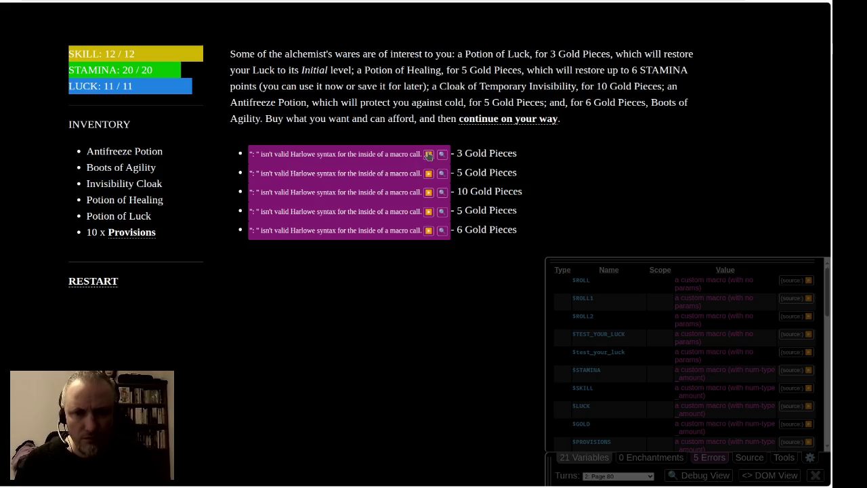
pyautogui.click(441, 154)
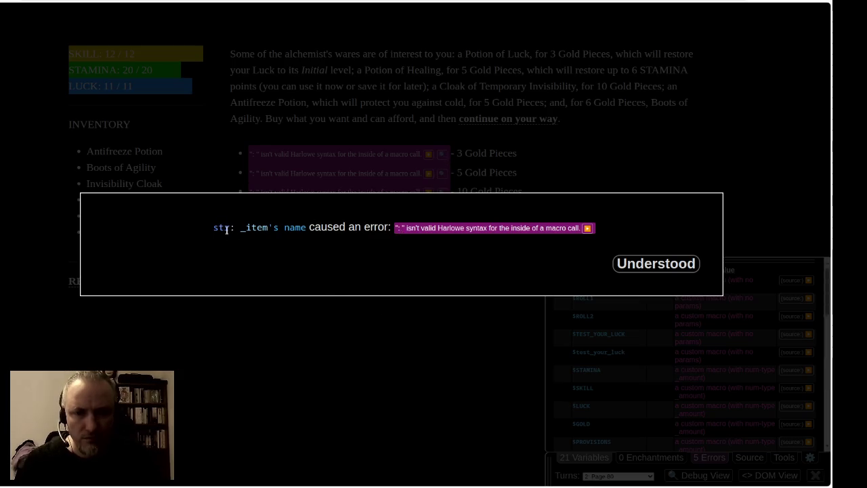
pyautogui.moveTo(214, 228); pyautogui.dragTo(328, 230)
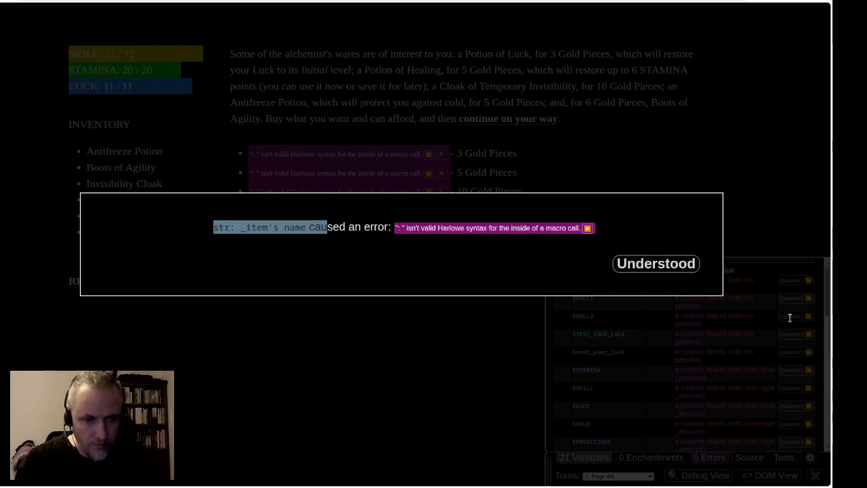
pyautogui.press('F5')
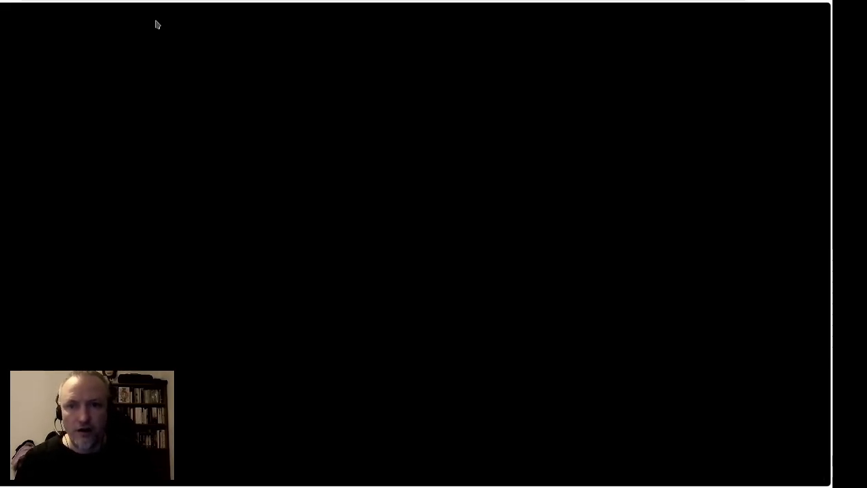
# Buy the Cloak and Boots of Agility, try the Antifreeze and Healing potions, then revisit the shop
pyautogui.click(444, 215)
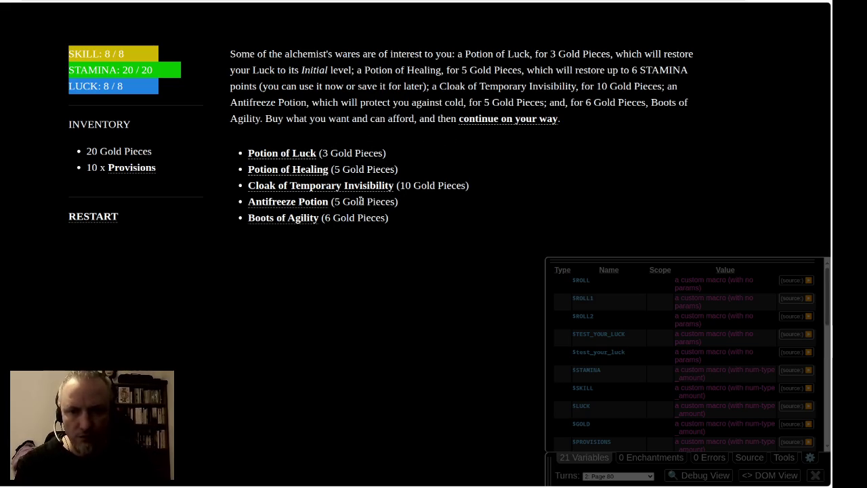
pyautogui.click(305, 186)
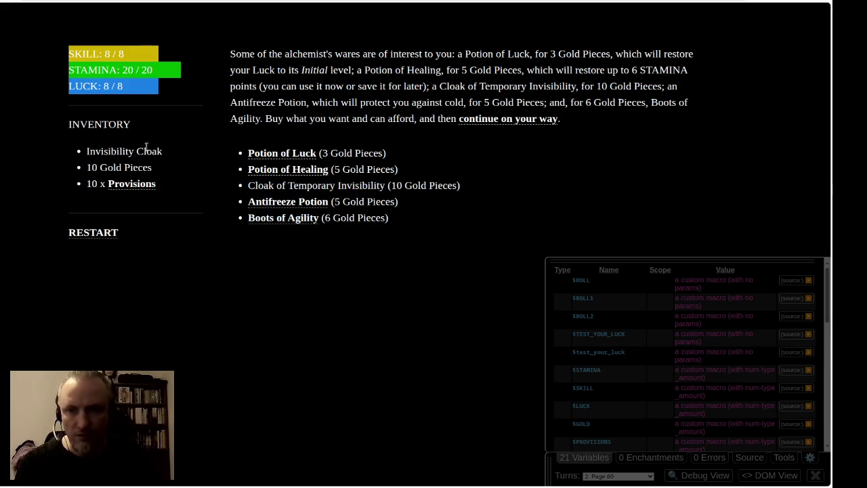
pyautogui.click(285, 218)
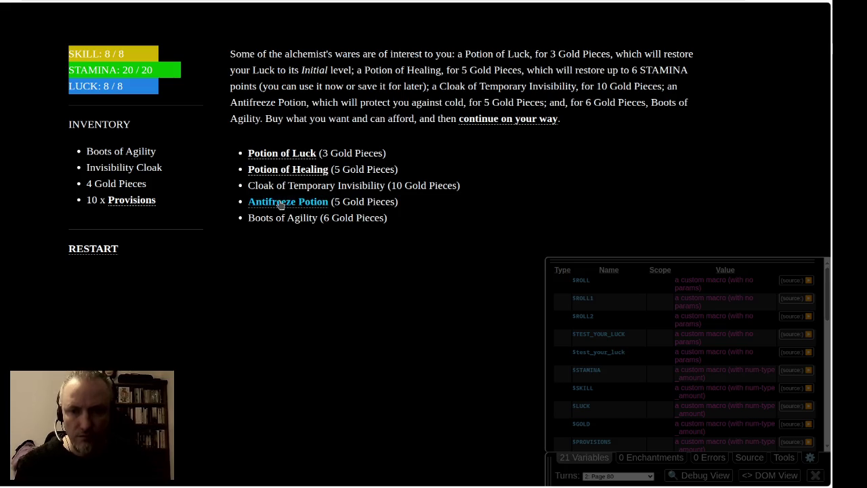
pyautogui.click(281, 205)
pyautogui.click(449, 262)
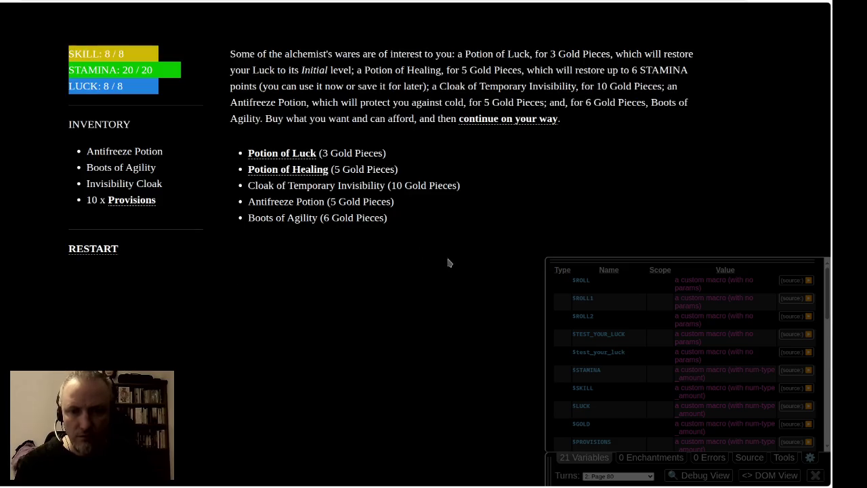
pyautogui.click(288, 169)
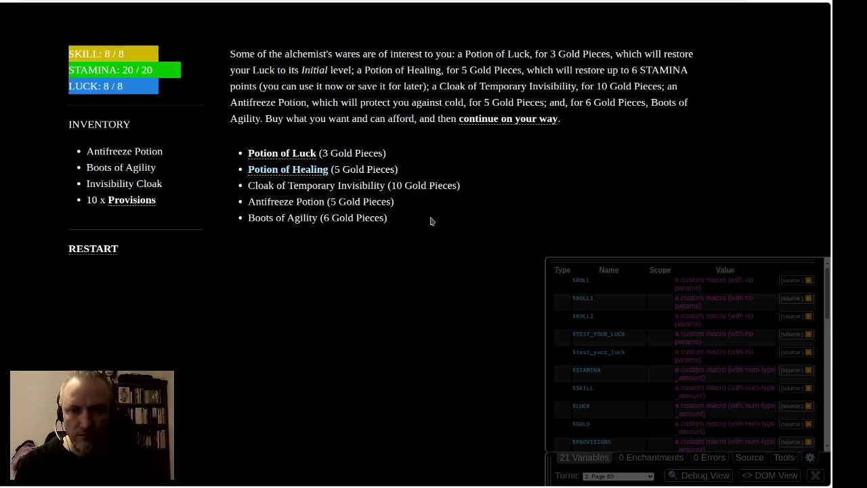
pyautogui.click(489, 120)
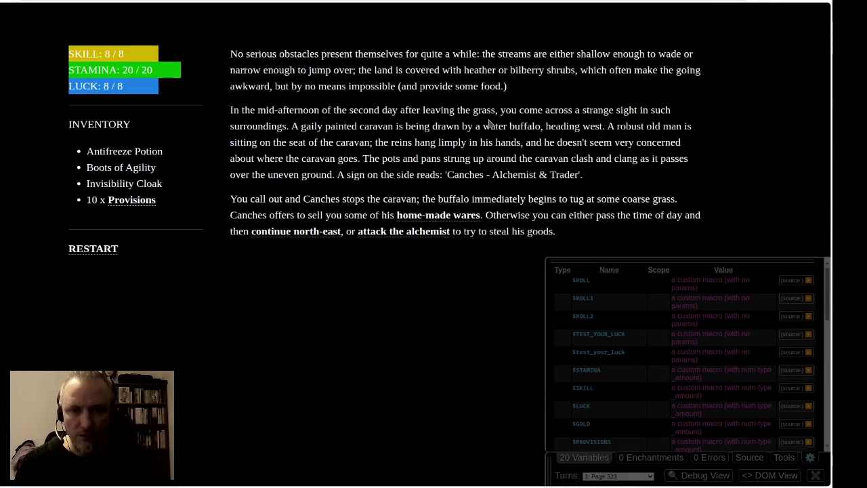
pyautogui.click(442, 215)
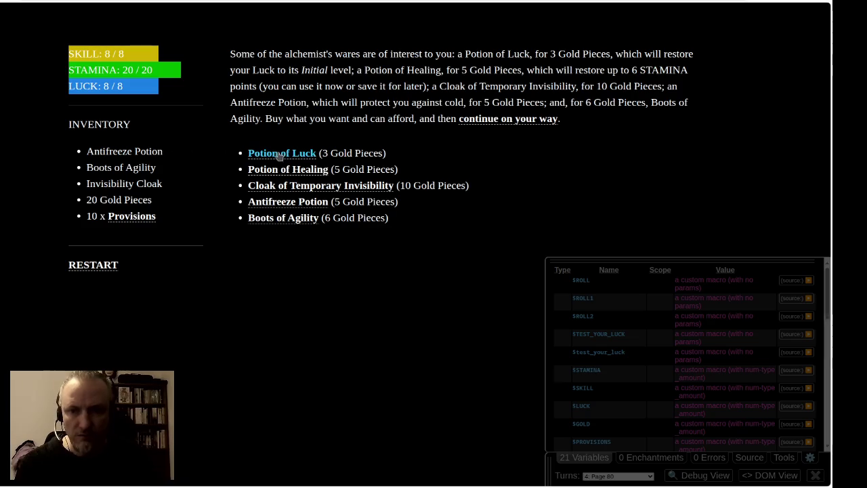
# Retry the Antifreeze Potion, dismiss both alerts, read the else-if/else errors, and reload
pyautogui.click(285, 207)
pyautogui.click(449, 262)
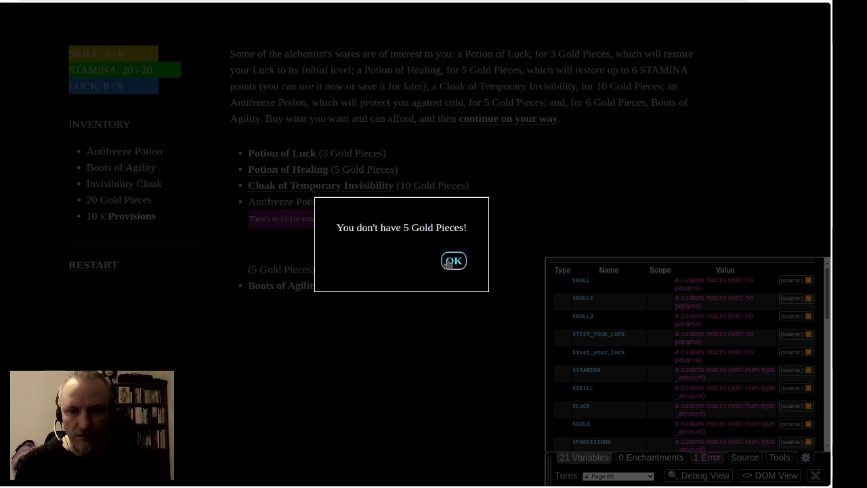
pyautogui.click(448, 261)
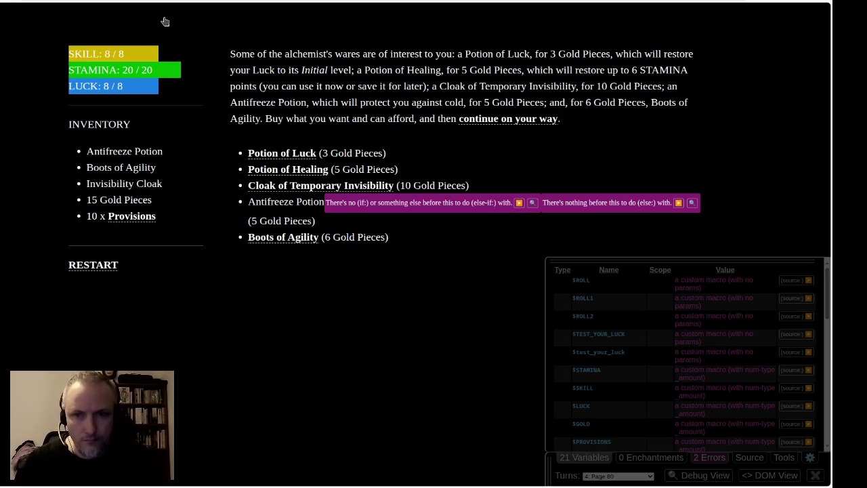
pyautogui.press('F5')
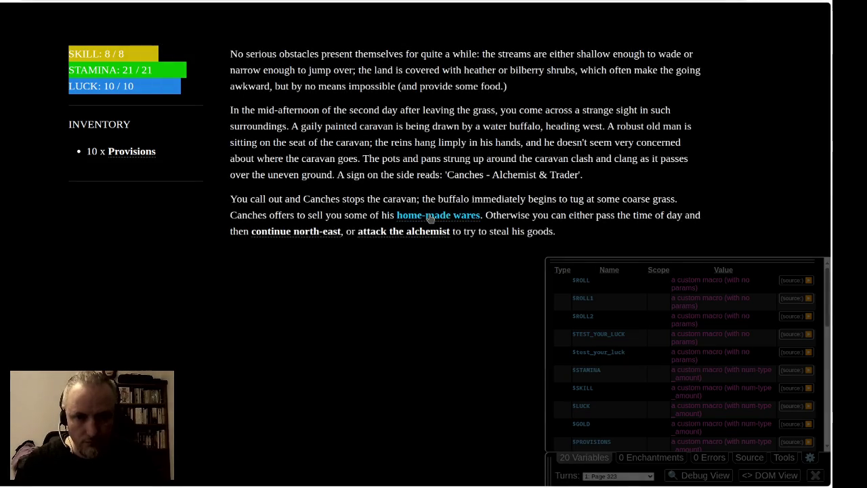
# Buy the Cloak and Antifreeze Potion, revisit the shop, and retry the owned Antifreeze Potion
pyautogui.click(439, 215)
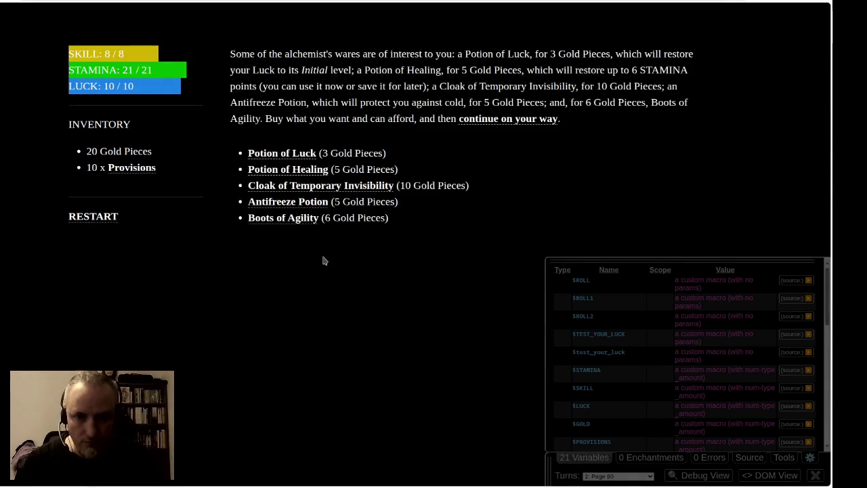
pyautogui.click(328, 188)
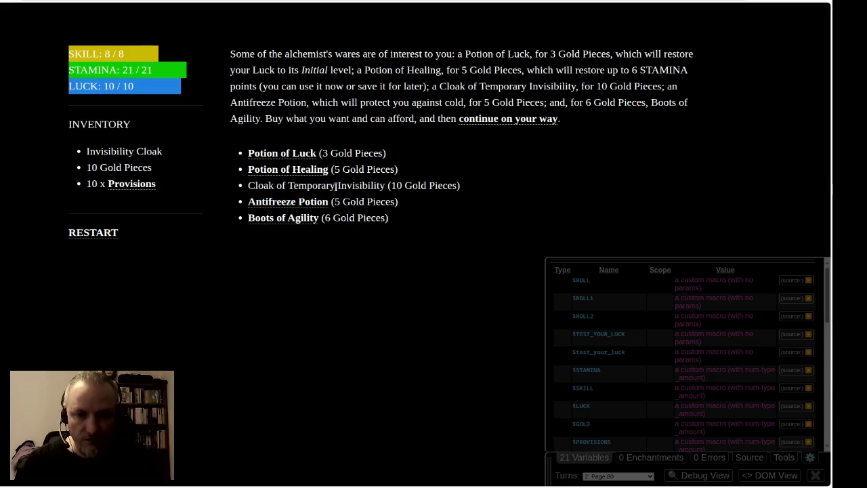
pyautogui.click(302, 201)
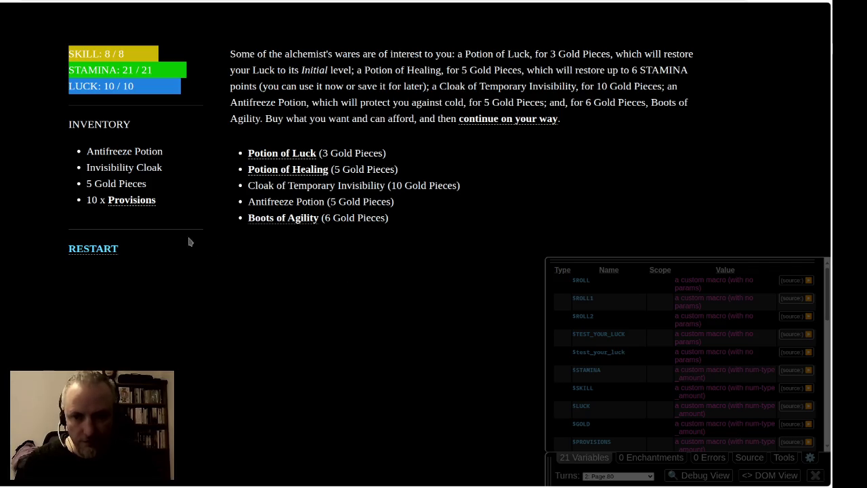
pyautogui.click(507, 120)
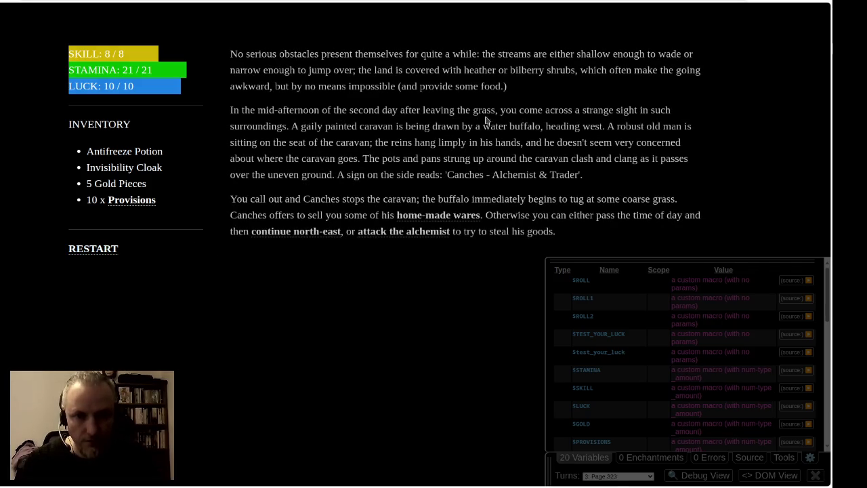
pyautogui.click(414, 215)
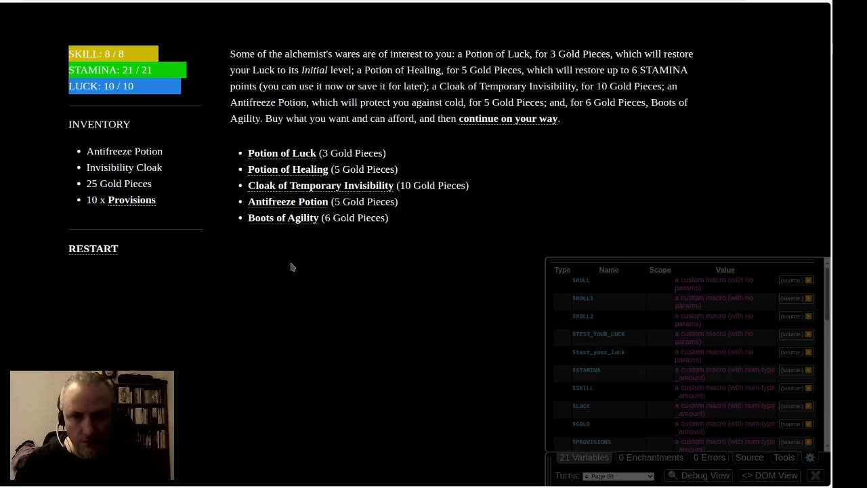
pyautogui.click(280, 202)
pyautogui.click(437, 262)
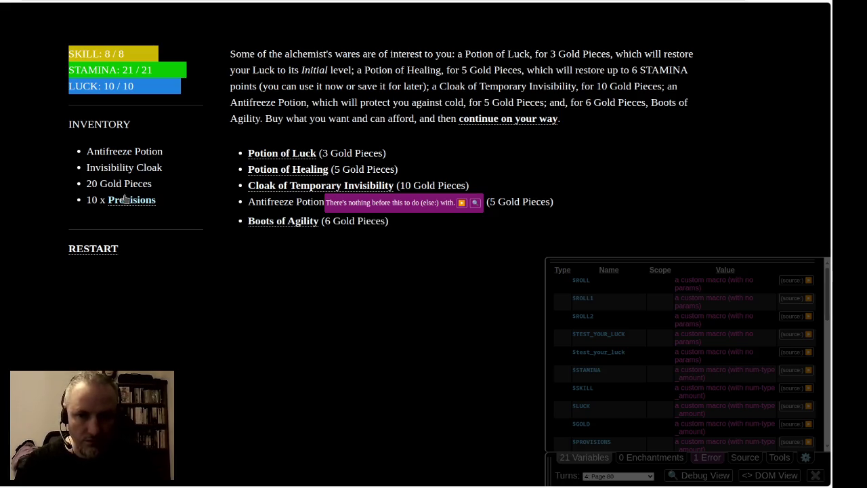
# Buy the Potion of Luck, retry the owned Cloak, then return to the Page 80 editor
pyautogui.click(282, 155)
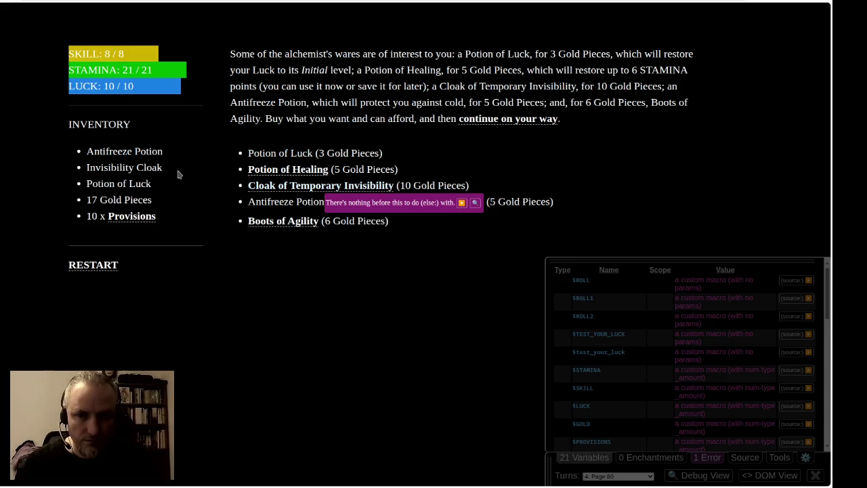
pyautogui.click(301, 187)
pyautogui.click(437, 262)
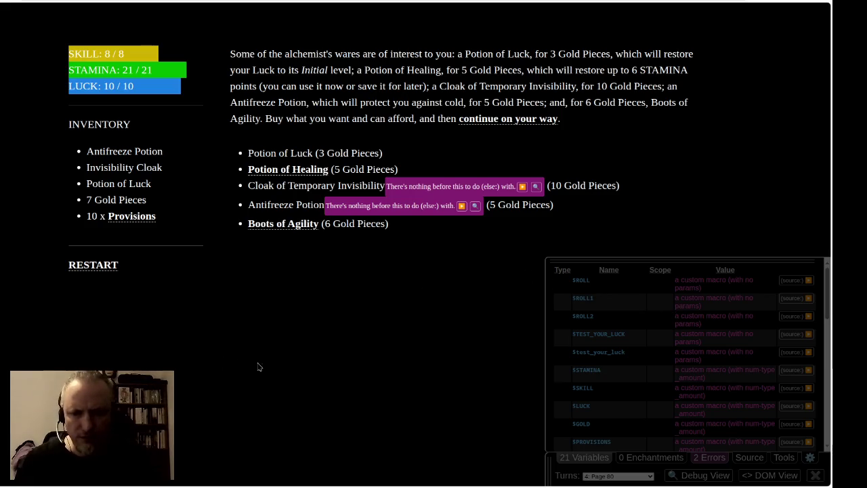
pyautogui.hotkey('alt', 'Tab')
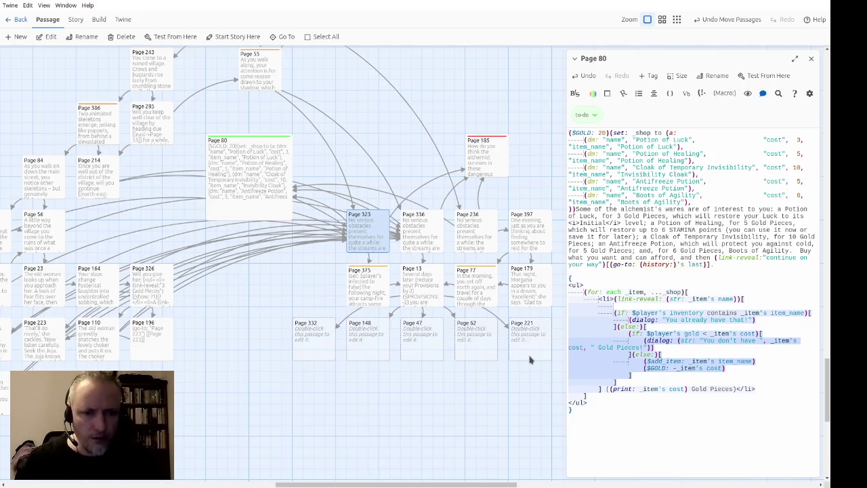
# Type (if: $player's inventory does not contain _item's item_name and $player's gold >= _item's cost)
pyautogui.write('(if: ')
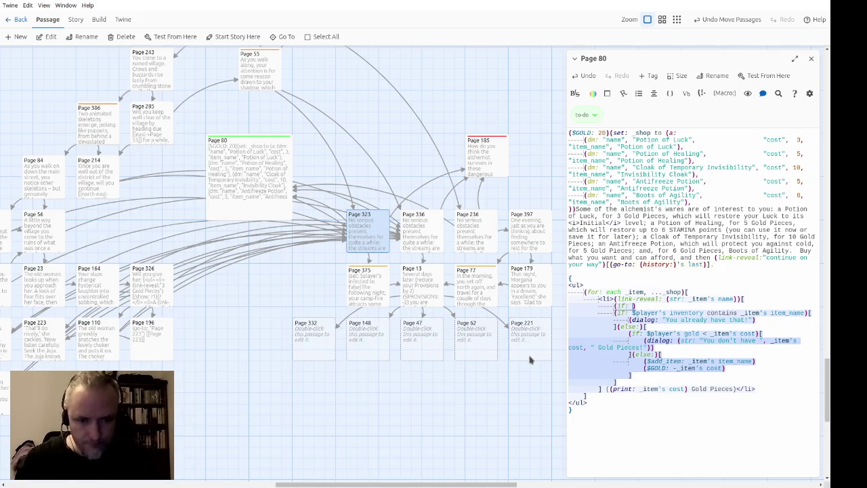
pyautogui.write("$player's c")
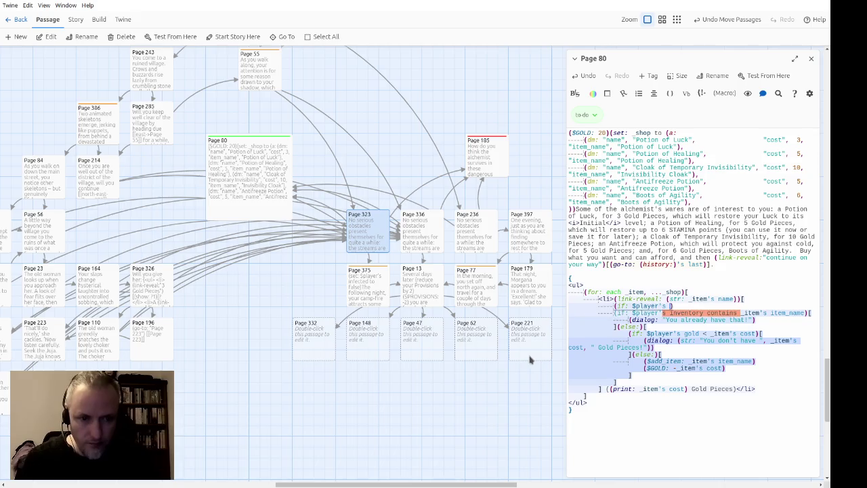
pyautogui.press('BackSpace')
pyautogui.write('inventory ')
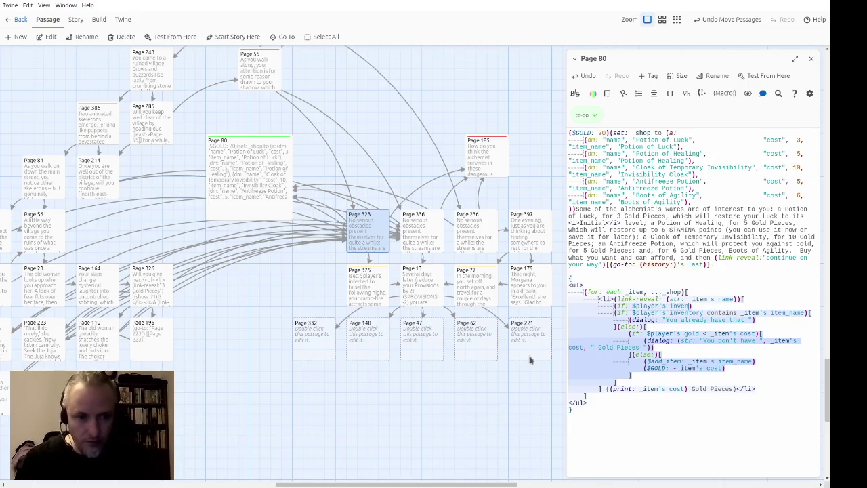
pyautogui.write('does not con')
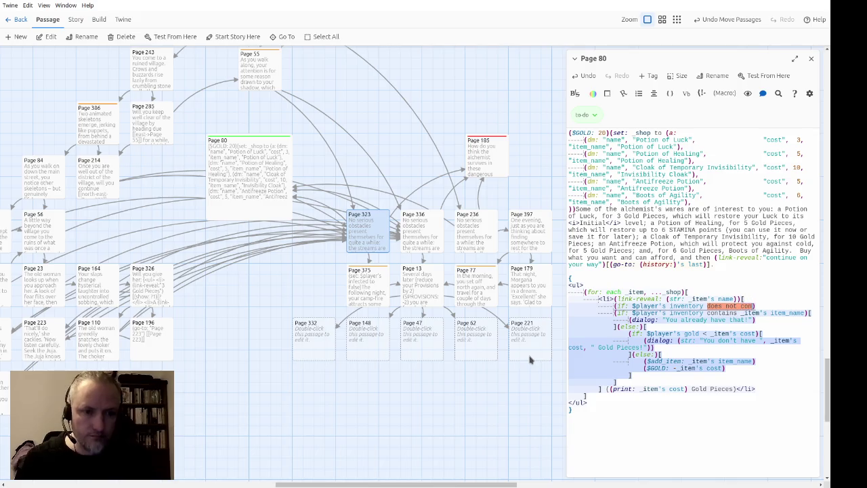
pyautogui.write('tain _item')
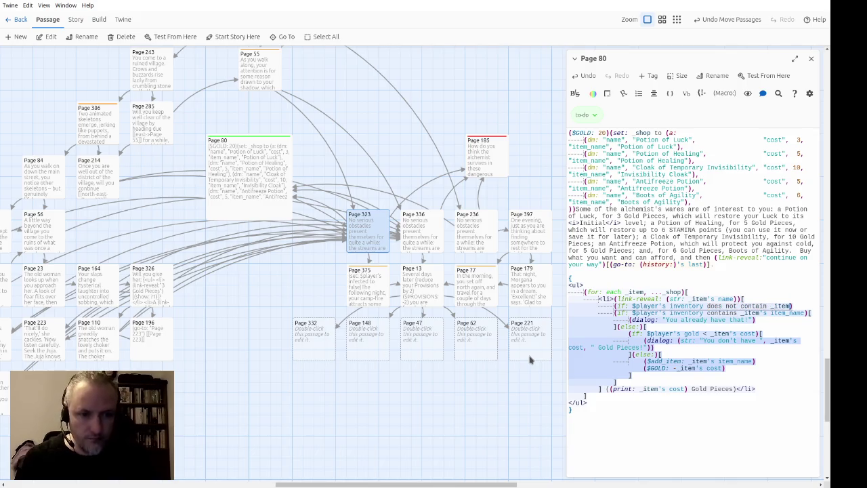
pyautogui.write("'s ite")
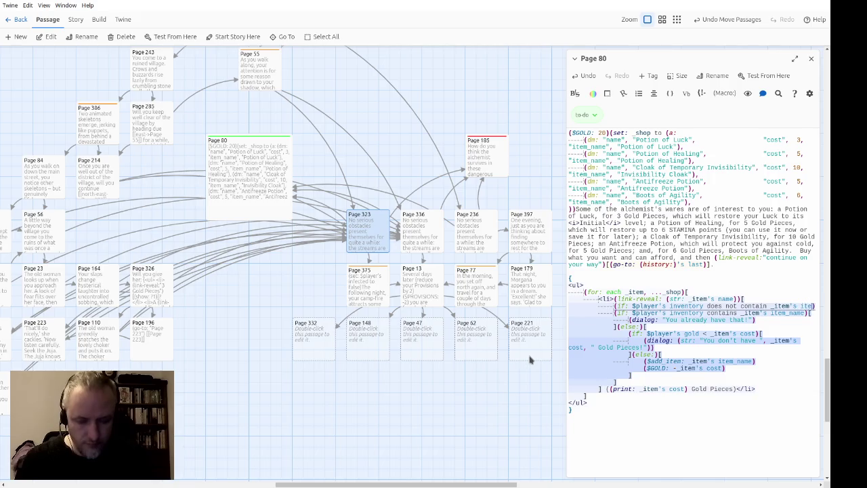
pyautogui.write('m_name and )[')
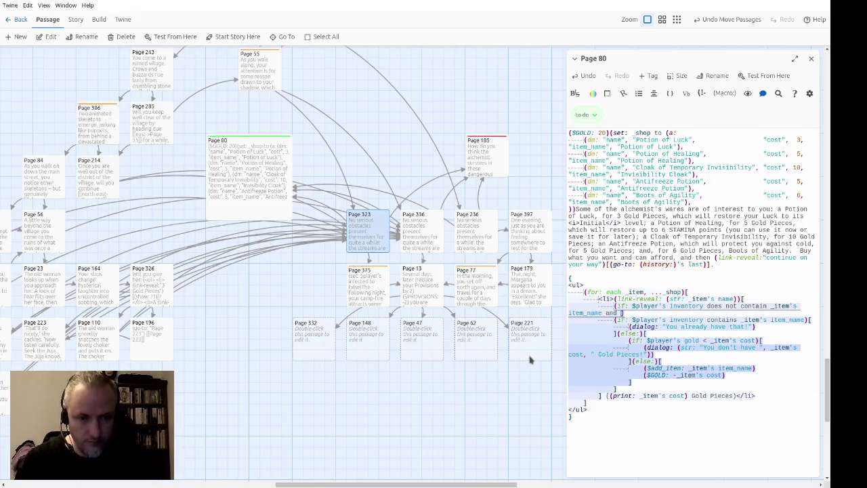
pyautogui.write("$player's gold ")
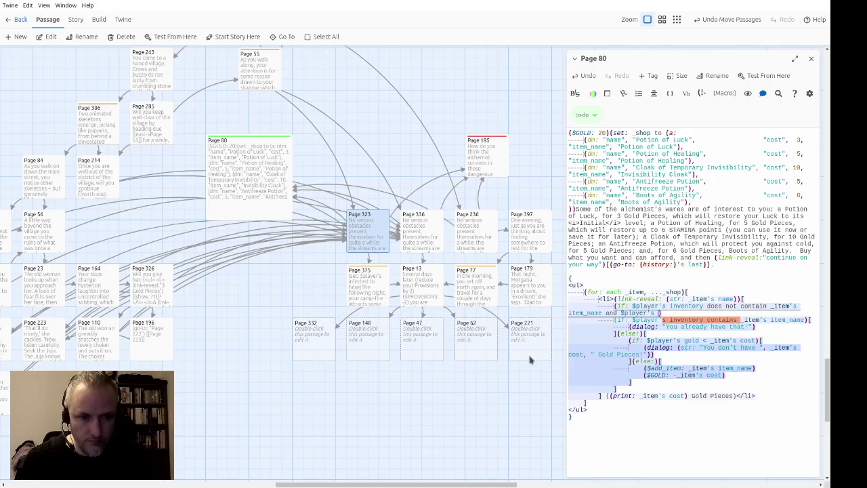
pyautogui.write('> ')
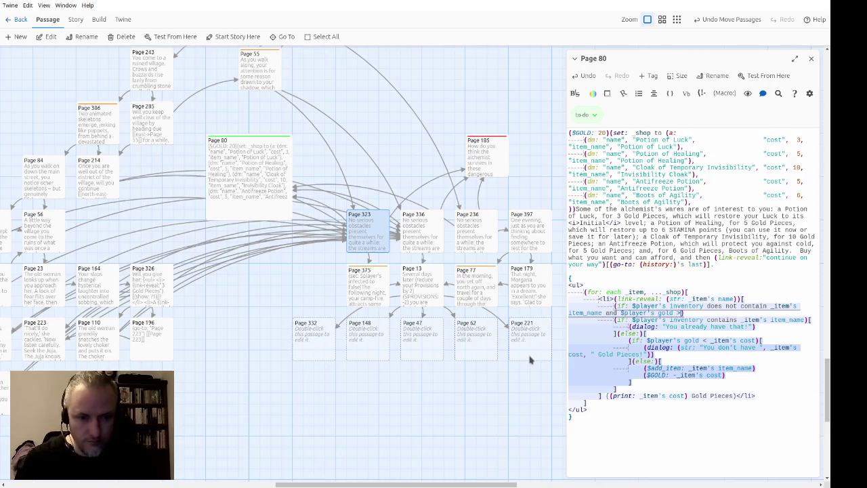
pyautogui.write("=_item's cost")
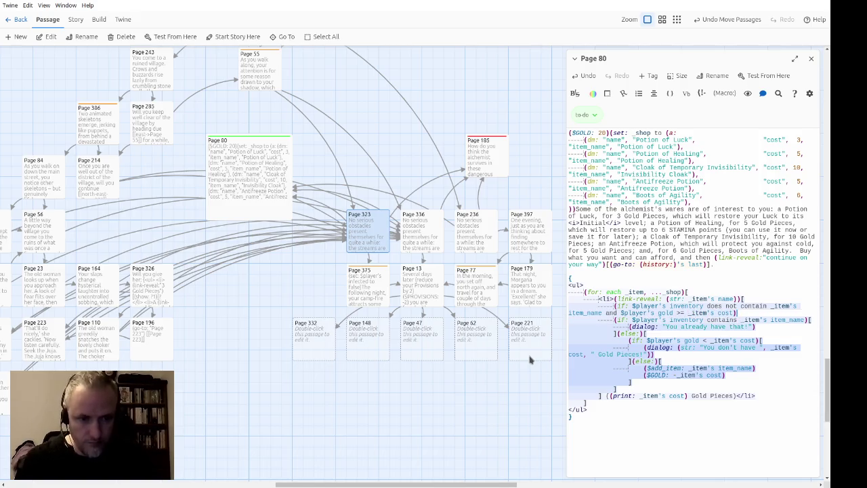
pyautogui.press('Right')
pyautogui.press('Right')
# Close the new hook and move the $add_item and $GOLD lines inside it, unindented
pyautogui.press('Return')
pyautogui.write(']')
pyautogui.press('Return')
pyautogui.press('Return')
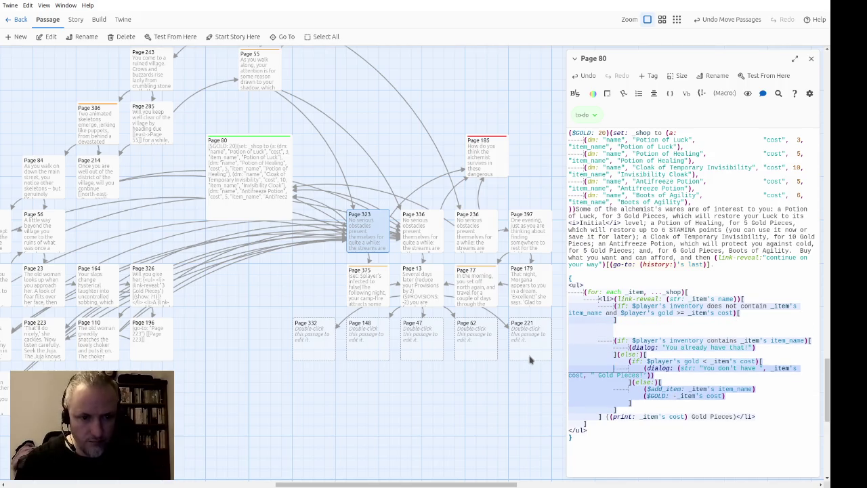
pyautogui.hotkey('shift', 'Down')
pyautogui.hotkey('shift', 'Down')
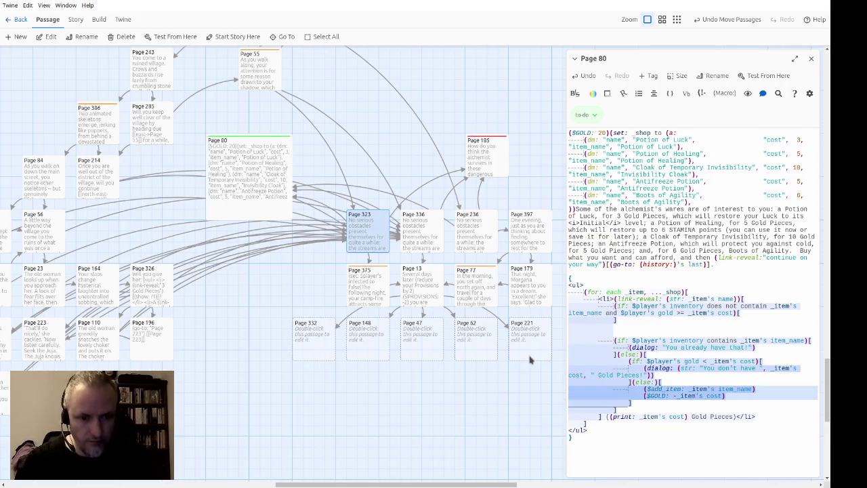
pyautogui.hotkey('ctrl', 'x')
pyautogui.press('Up')
pyautogui.press('Up')
pyautogui.press('Up')
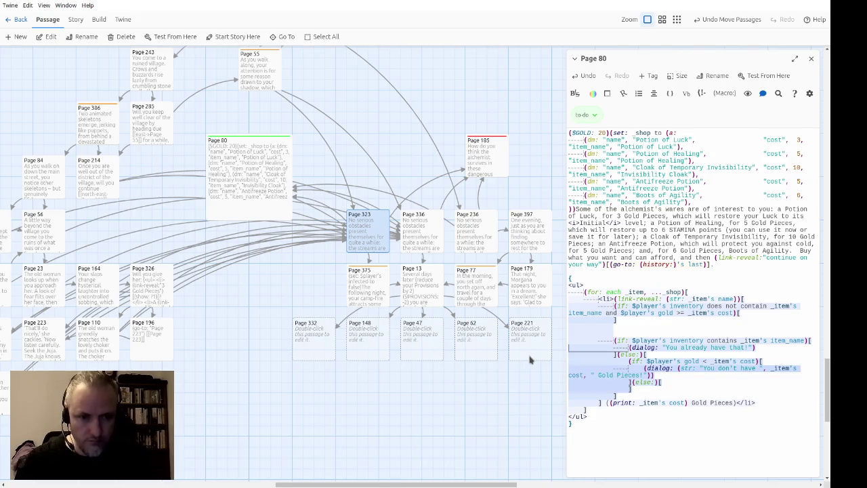
pyautogui.hotkey('ctrl', 'v')
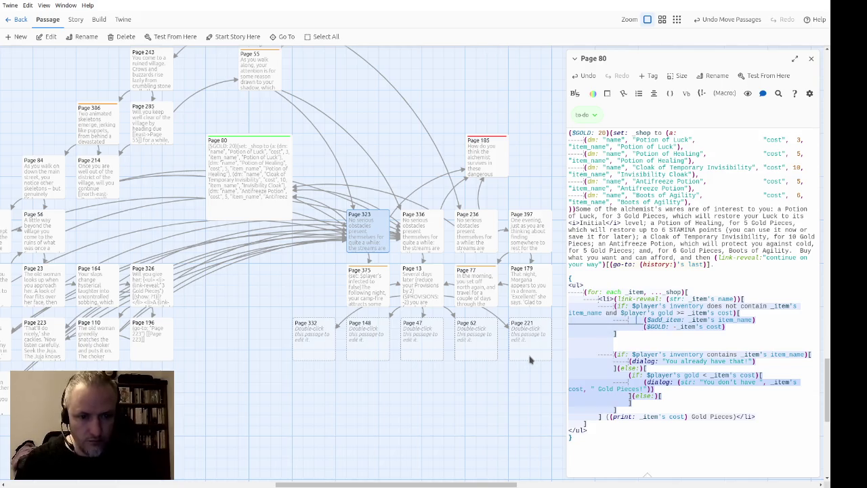
pyautogui.hotkey('shift', 'Tab')
pyautogui.press('Down')
pyautogui.hotkey('shift', 'Tab')
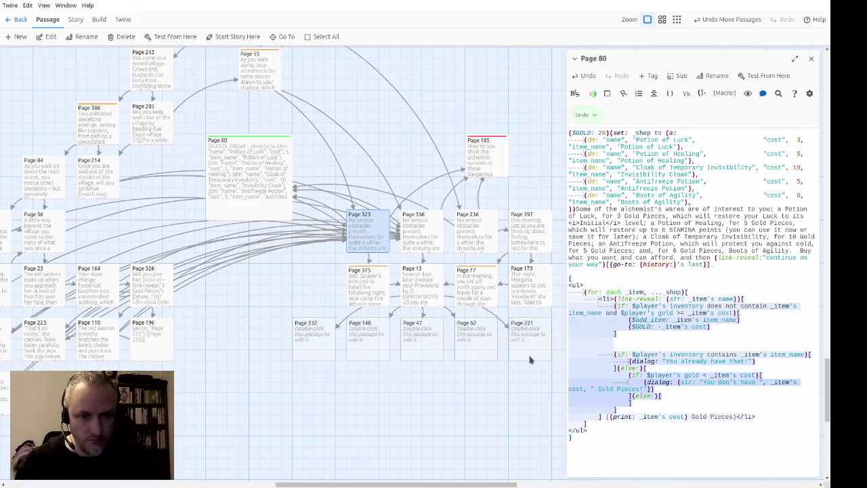
pyautogui.press('Up')
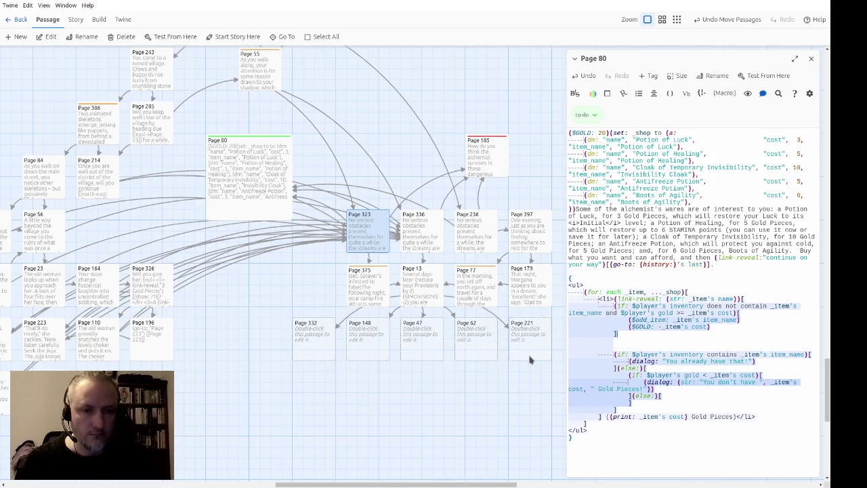
# Add an (else:)[ branch with its own hook after the purchase check
pyautogui.write('(else')
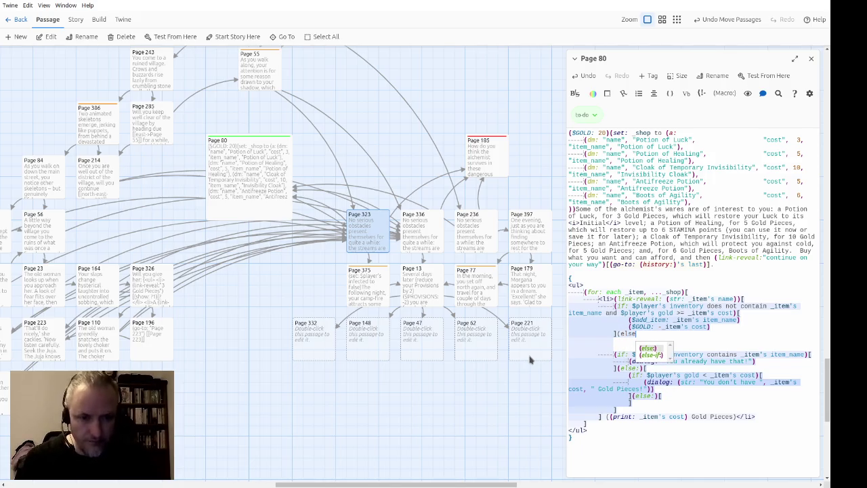
pyautogui.press('Return')
pyautogui.write('[')
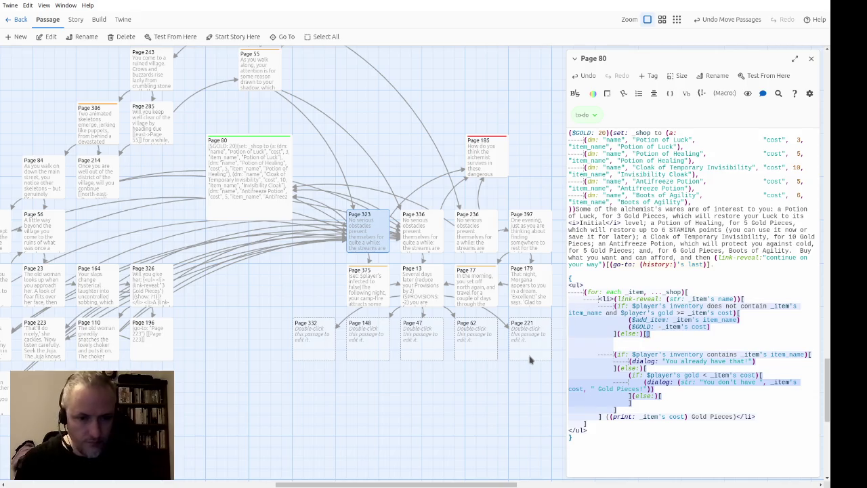
pyautogui.press('Return')
# Move the (if: $player's gold < _item's cost) shortage block into the else hook
pyautogui.press('Down')
pyautogui.press('Down')
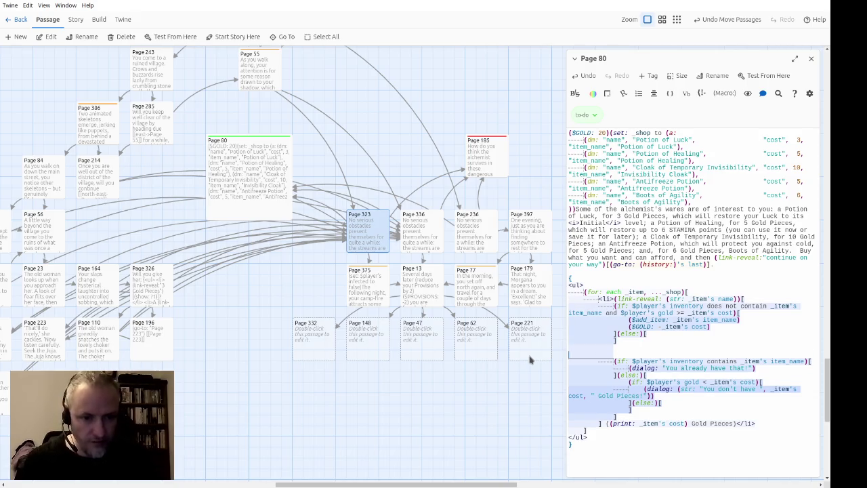
pyautogui.press('Down')
pyautogui.press('Down')
pyautogui.press('Down')
pyautogui.press('Down')
pyautogui.press('Down')
pyautogui.press('Down')
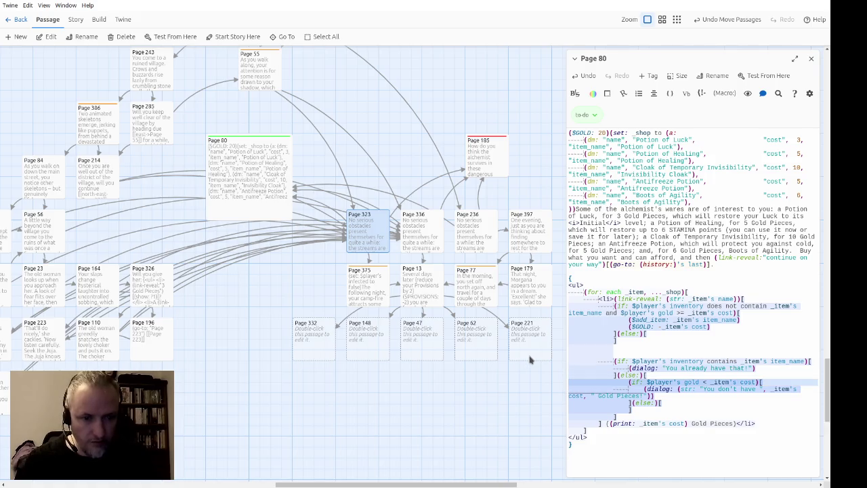
pyautogui.press('Delete')
pyautogui.press('Up')
pyautogui.press('Up')
pyautogui.press('Up')
pyautogui.press('Down')
pyautogui.hotkey('ctrl', 'v')
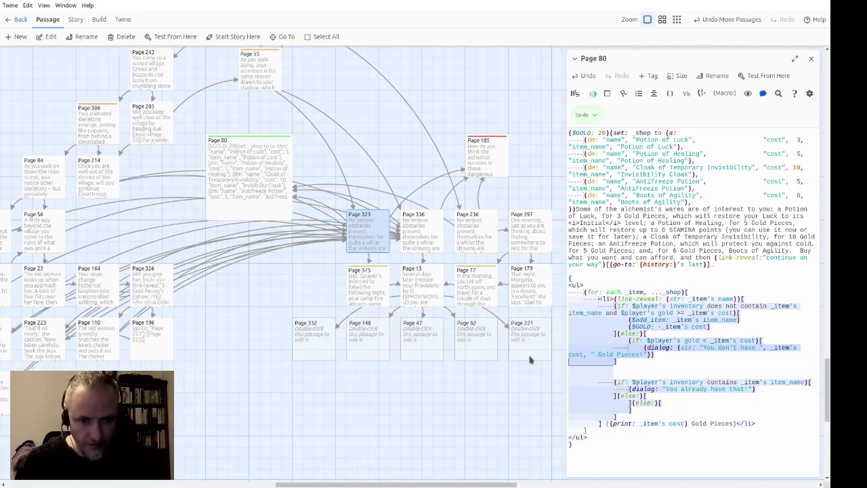
pyautogui.press('Down')
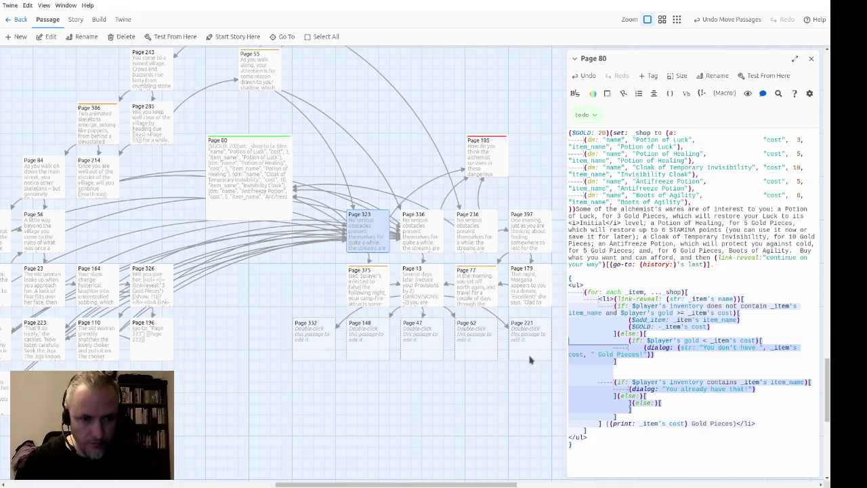
# Add a line break after the 'You don't have' message inside the else branch
pyautogui.hotkey('ctrl', 'Right')
pyautogui.hotkey('ctrl', 'Right')
pyautogui.hotkey('ctrl', 'Right')
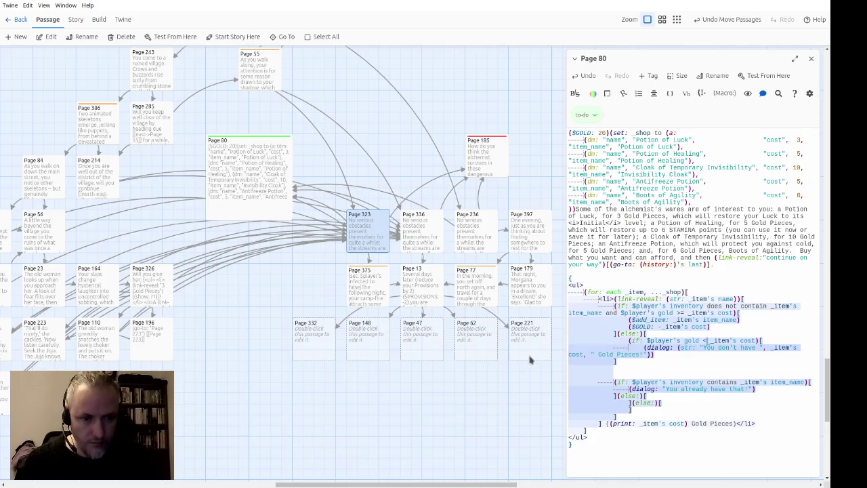
pyautogui.press('End')
pyautogui.press('Down')
pyautogui.press('Return')
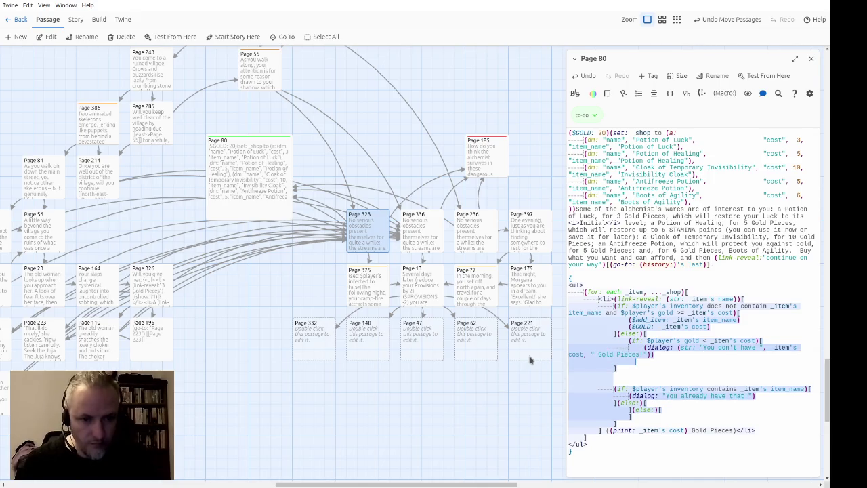
pyautogui.press('Return')
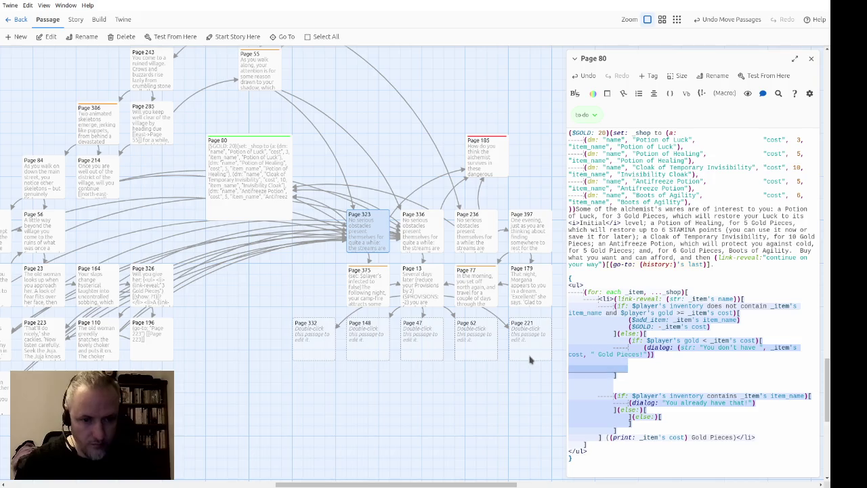
pyautogui.press('BackSpace')
# Close the gold check's bracket and delete the redundant (else:) hooks
pyautogui.write(']')
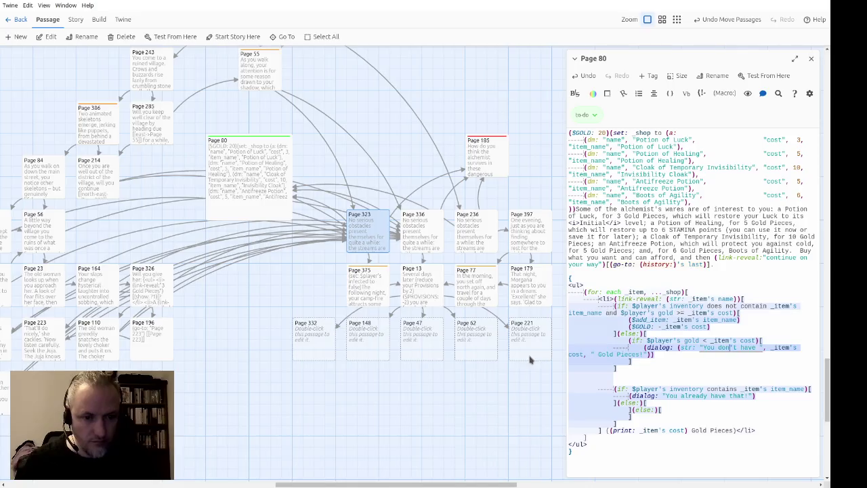
pyautogui.press('Up')
pyautogui.press('Down')
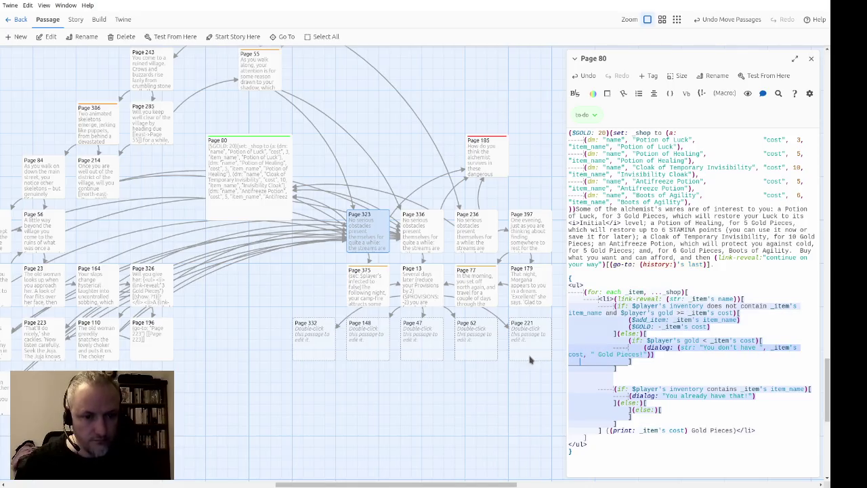
pyautogui.press('Down')
pyautogui.press('Up')
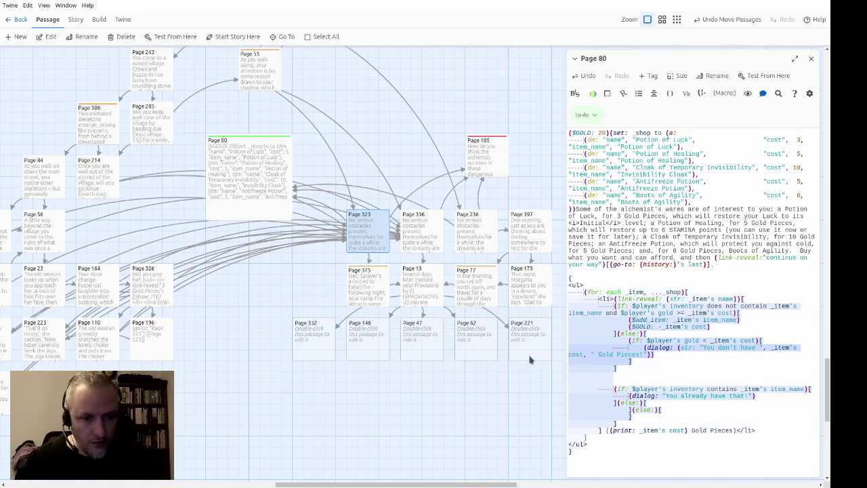
pyautogui.press('Down')
pyautogui.press('Down')
pyautogui.press('Down')
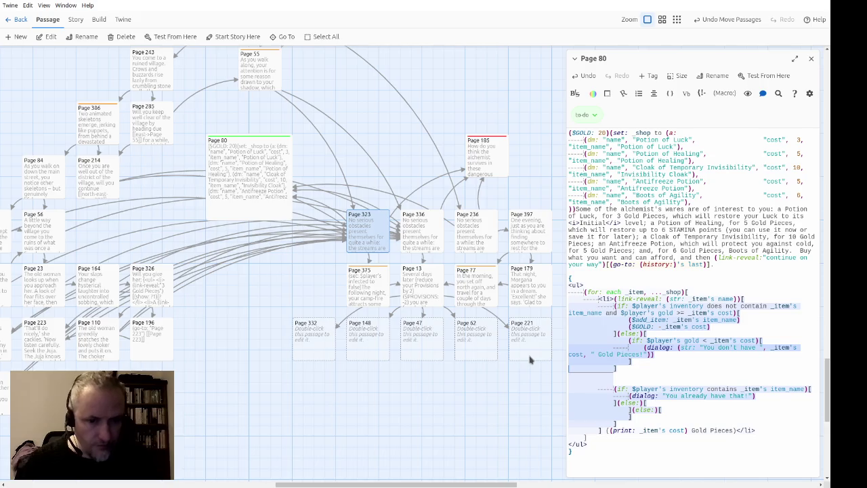
pyautogui.hotkey('shift', 'Down')
pyautogui.hotkey('shift', 'Down')
pyautogui.hotkey('shift', 'Down')
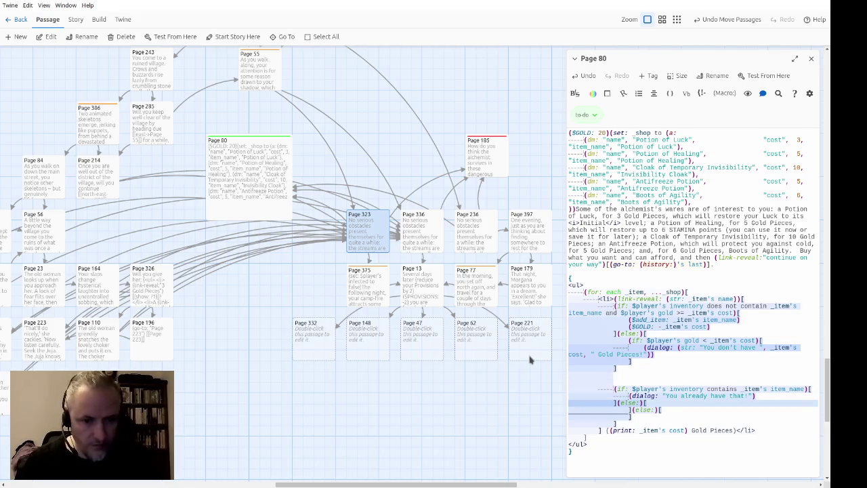
pyautogui.press('Delete')
pyautogui.press('Up')
# Move the inventory-contains check, cutting it and pasting it inside the (else:) branch
pyautogui.hotkey('shift', 'Down')
pyautogui.hotkey('shift', 'Down')
pyautogui.hotkey('shift', 'Down')
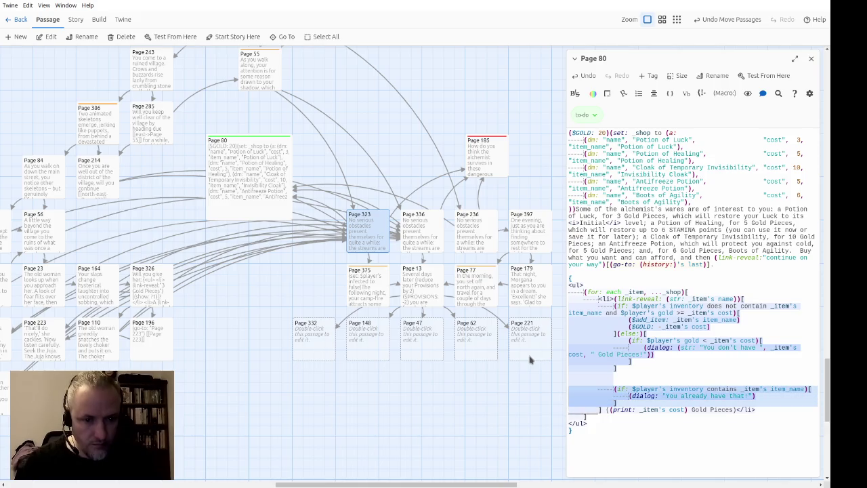
pyautogui.press('Delete')
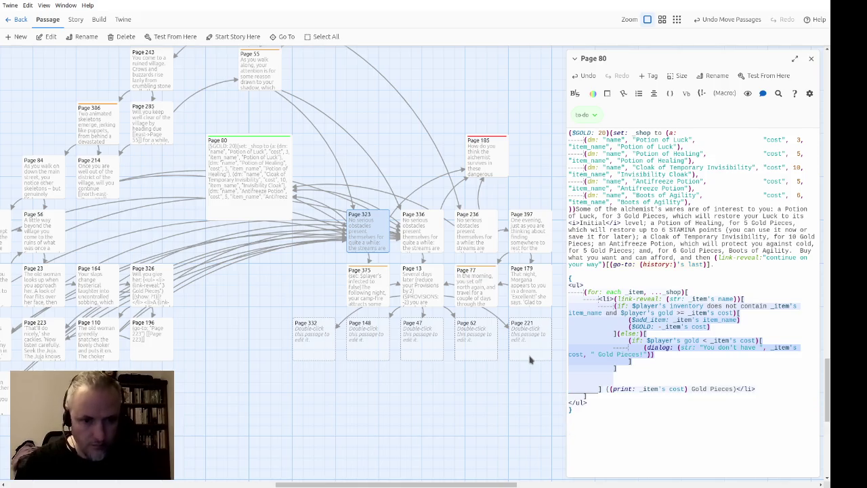
pyautogui.press('Delete')
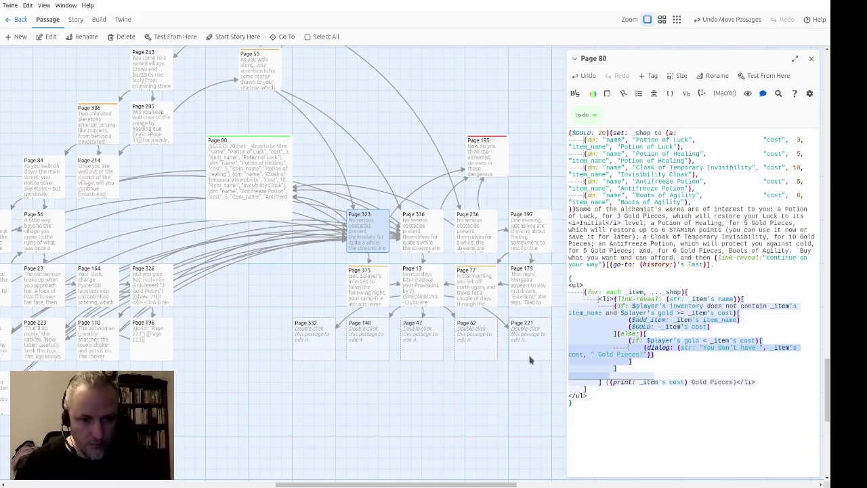
pyautogui.press('Delete')
pyautogui.hotkey('shift', 'Down')
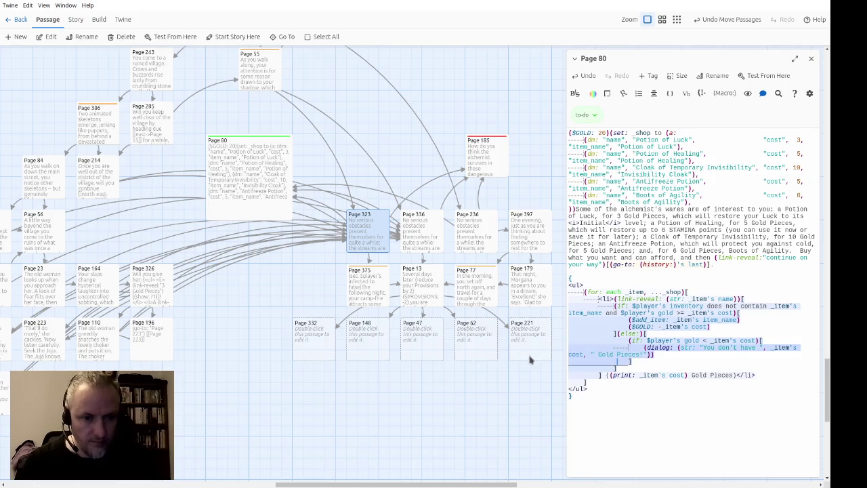
pyautogui.hotkey('shift', 'Down')
pyautogui.hotkey('ctrl', 'v')
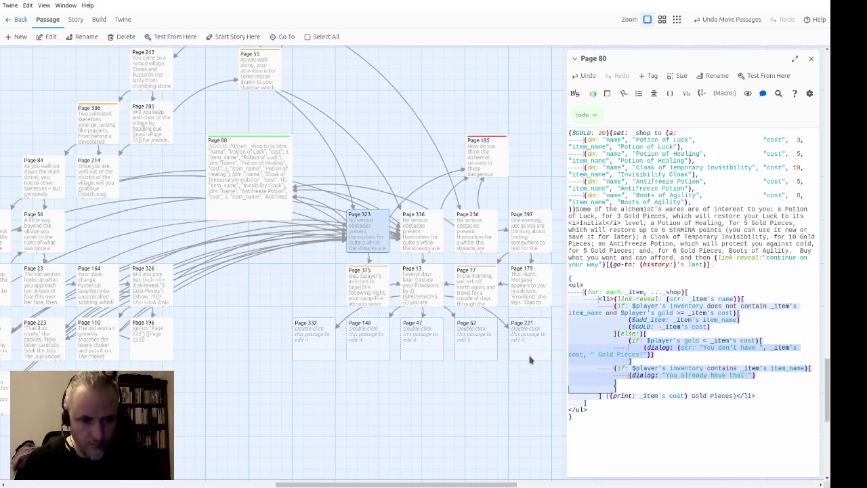
# Re-indent the pasted inventory check, its dialog line and closing bracket, then maximize the editor
pyautogui.press('Tab')
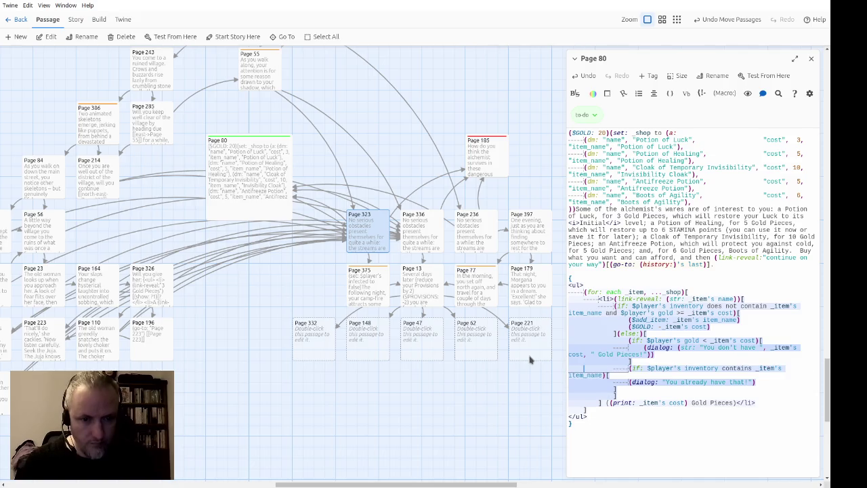
pyautogui.hotkey('shift', 'Tab')
pyautogui.press('Tab')
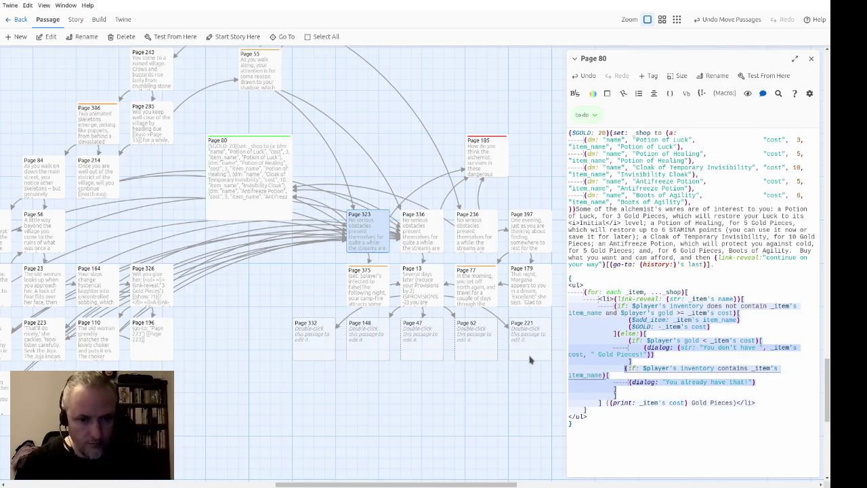
pyautogui.hotkey('shift', 'End')
pyautogui.press('Home')
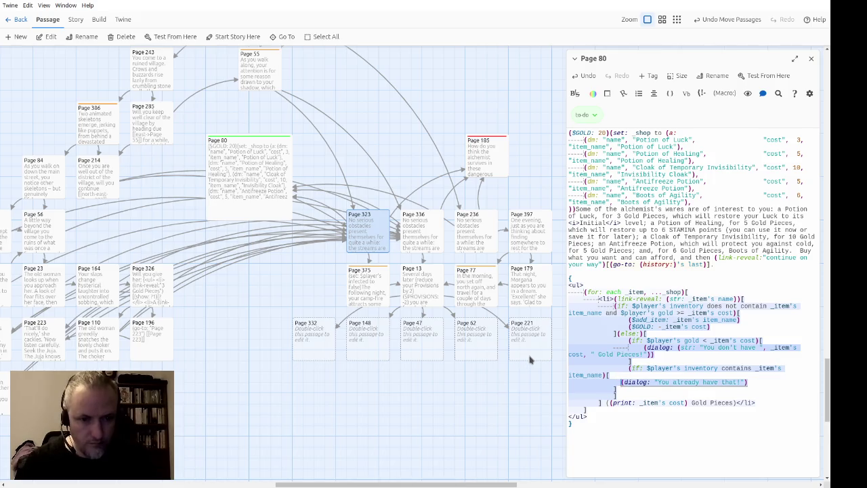
pyautogui.press('Down')
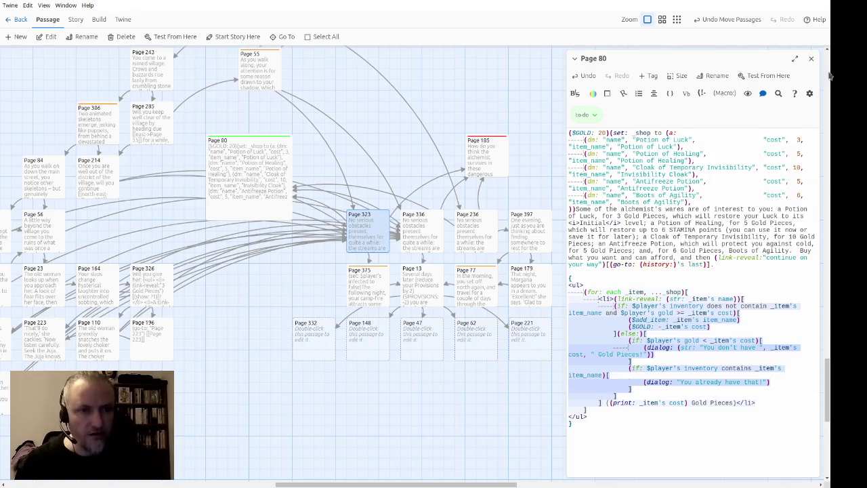
pyautogui.click(794, 58)
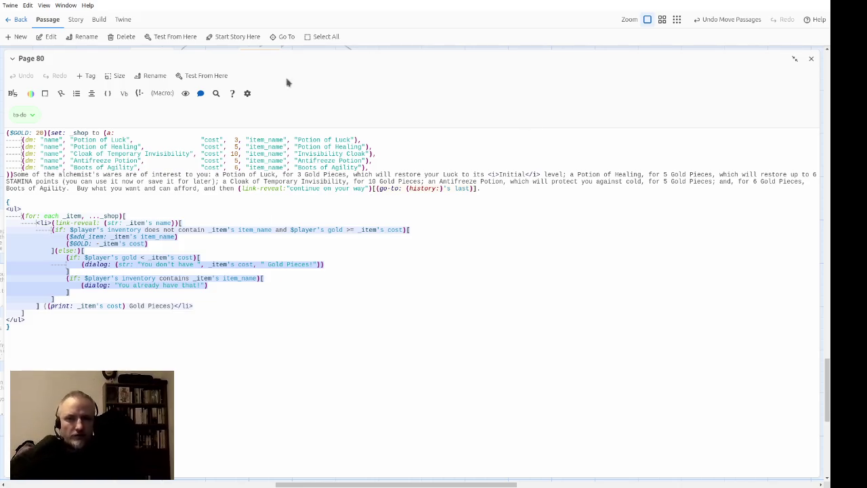
# Flip between the Twine and Passage tabs, then review the buy checks below Potion of Luck
pyautogui.click(123, 20)
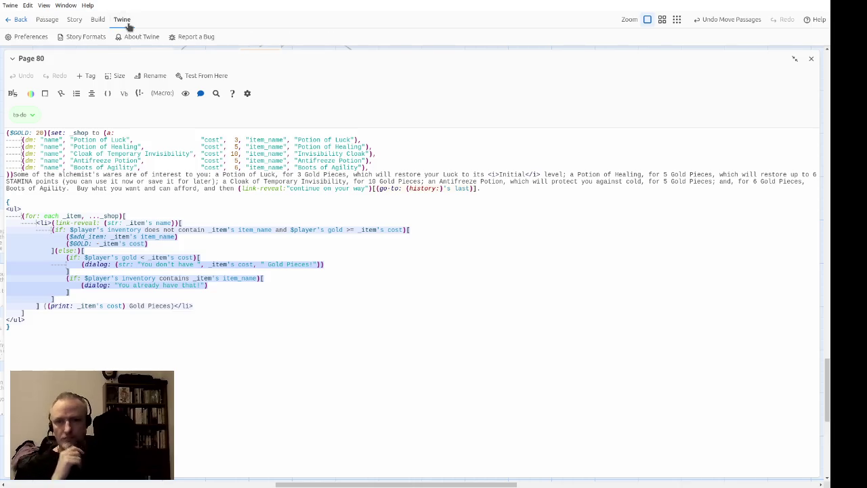
pyautogui.click(44, 21)
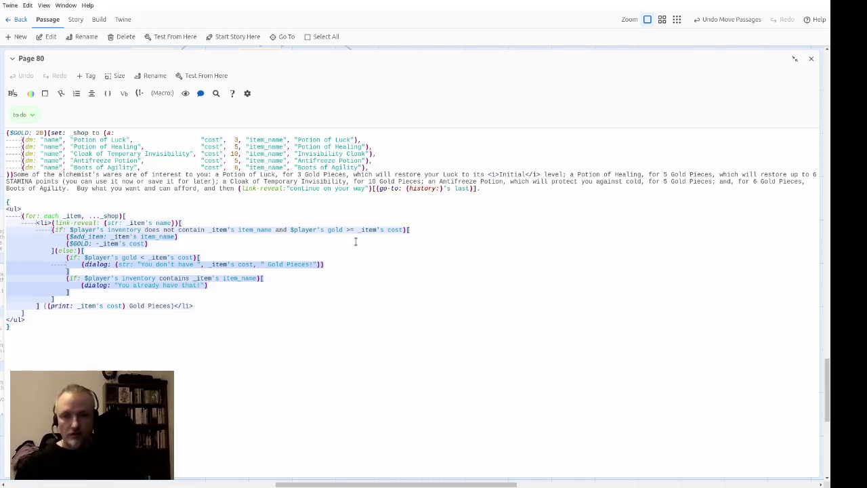
pyautogui.press('Up')
pyautogui.press('Up')
pyautogui.press('Up')
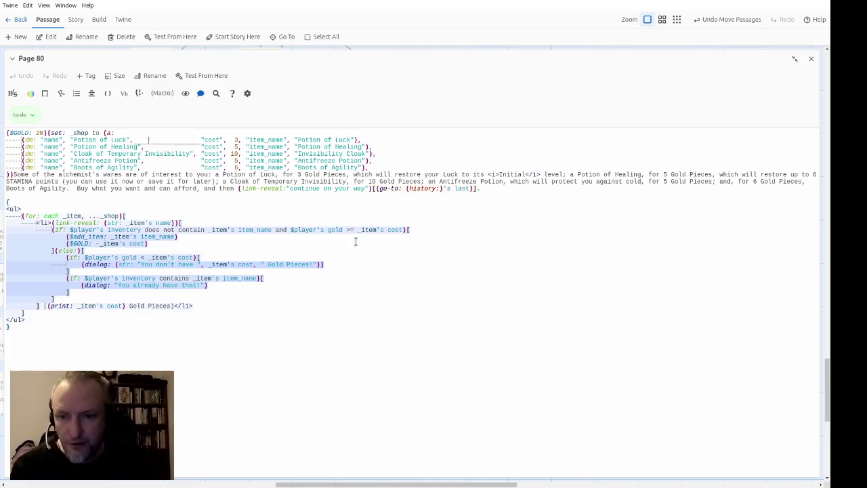
pyautogui.press('Down')
pyautogui.press('Down')
pyautogui.press('Down')
pyautogui.press('Down')
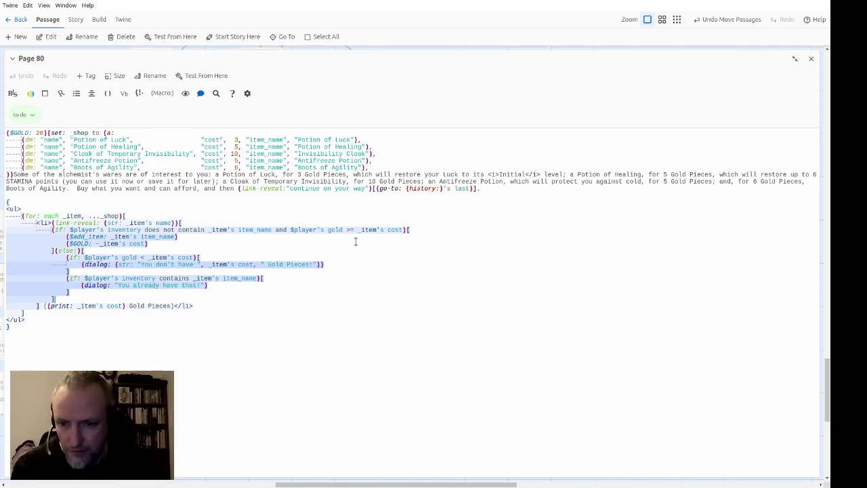
pyautogui.press('Down')
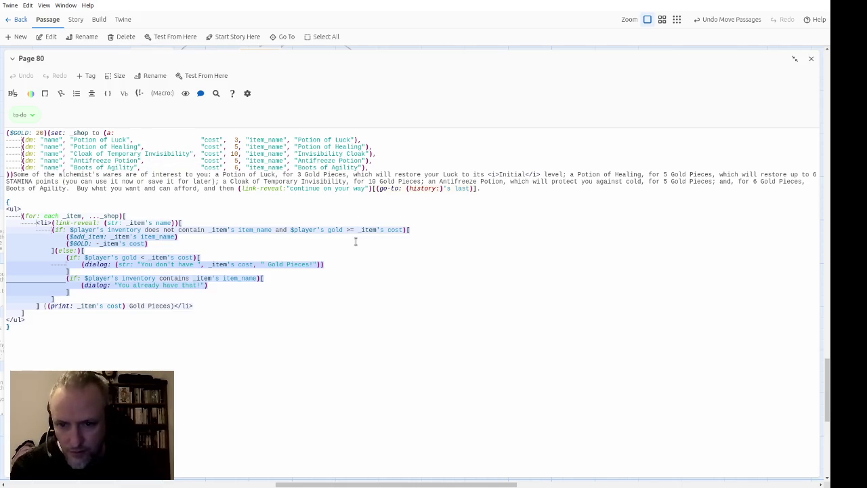
pyautogui.hotkey('ctrl', 'Right')
pyautogui.hotkey('ctrl', 'Right')
pyautogui.hotkey('ctrl', 'Right')
# Verify the brackets closing the gold and inventory checks, ending on the 'You already have that!' line
pyautogui.press('Down')
pyautogui.hotkey('ctrl', 'Left')
pyautogui.hotkey('ctrl', 'Left')
pyautogui.hotkey('ctrl', 'Left')
pyautogui.press('Up')
pyautogui.press('Up')
pyautogui.press('Down')
pyautogui.press('Down')
pyautogui.press('Down')
pyautogui.press('Up')
pyautogui.press('Up')
pyautogui.press('End')
pyautogui.press('Down')
pyautogui.press('Down')
pyautogui.press('Up')
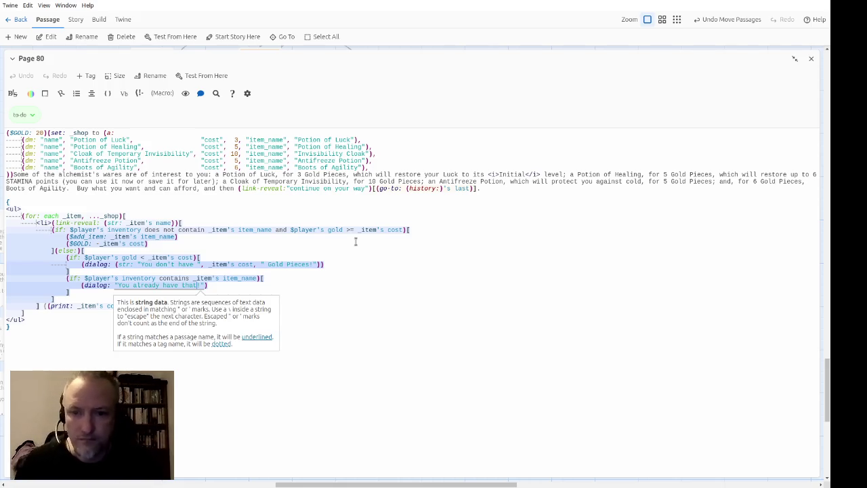
# Rewrite the owned-item dialog as (str:) joining "You already have the " and _item's name, then close
pyautogui.press('Left')
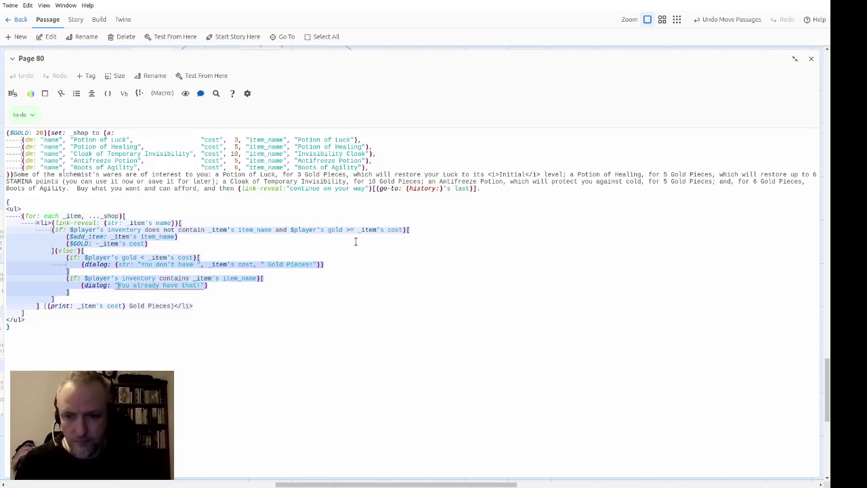
pyautogui.write('(str:')
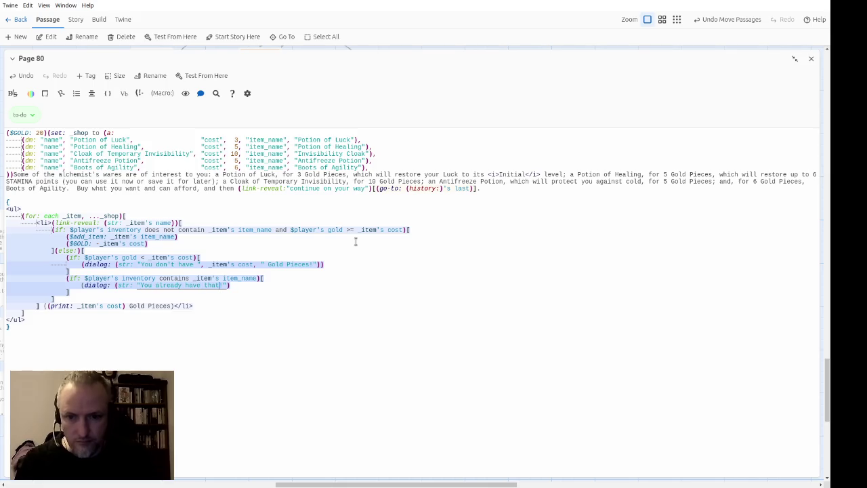
pyautogui.press('BackSpace')
pyautogui.write('e')
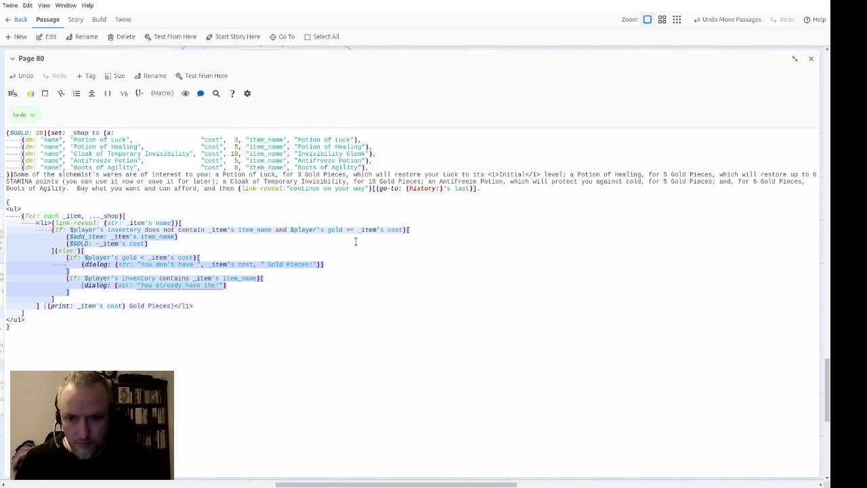
pyautogui.write(' "')
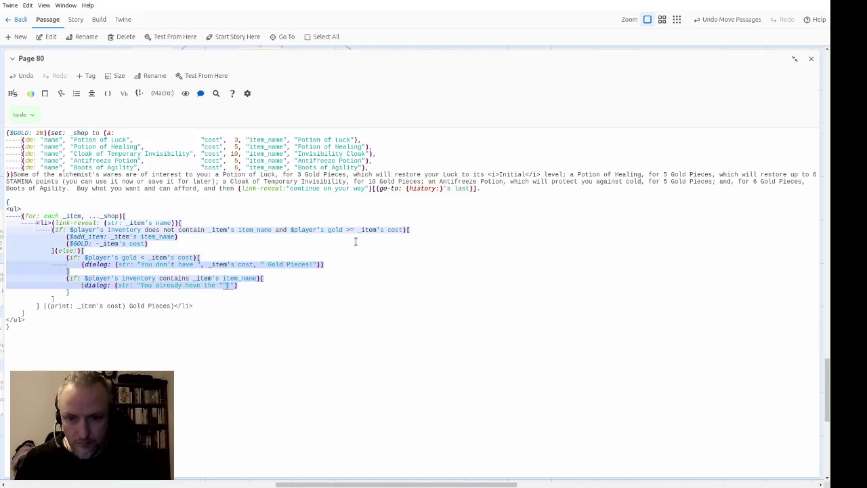
pyautogui.write(', , ')
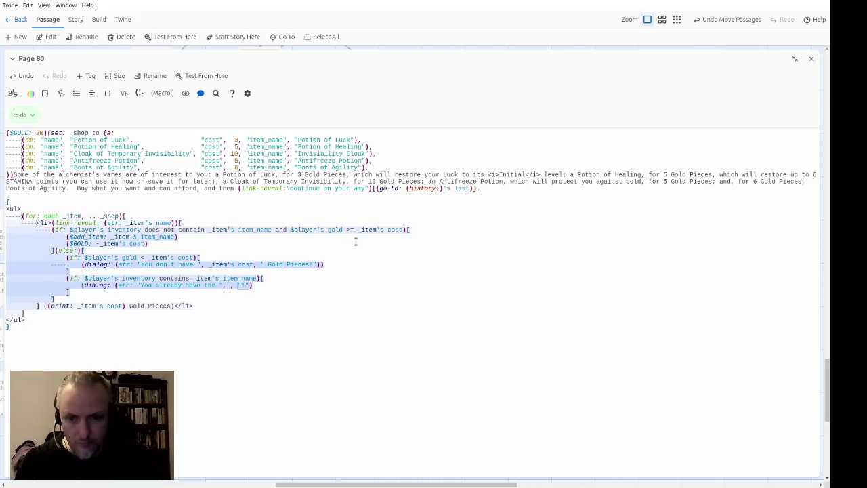
pyautogui.write("_item's ")
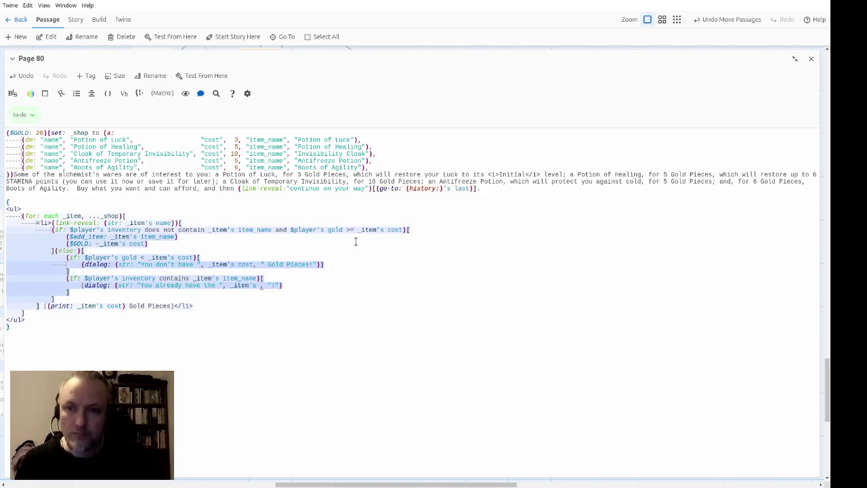
pyautogui.write('name')
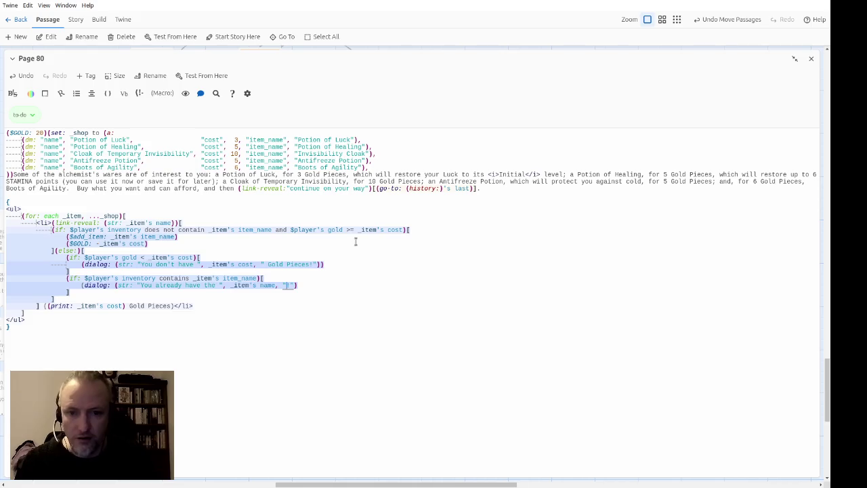
pyautogui.press('Left')
pyautogui.press('Left')
pyautogui.press('Left')
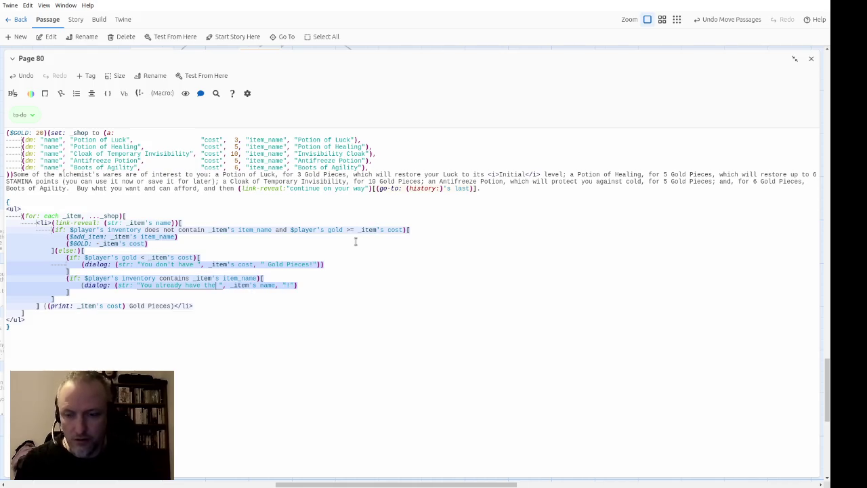
pyautogui.press('Left')
pyautogui.press('Left')
pyautogui.press('Left')
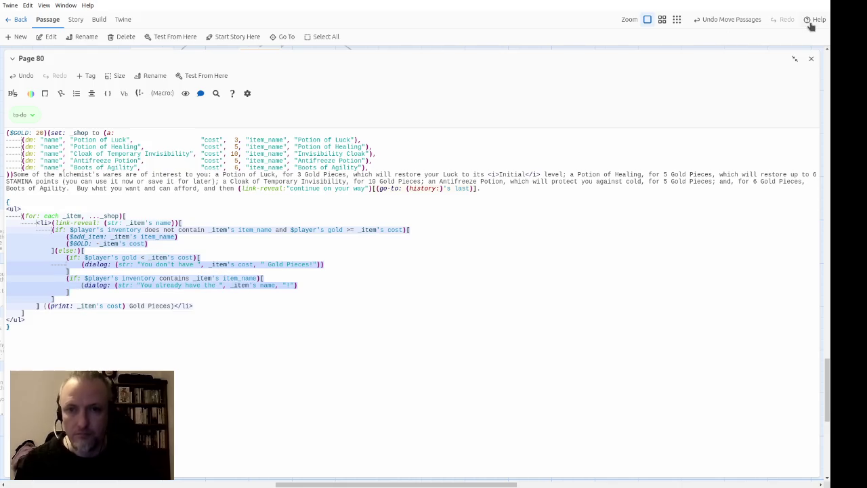
pyautogui.click(810, 59)
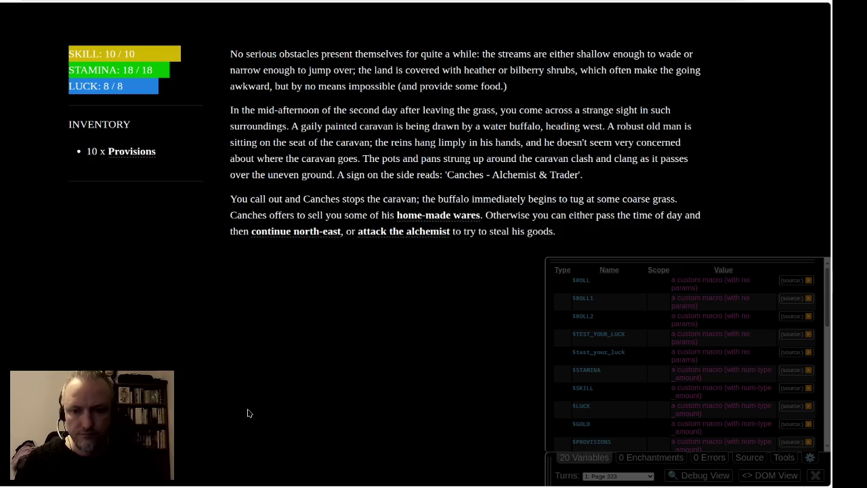
# Enter the alchemist's shop, buy the Cloak and Antifreeze Potion, and continue on
pyautogui.click(432, 215)
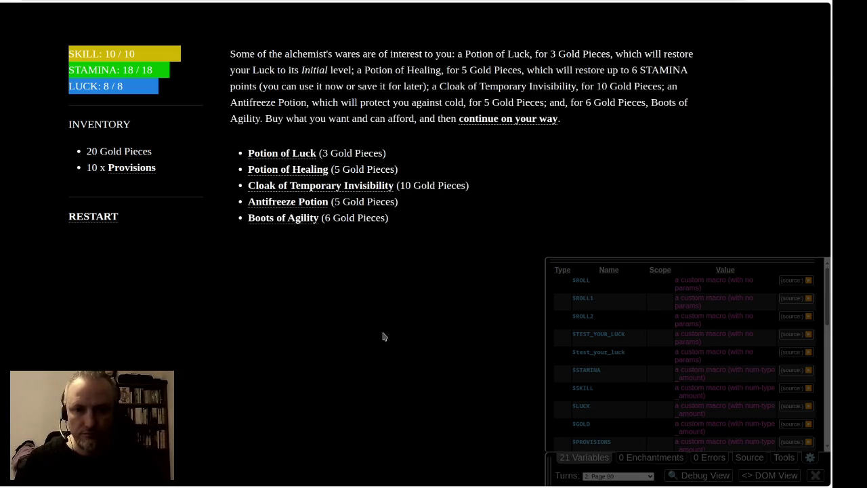
pyautogui.click(321, 190)
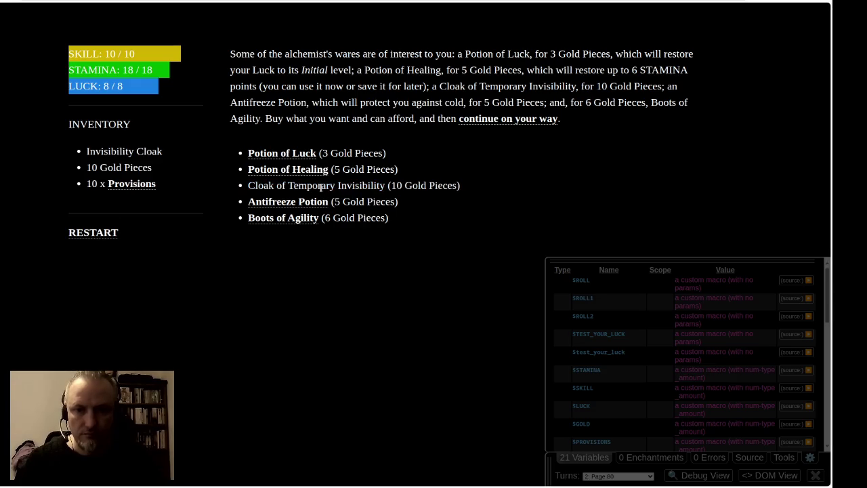
pyautogui.click(285, 201)
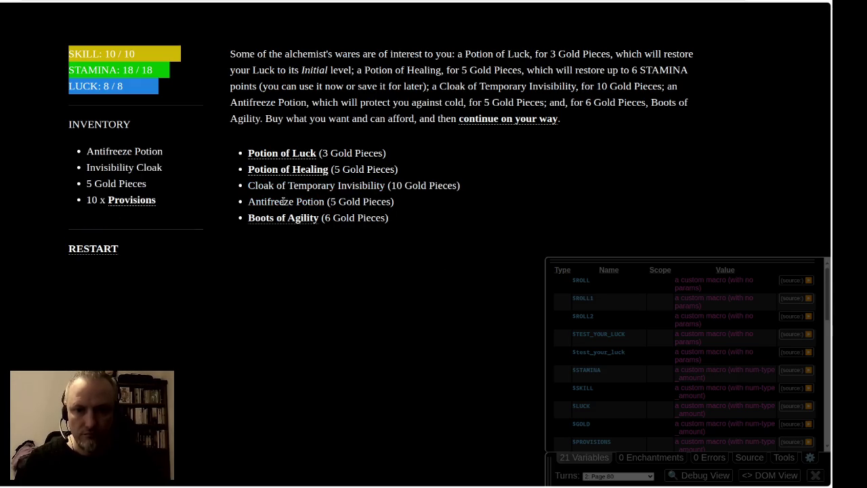
pyautogui.click(491, 120)
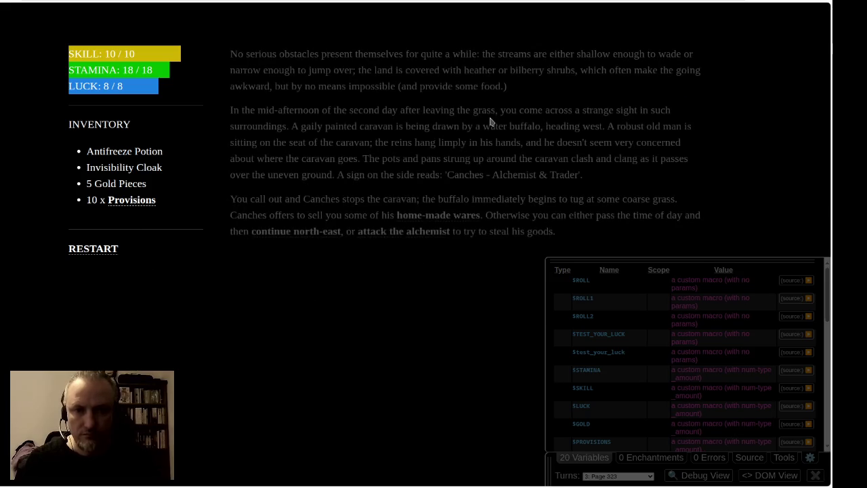
# Re-enter the shop, try buying the owned Cloak, then reload with F5 to restart
pyautogui.click(441, 215)
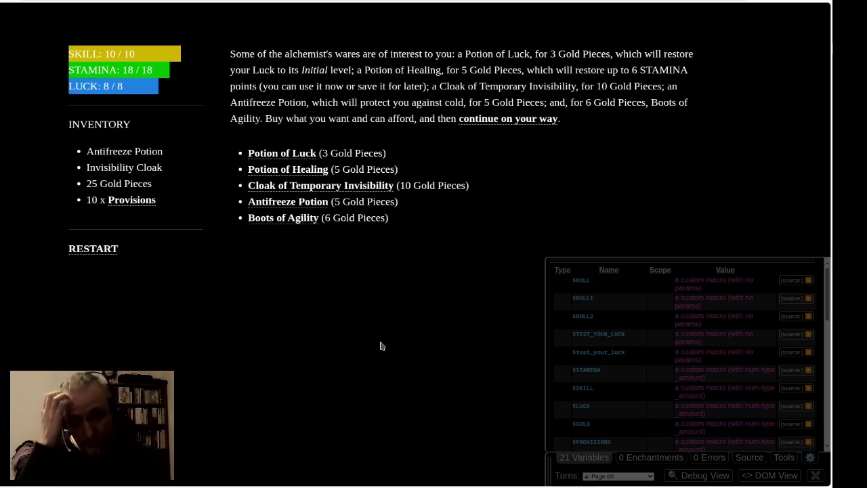
pyautogui.click(362, 186)
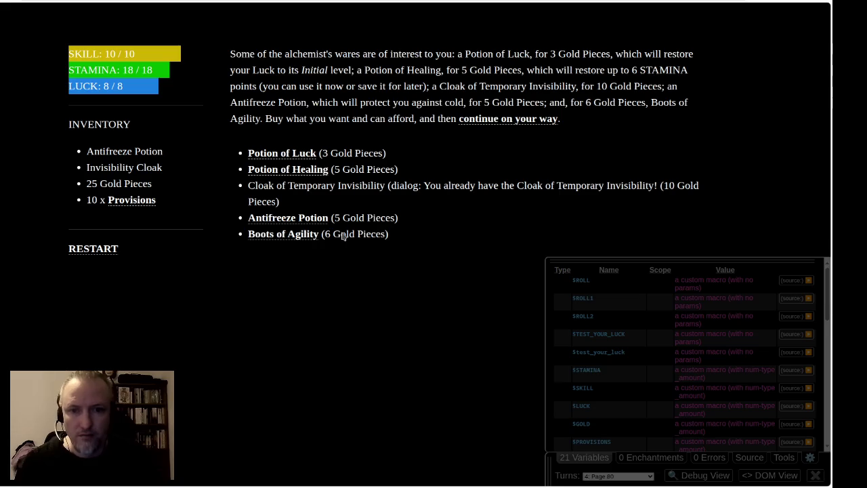
pyautogui.press('F5')
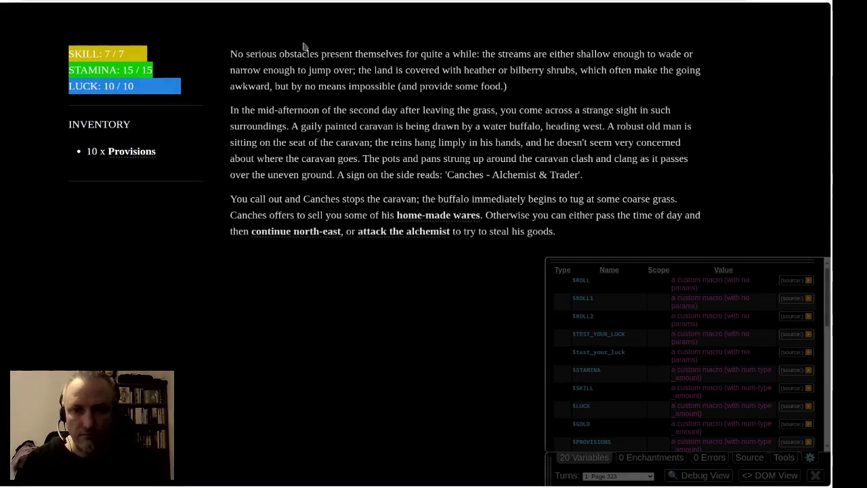
# Buy the Cloak of Temporary Invisibility and Antifreeze Potion in the shop, then continue on
pyautogui.click(430, 218)
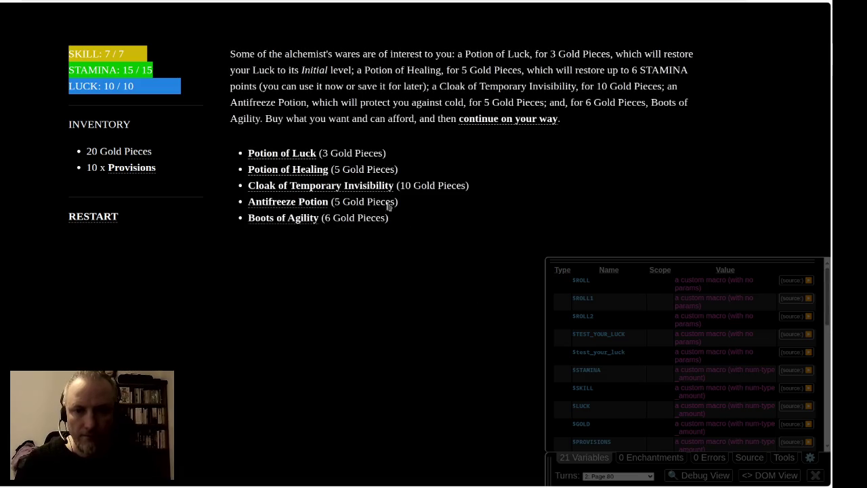
pyautogui.click(332, 186)
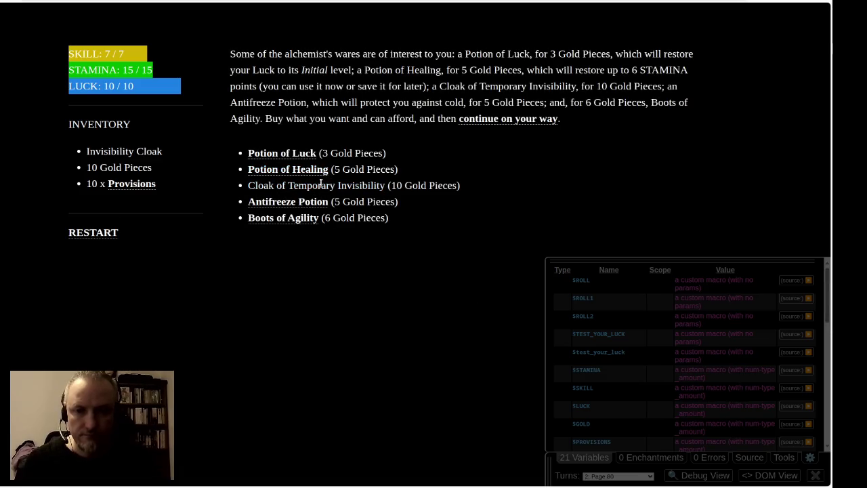
pyautogui.click(284, 202)
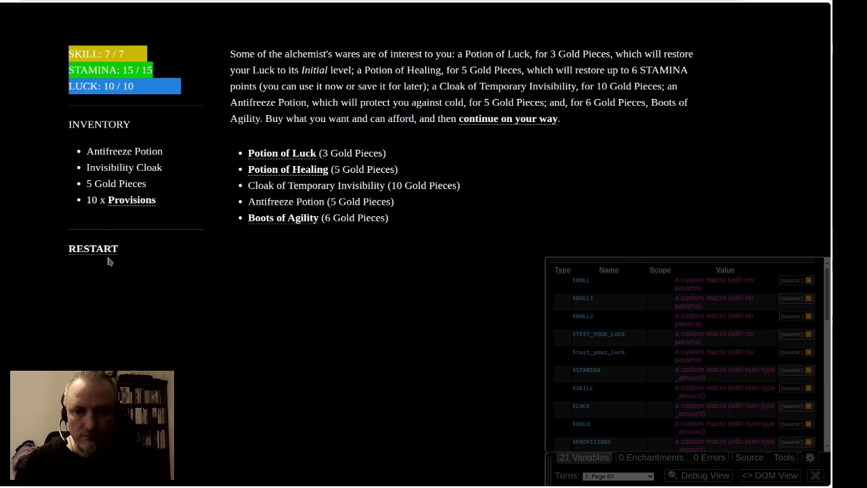
pyautogui.click(499, 122)
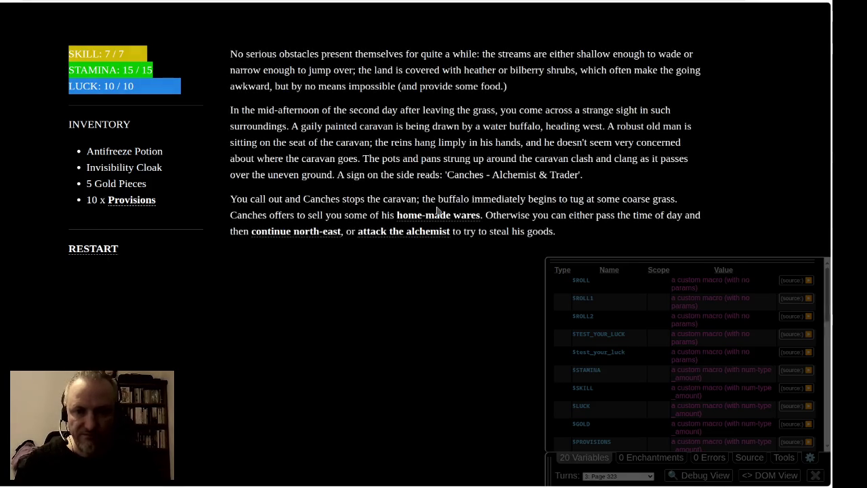
# Revisit the shop and confirm both owned items are refused, dismissing each already-owned alert
pyautogui.click(427, 217)
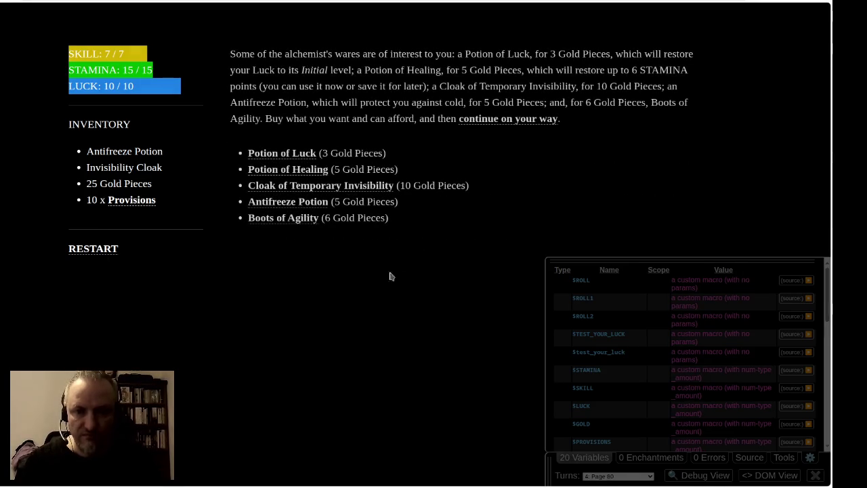
pyautogui.click(316, 187)
pyautogui.click(502, 268)
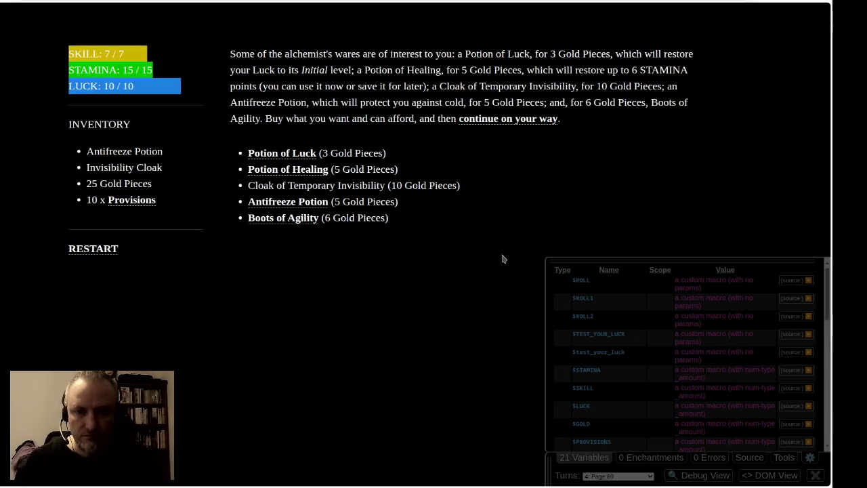
pyautogui.click(302, 206)
pyautogui.click(475, 260)
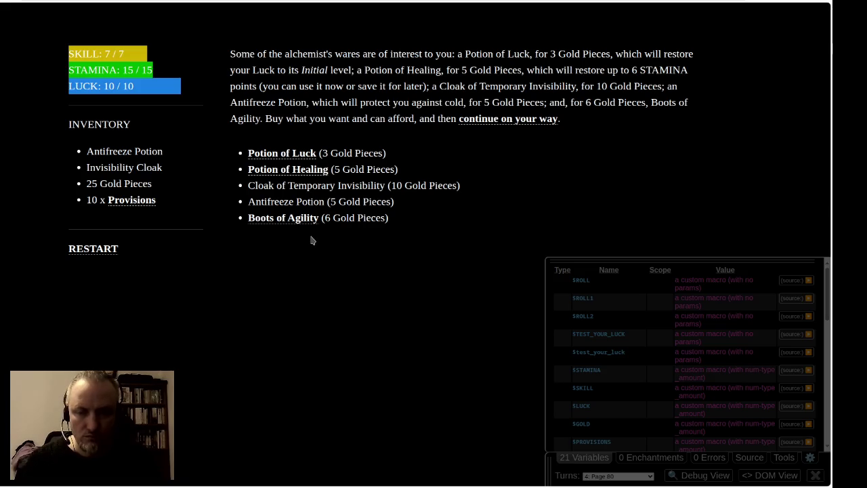
# Restart the game and buy the Cloak and Boots of Agility in the shop
pyautogui.click(108, 249)
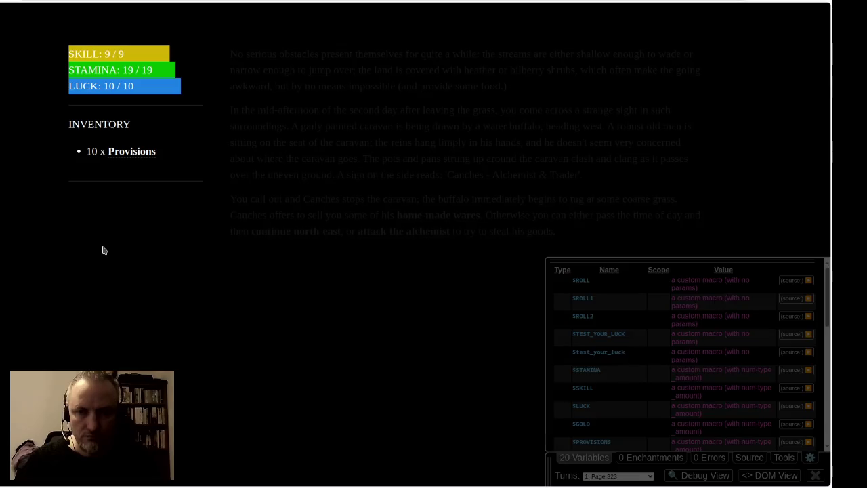
pyautogui.click(433, 216)
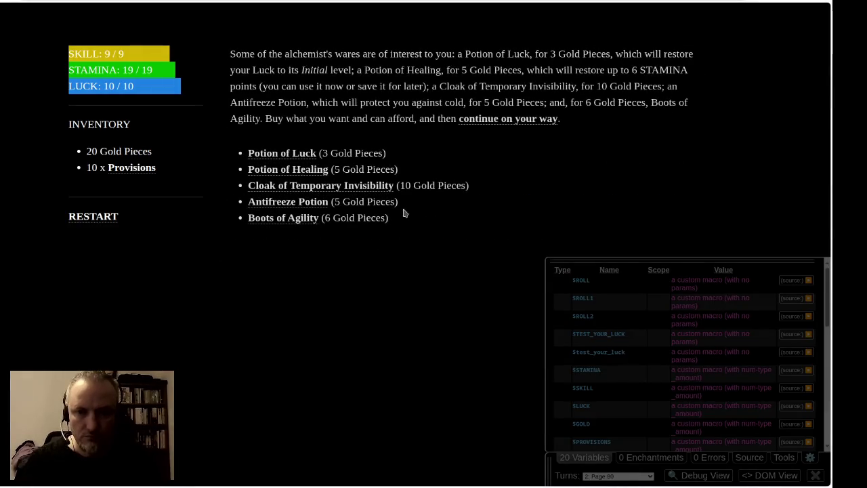
pyautogui.click(310, 185)
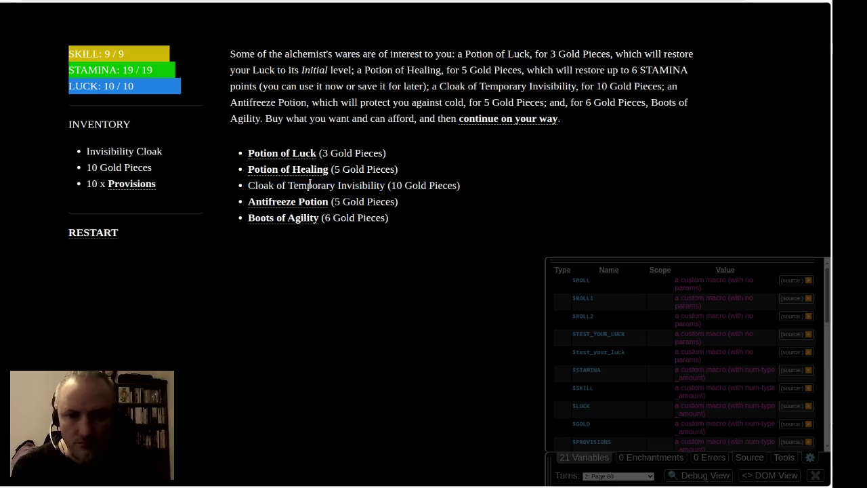
pyautogui.click(296, 219)
# Get not-enough-gold refusals for Antifreeze and Healing, buy the Potion of Luck, and continue on
pyautogui.click(295, 203)
pyautogui.click(455, 259)
pyautogui.click(303, 171)
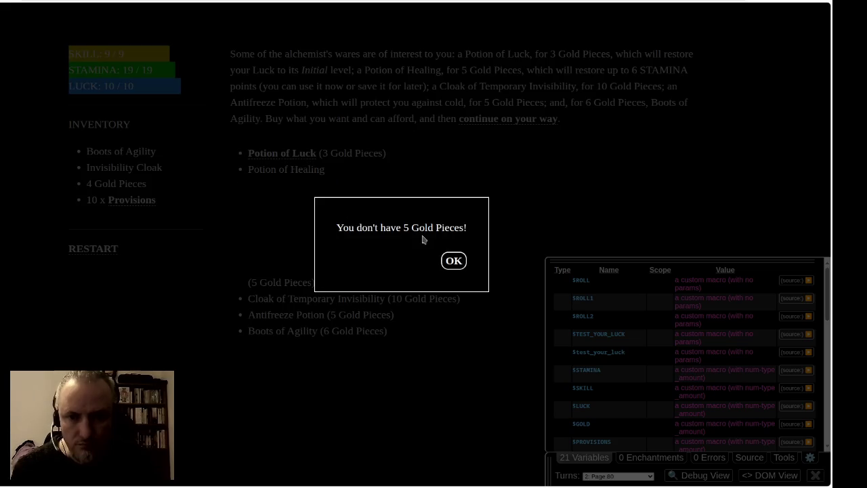
pyautogui.click(453, 260)
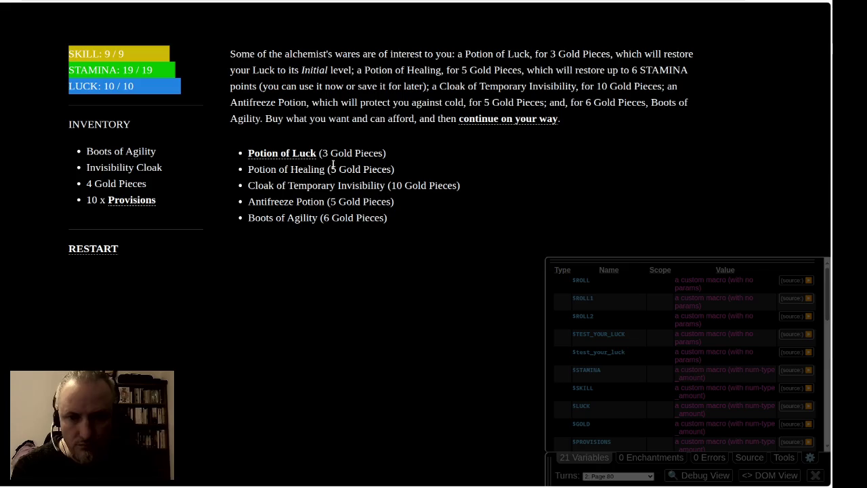
pyautogui.click(292, 153)
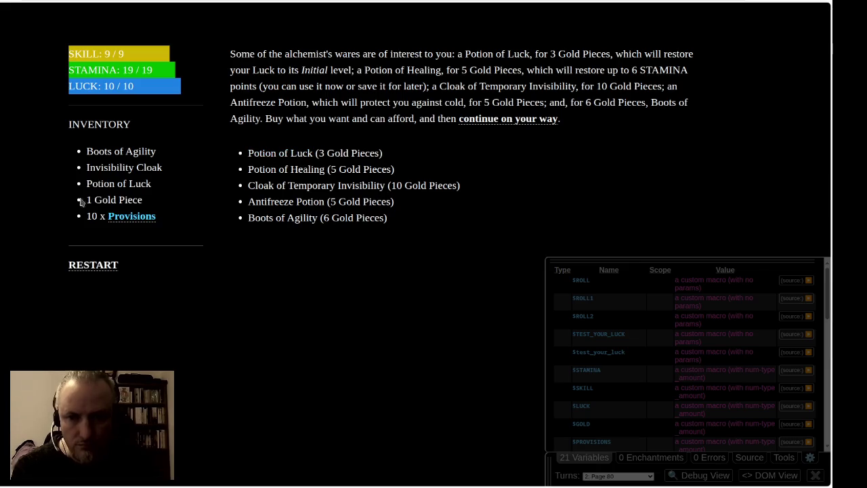
pyautogui.click(483, 120)
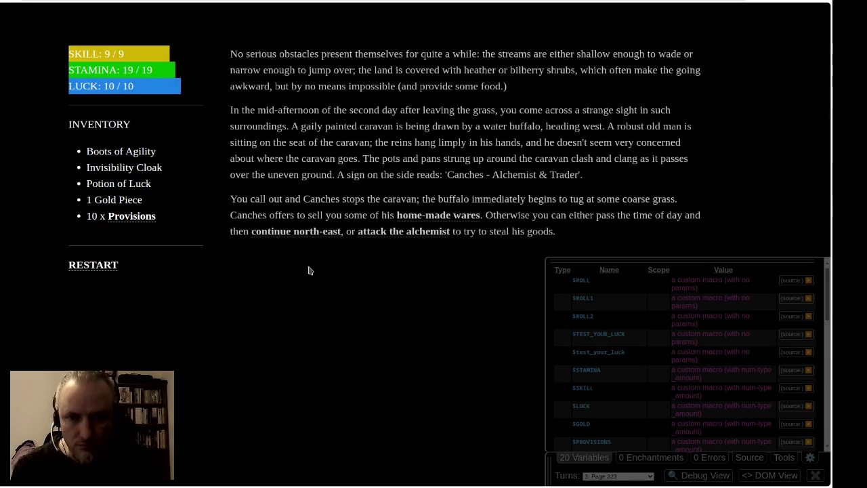
# Re-enter the shop, dismiss the owned-Cloak refusal, and buy the Potion of Healing and Antifreeze Potion
pyautogui.click(440, 215)
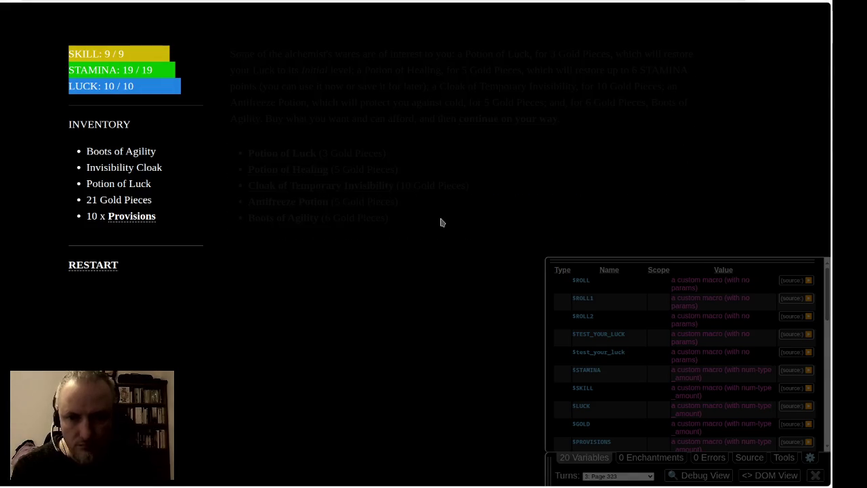
pyautogui.click(309, 187)
pyautogui.click(506, 259)
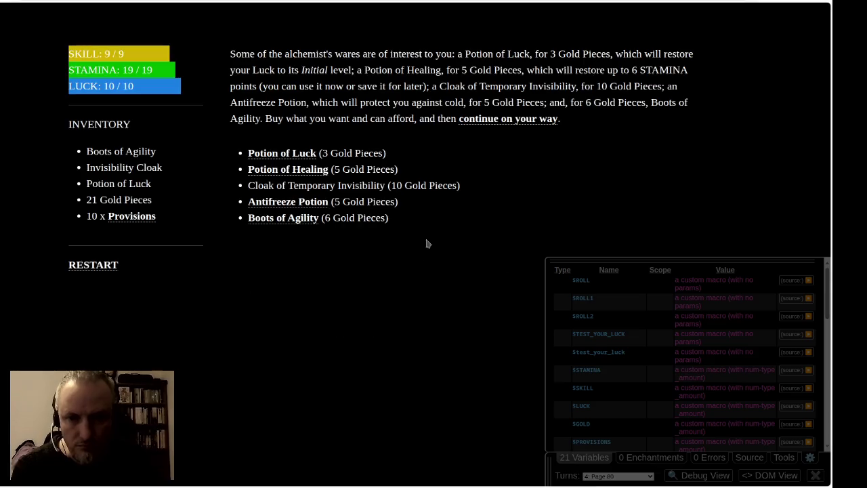
pyautogui.click(308, 171)
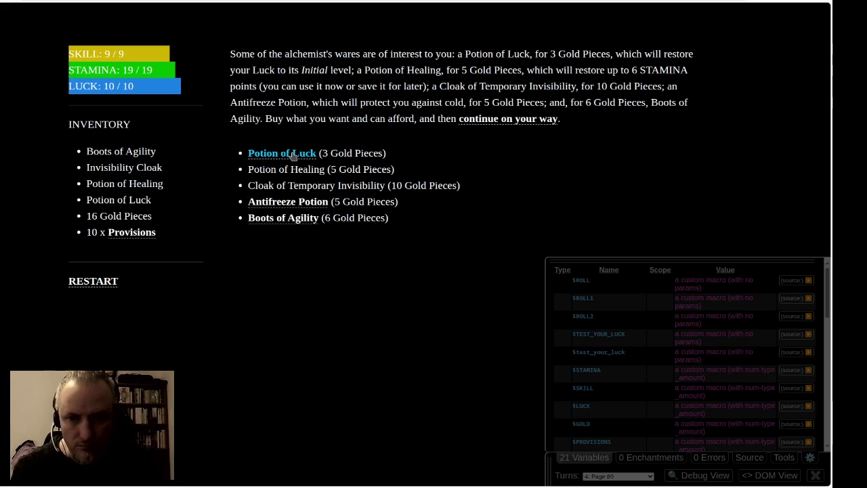
pyautogui.click(297, 201)
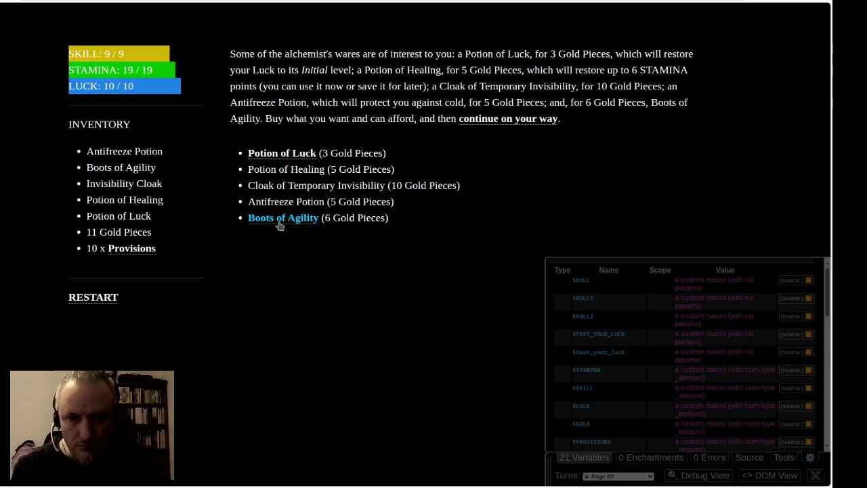
# Confirm the owned Boots and Potion of Luck are refused, inspect the item list, and continue on
pyautogui.click(279, 223)
pyautogui.click(469, 260)
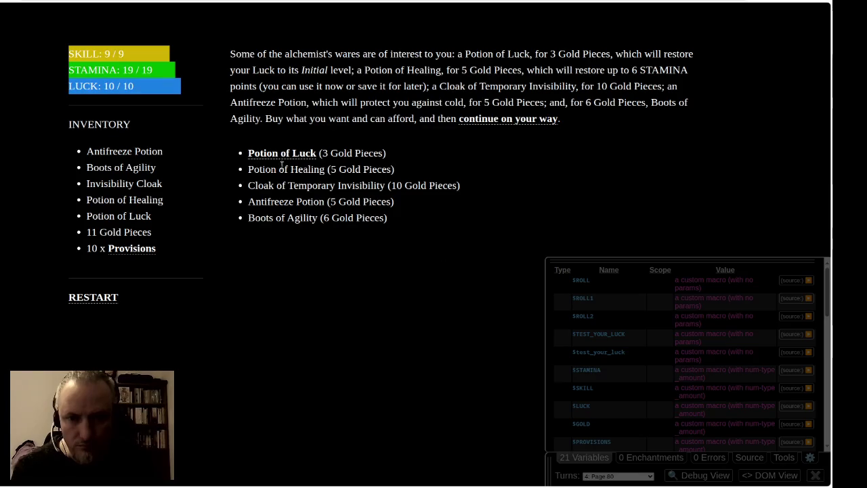
pyautogui.click(274, 155)
pyautogui.click(469, 261)
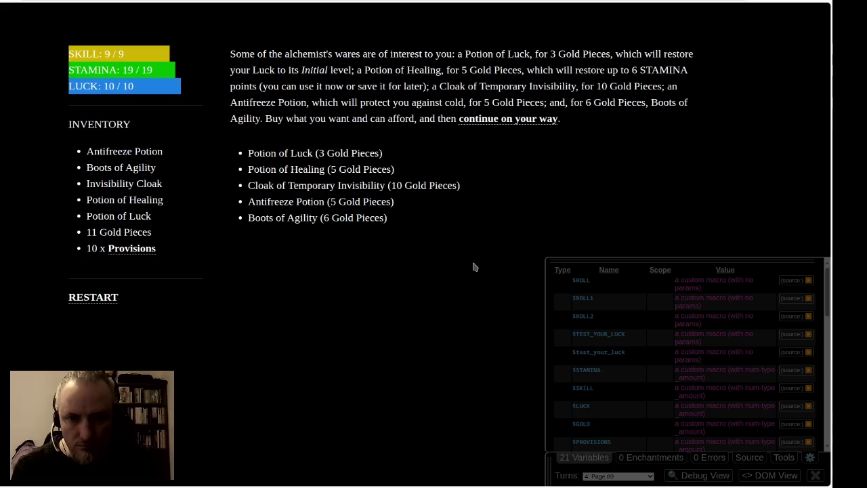
pyautogui.moveTo(312, 152); pyautogui.dragTo(416, 238)
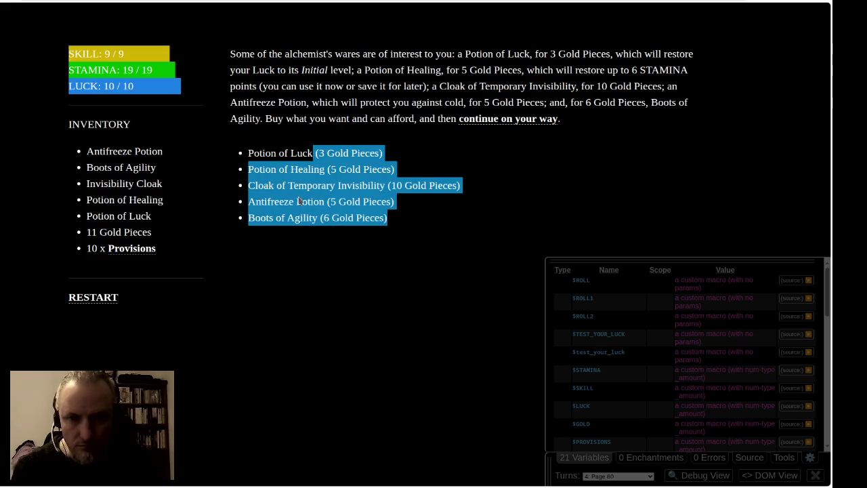
pyautogui.click(327, 86)
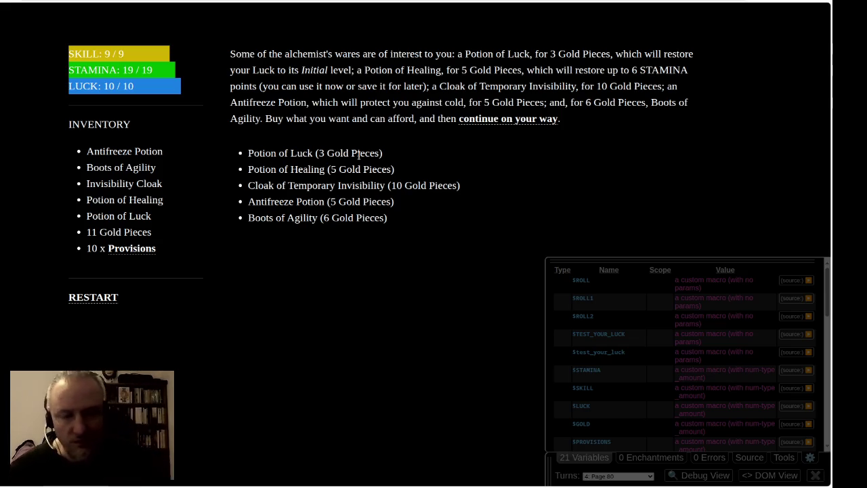
pyautogui.click(516, 122)
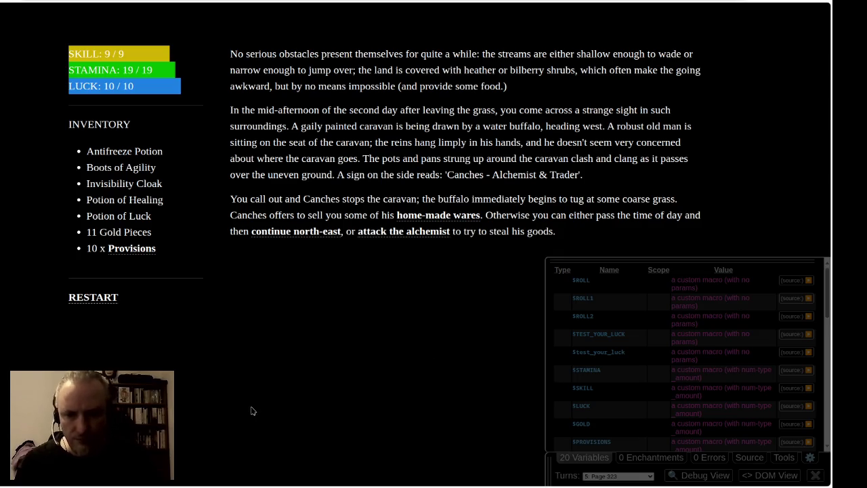
# Switch from the test play back to the Twine story map with Alt+Tab
pyautogui.hotkey('alt', 'Tab')
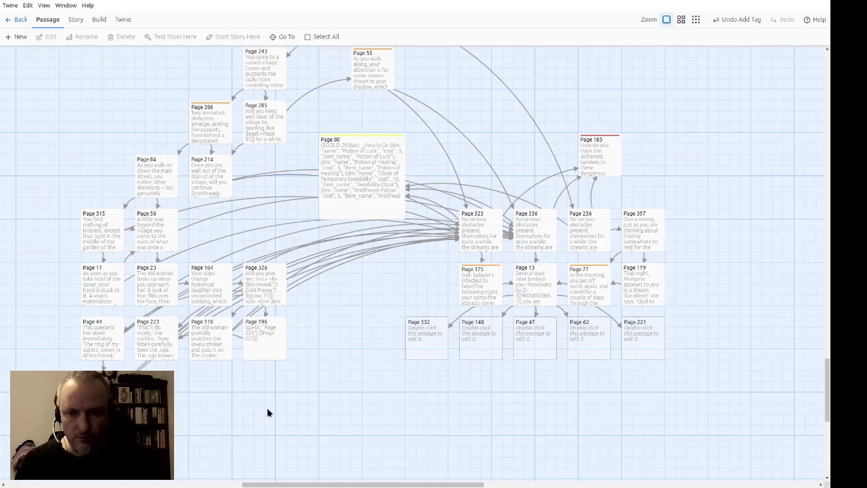
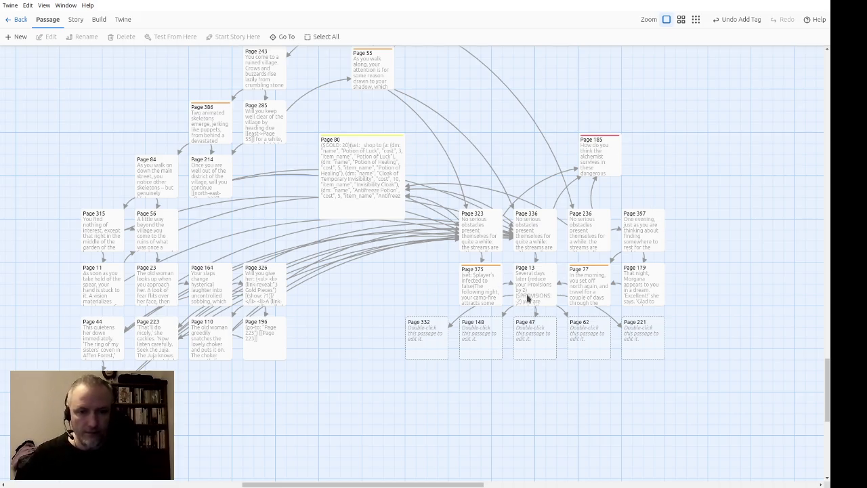
# Review Page 13's choice list, including the link to Page 148, then close it
pyautogui.doubleClick(528, 296)
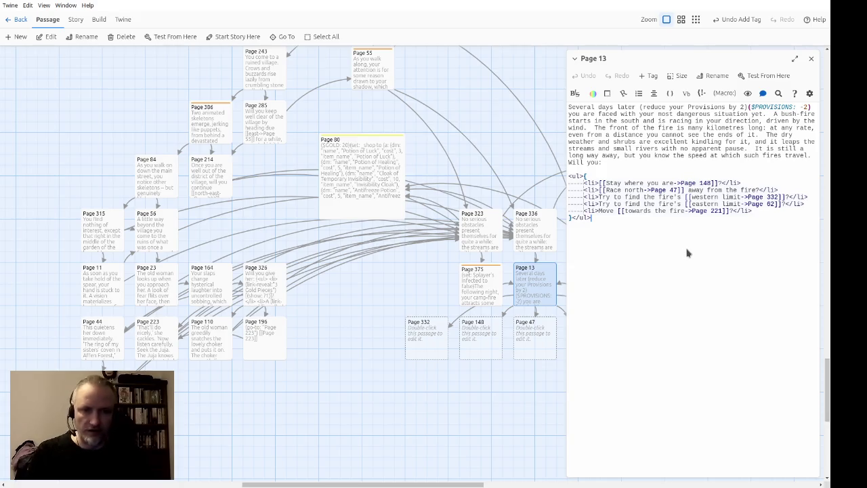
pyautogui.click(647, 183)
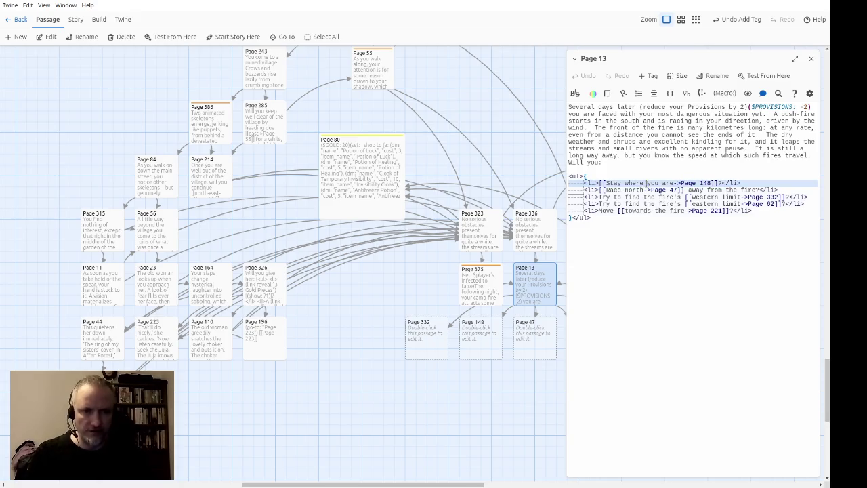
pyautogui.click(677, 284)
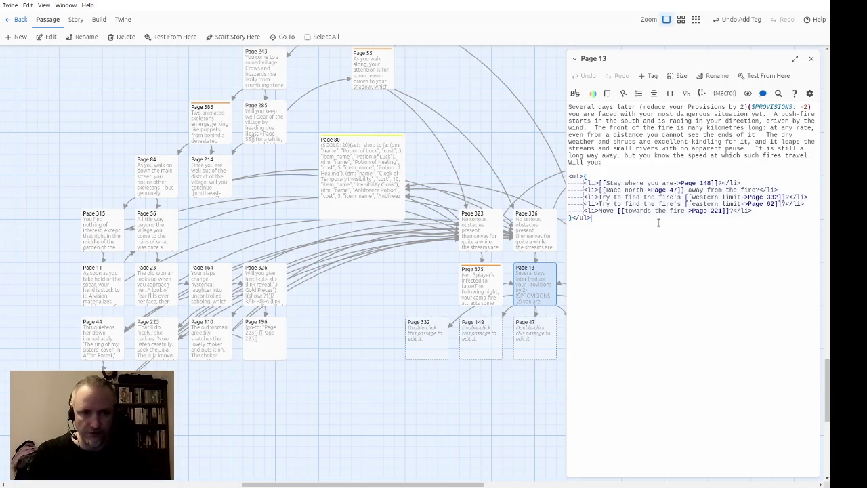
pyautogui.click(811, 61)
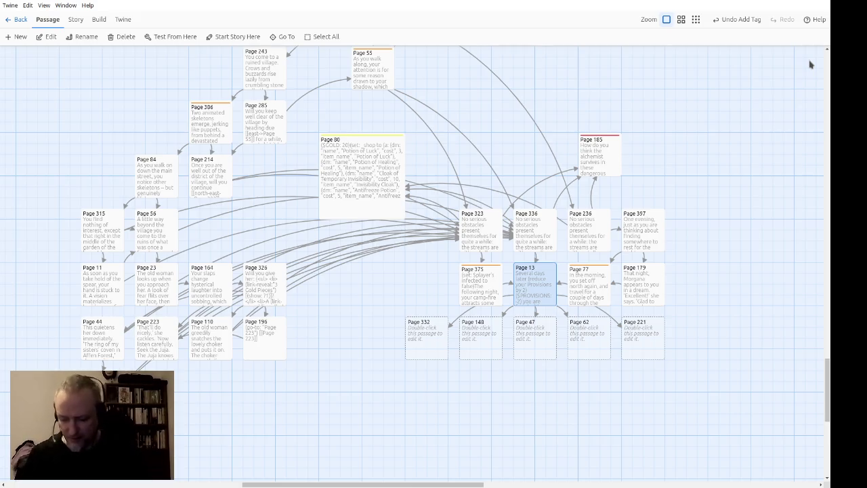
# Write Page 332's opening: you think you can see the fire's end, but it's too far to reach
pyautogui.click(424, 329)
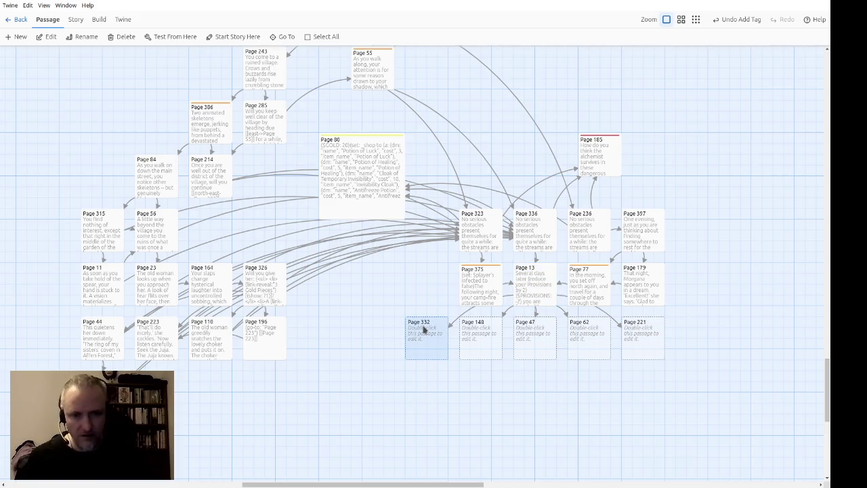
pyautogui.doubleClick(424, 329)
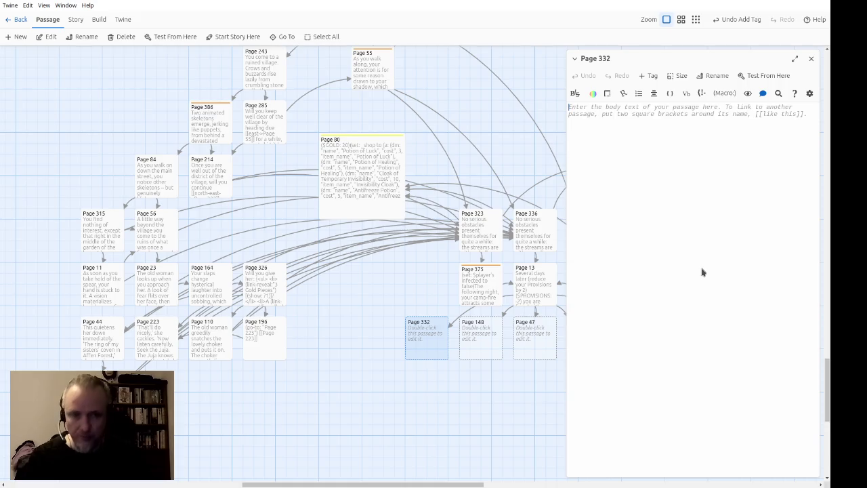
pyautogui.write('After ')
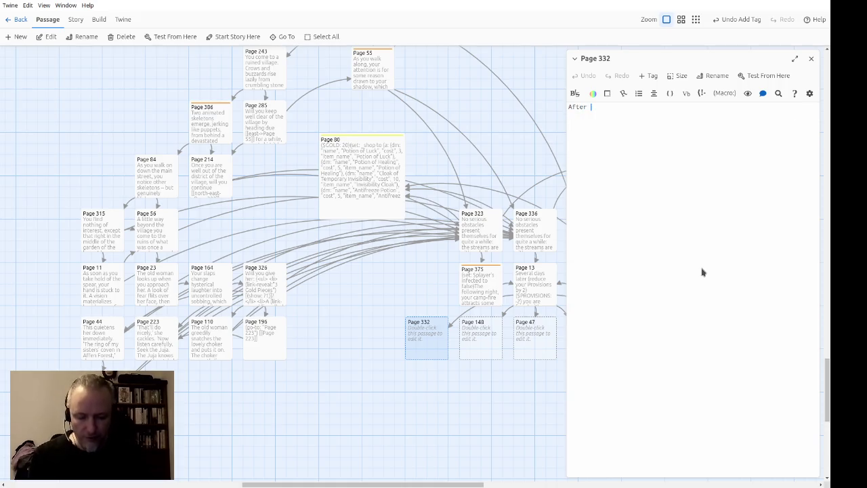
pyautogui.write('a while,')
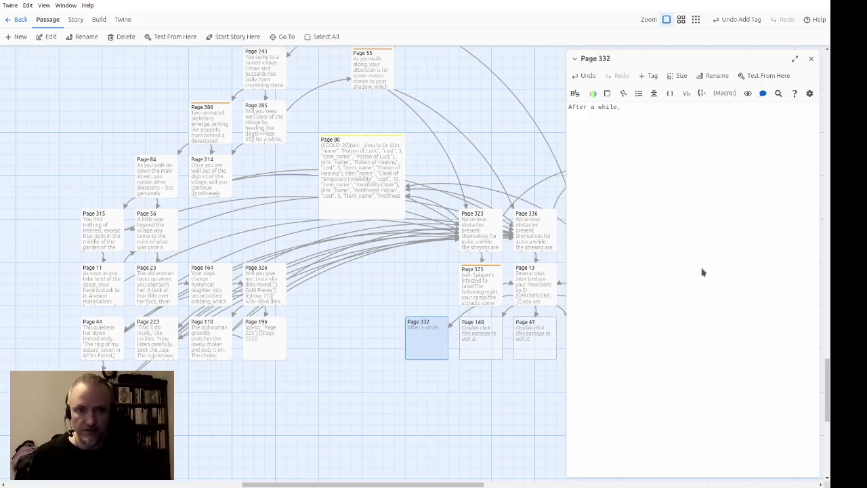
pyautogui.write('you')
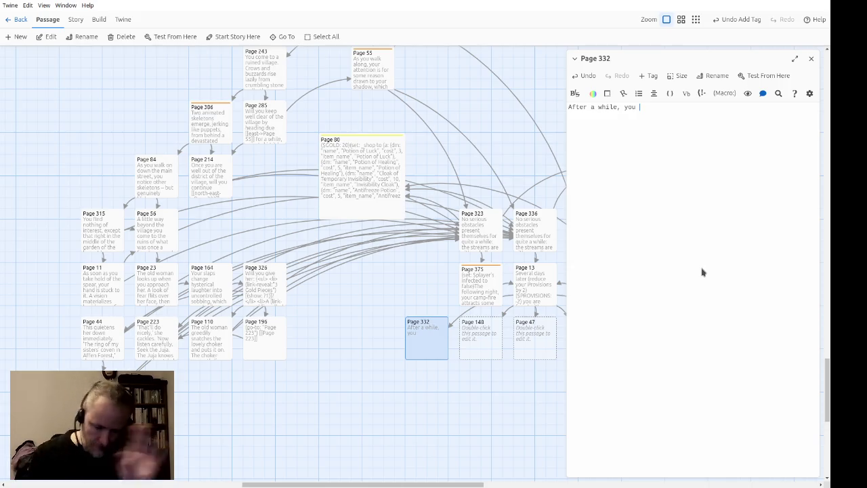
pyautogui.write('thing')
pyautogui.press('BackSpace')
pyautogui.press('BackSpace')
pyautogui.write('k')
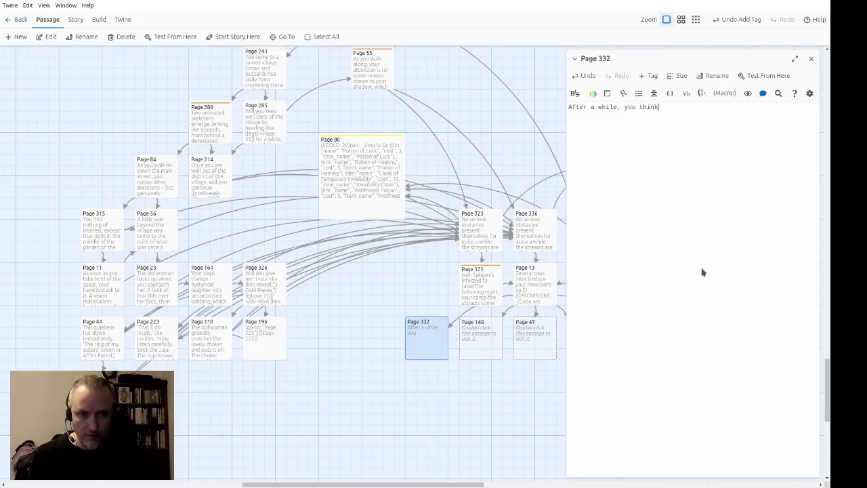
pyautogui.write(' you can see the end of the ')
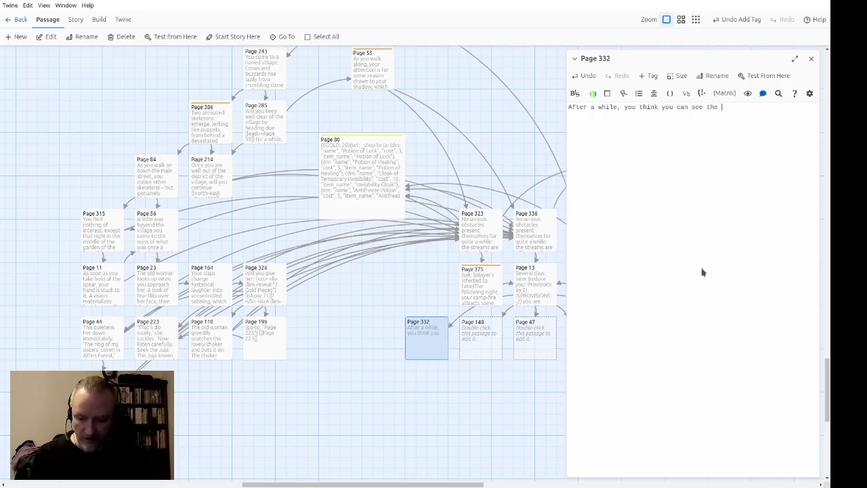
pyautogui.write('fi')
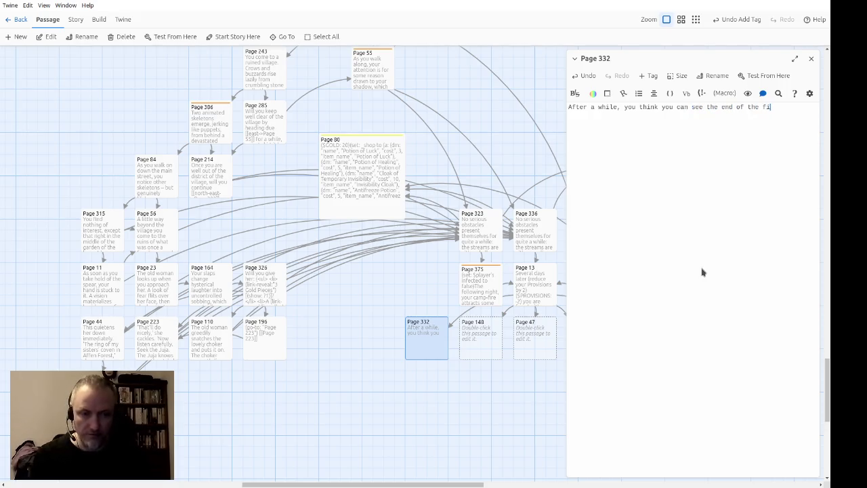
pyautogui.write('re, b')
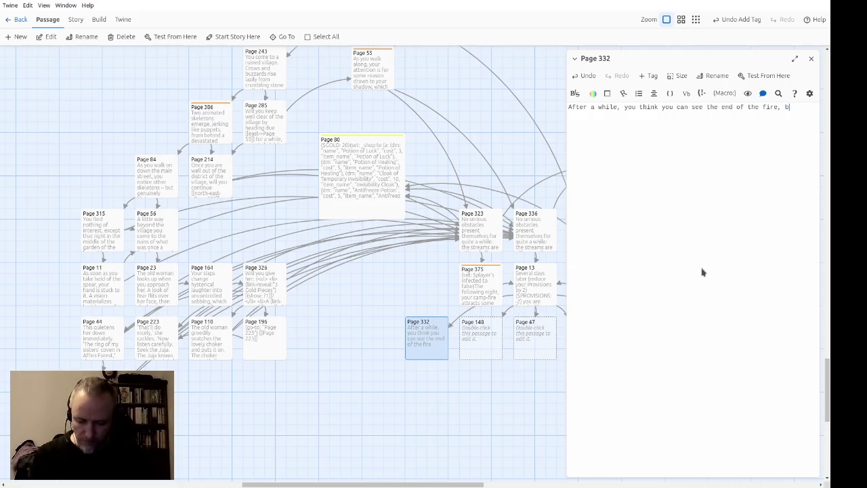
pyautogui.write('ut it is too ')
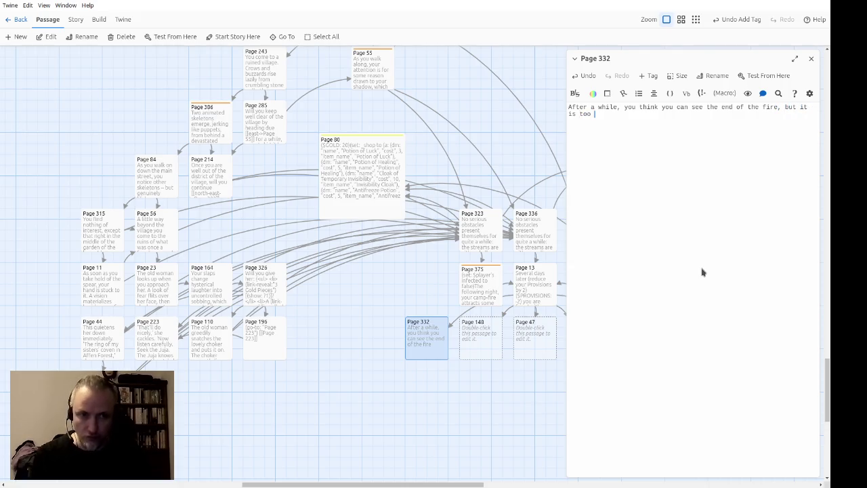
pyautogui.write('far away ')
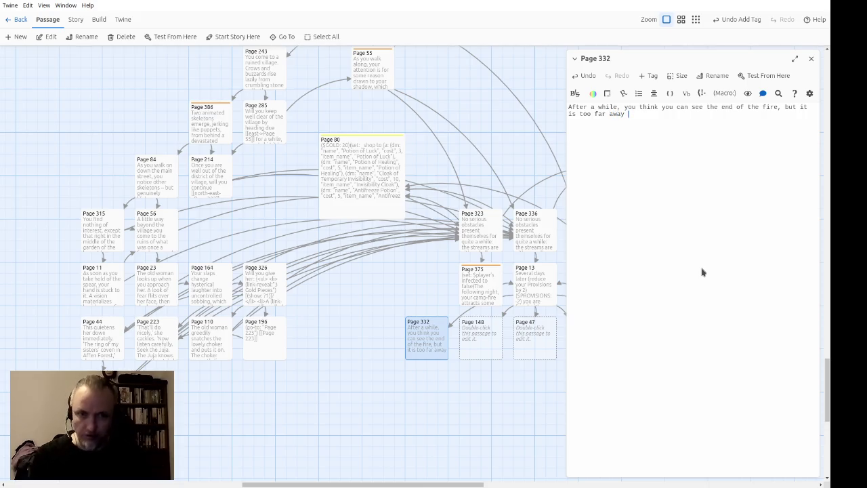
pyautogui.write('for you ')
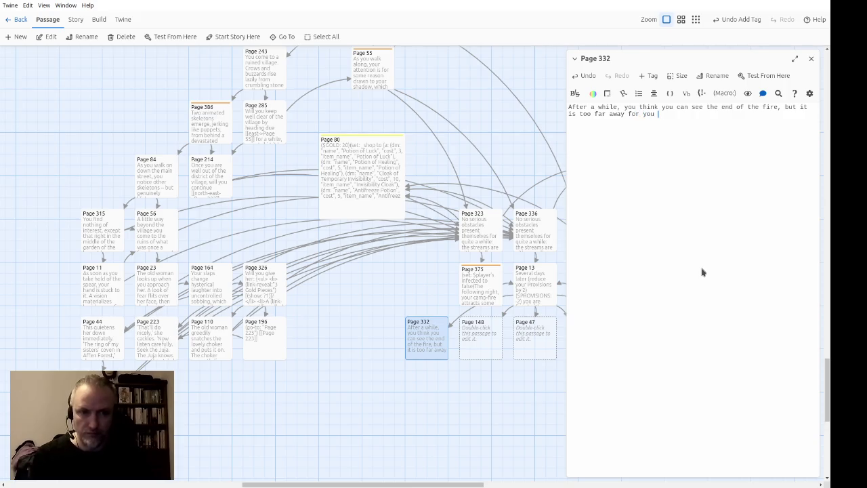
pyautogui.write('to reach ')
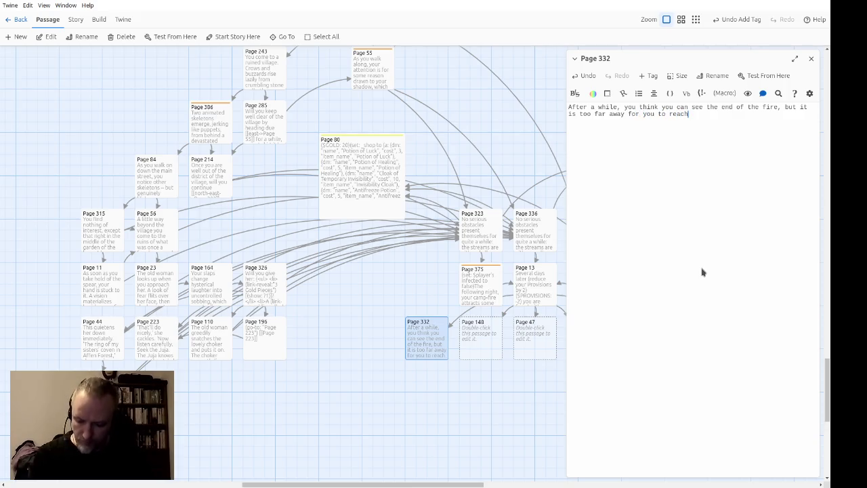
pyautogui.write('b')
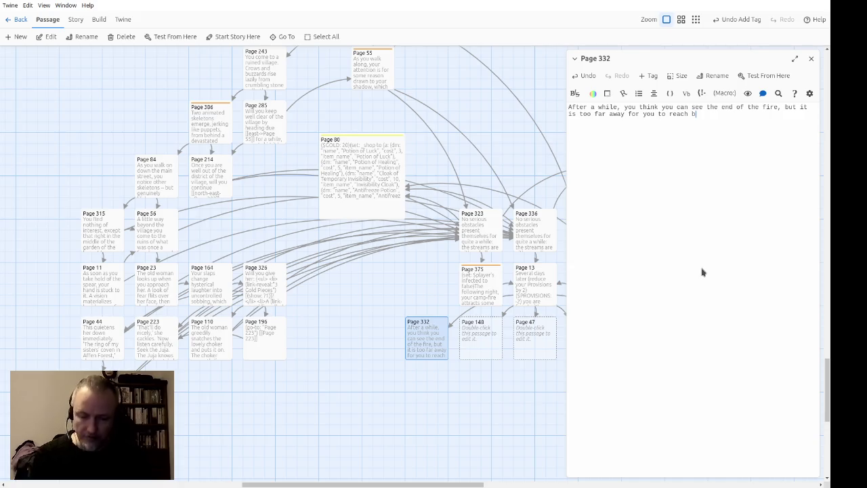
pyautogui.write('efore the lin')
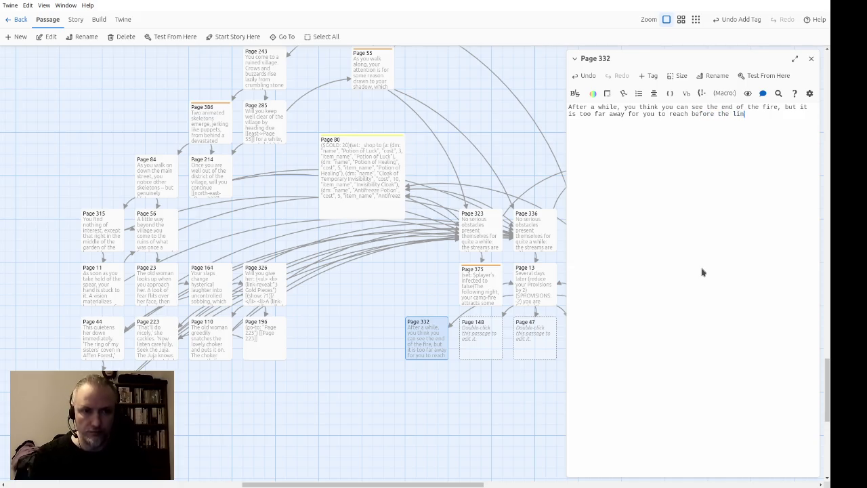
pyautogui.write('e reaches you.')
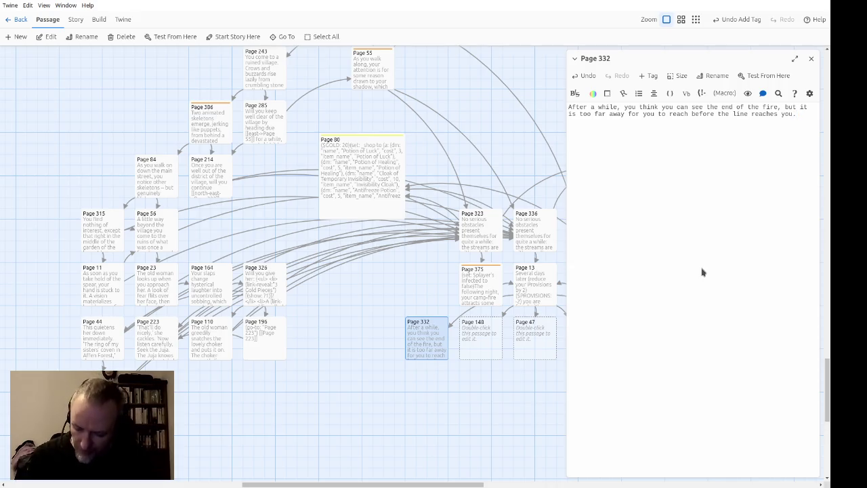
# End Page 332 asking whether to run north or south, with links to Page 47 and Page 221
pyautogui.write('You must think again')
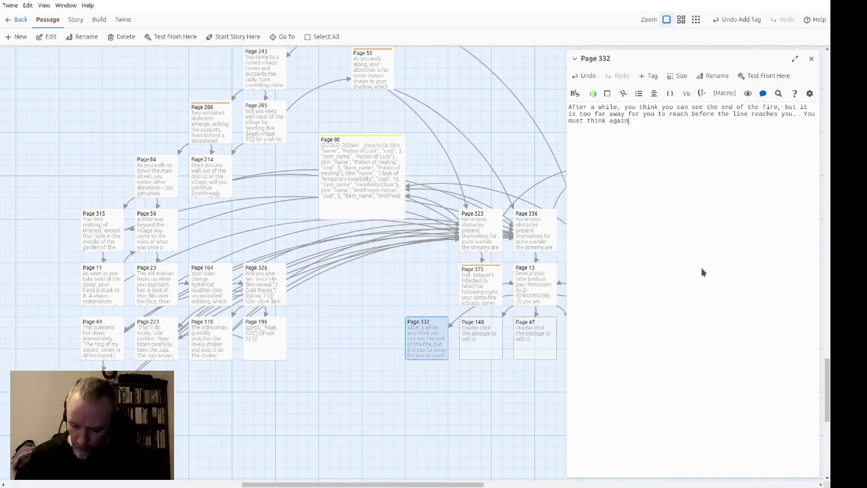
pyautogui.write('.  The')
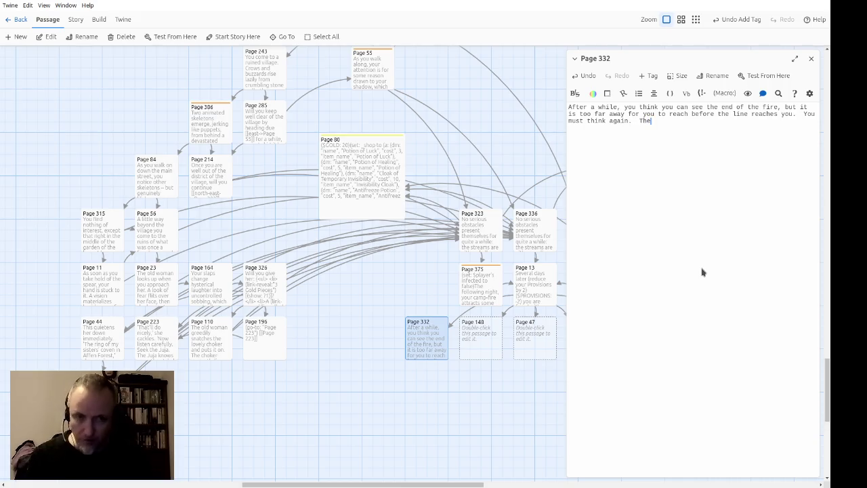
pyautogui.write('re is no point')
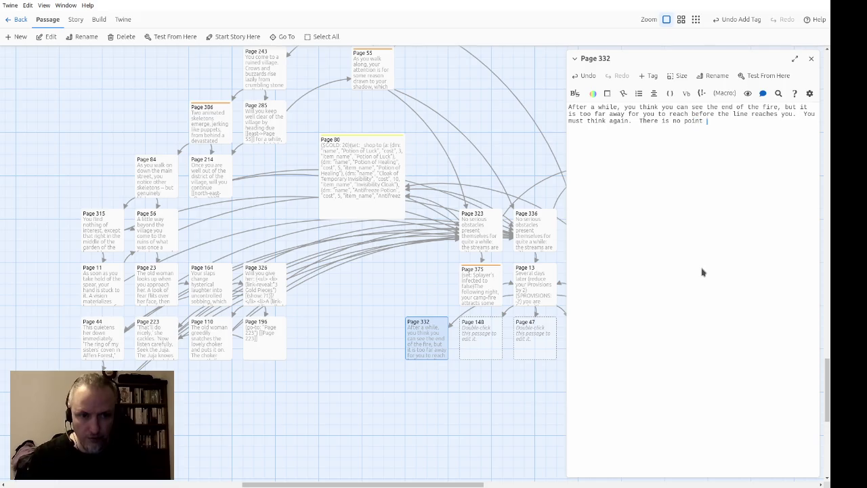
pyautogui.write('in ')
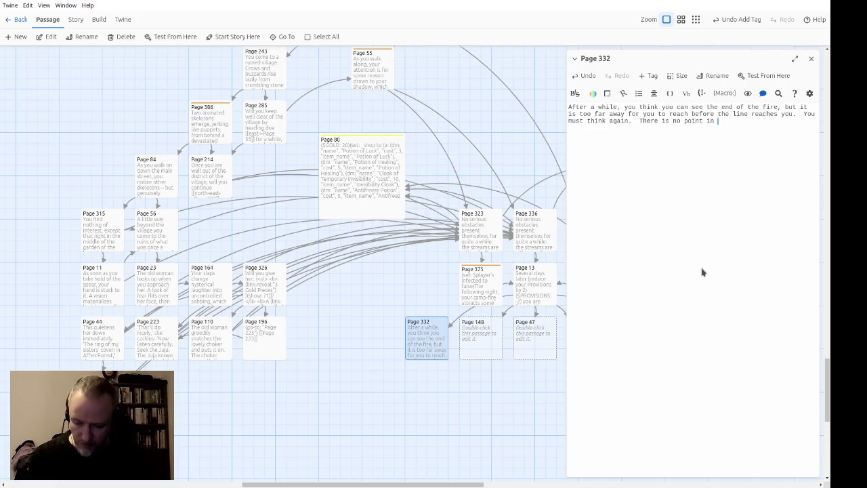
pyautogui.write('running i')
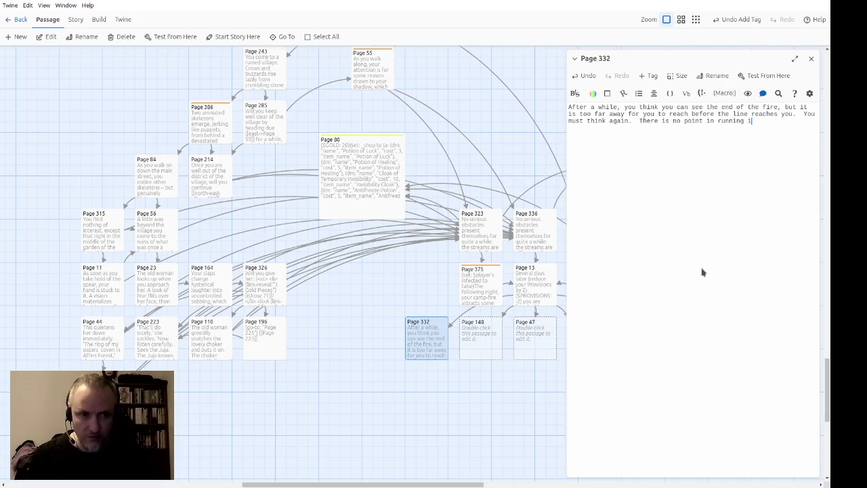
pyautogui.write('n the opposi')
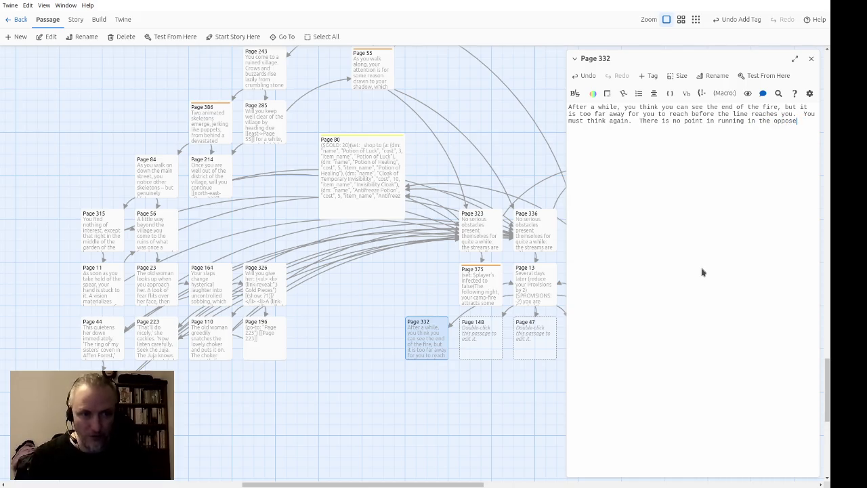
pyautogui.write('te')
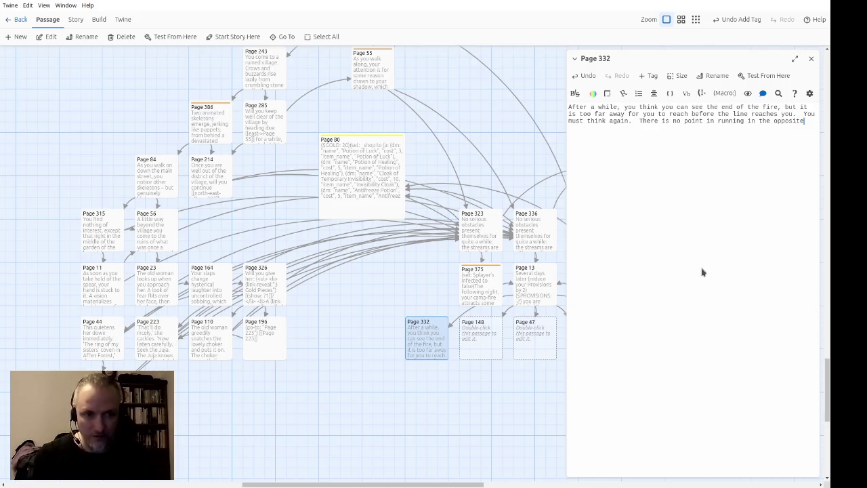
pyautogui.write('direction')
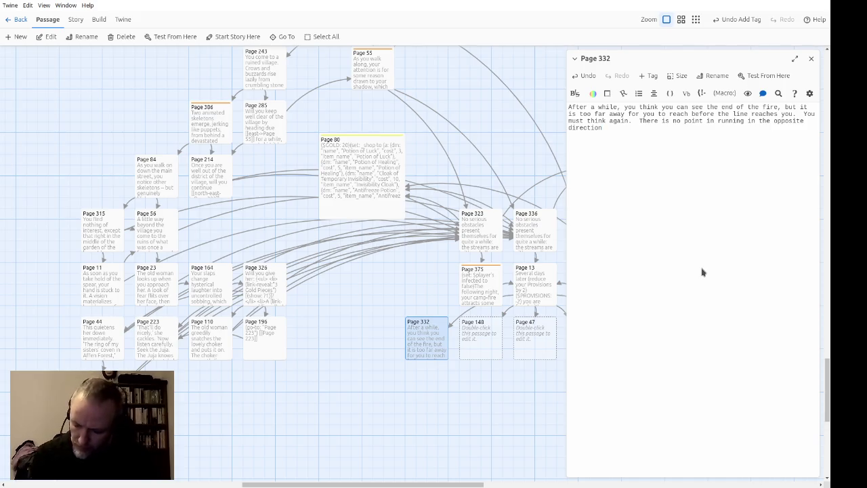
pyautogui.write(' to')
pyautogui.write('try to ')
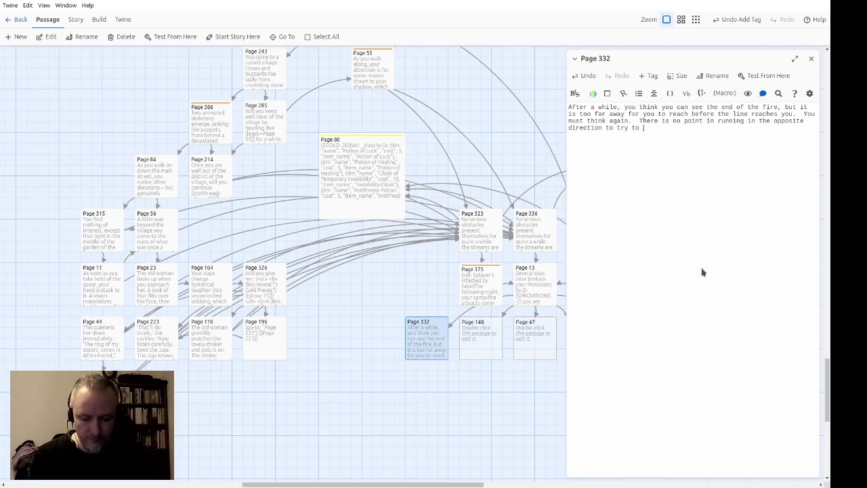
pyautogui.write('find the other lim')
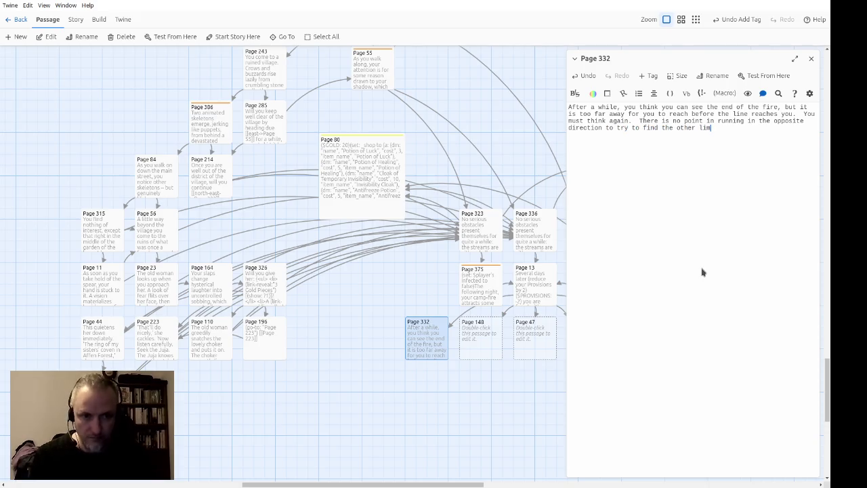
pyautogui.write('it of the firs')
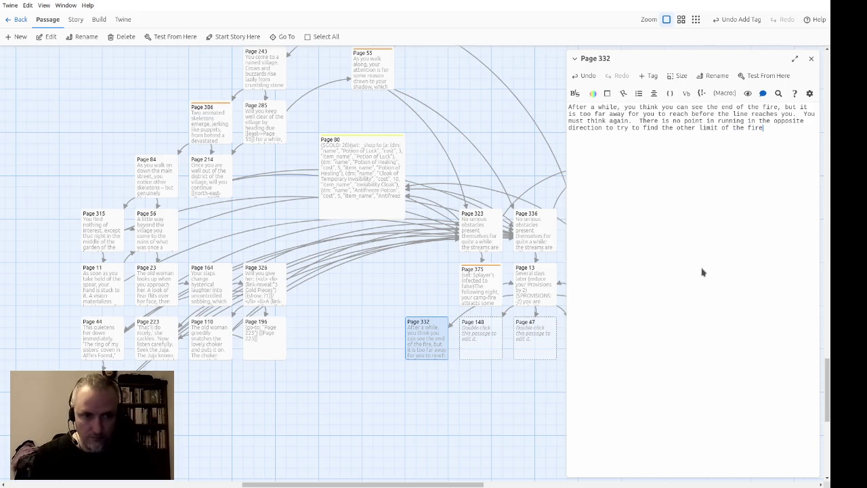
pyautogui.write('so will you run')
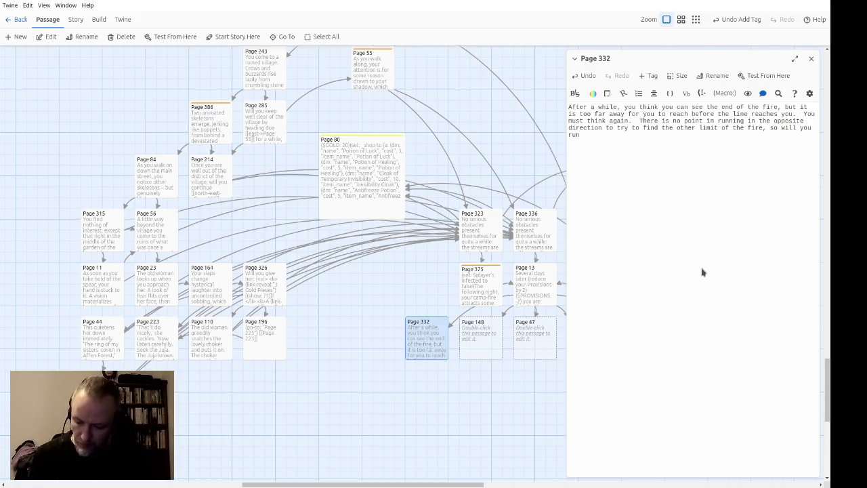
pyautogui.write(' north ')
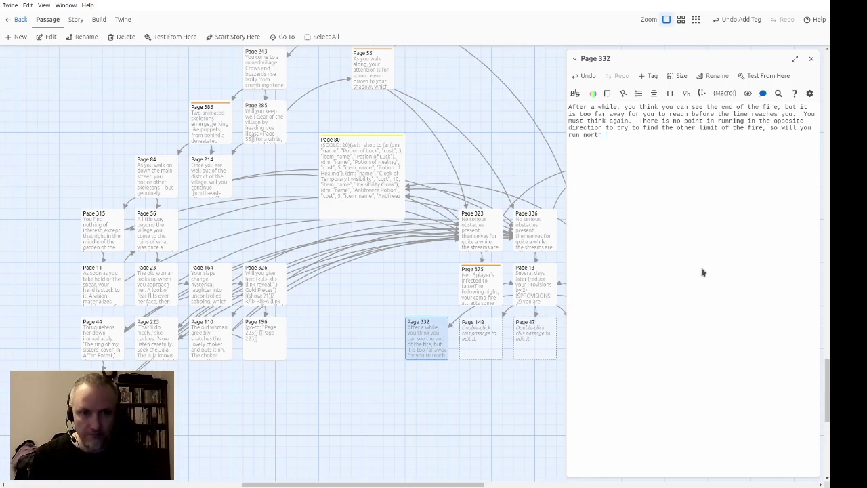
pyautogui.write('away from the fire')
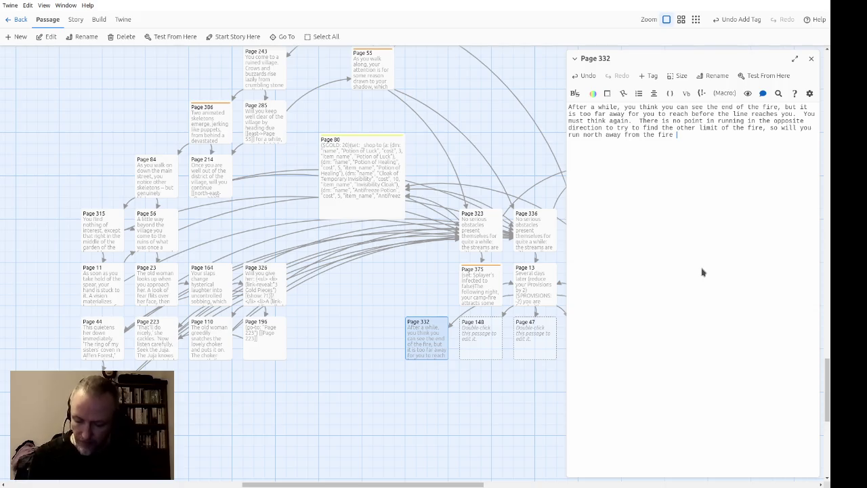
pyautogui.write('or south towar')
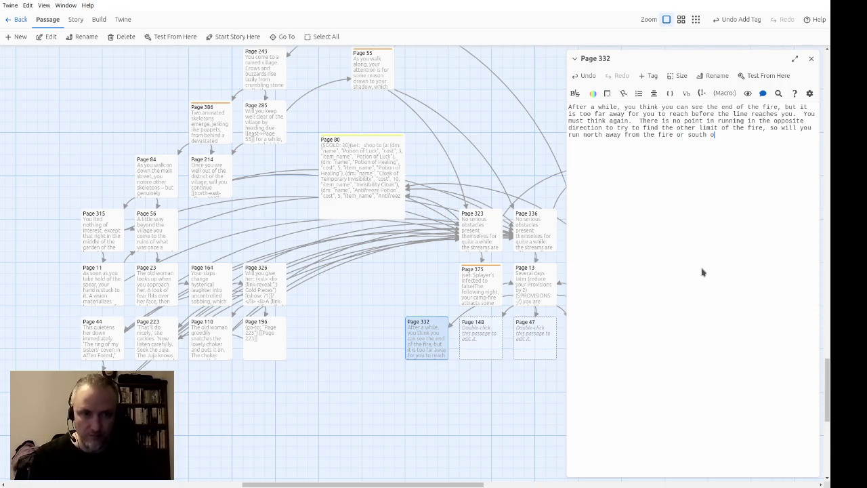
pyautogui.write('ds the fire?')
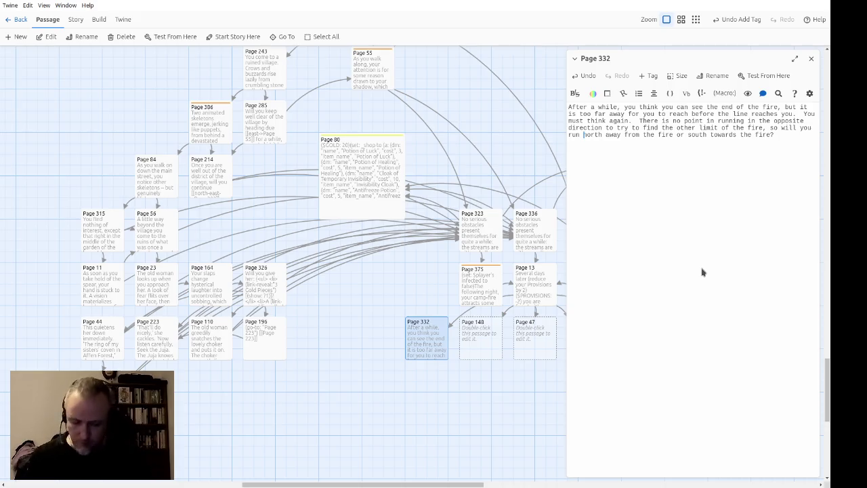
pyautogui.write('[[')
pyautogui.write('->Page ')
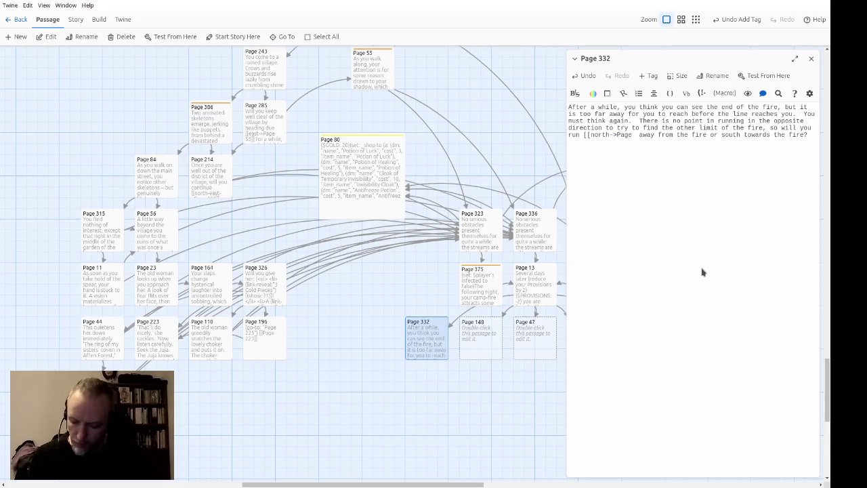
pyautogui.write('47]]')
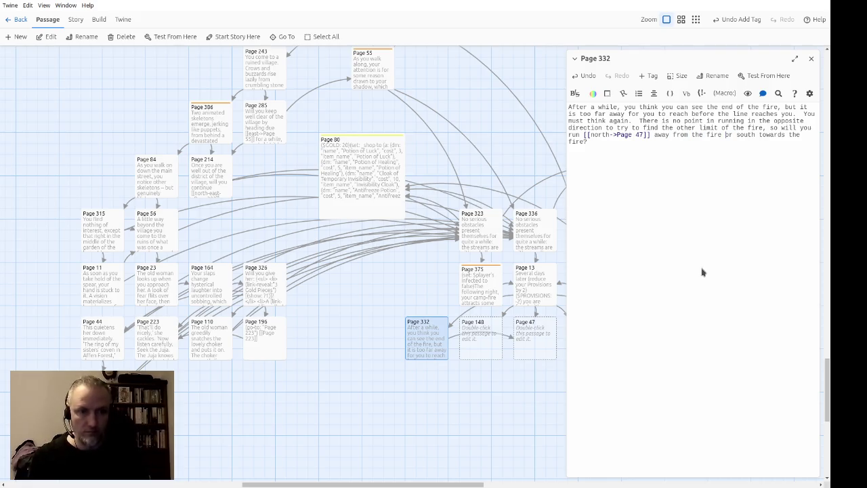
pyautogui.write('[[')
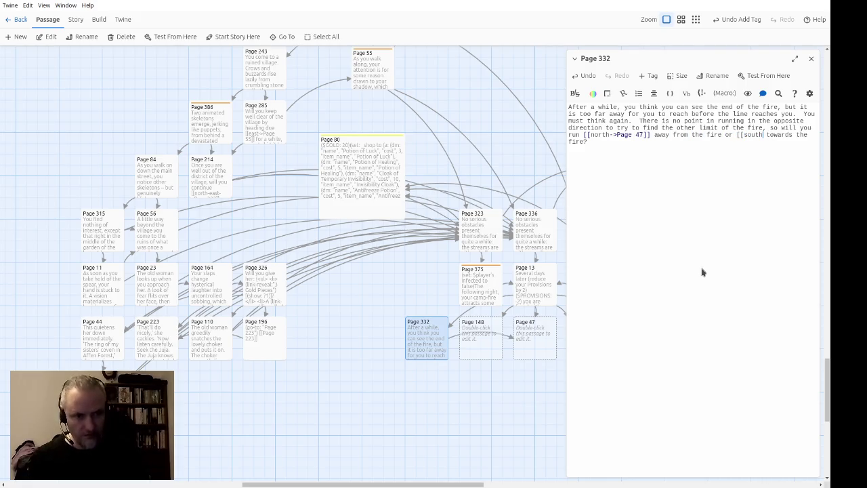
pyautogui.write('->Page ')
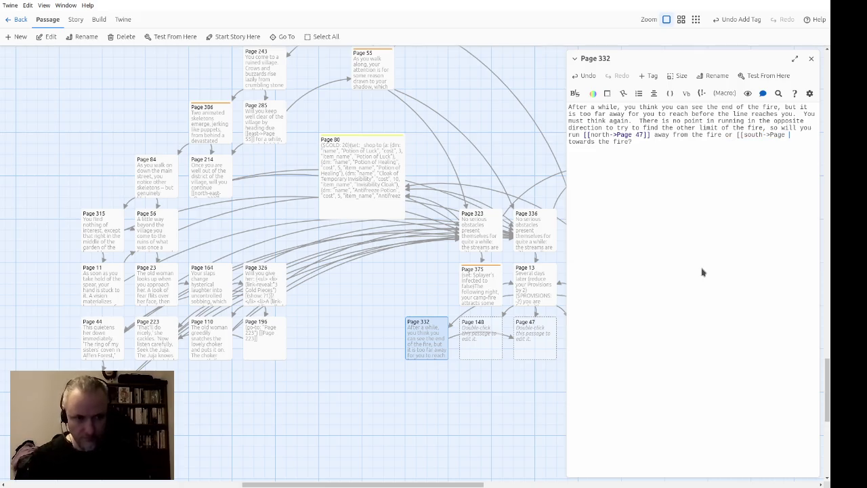
pyautogui.write('22')
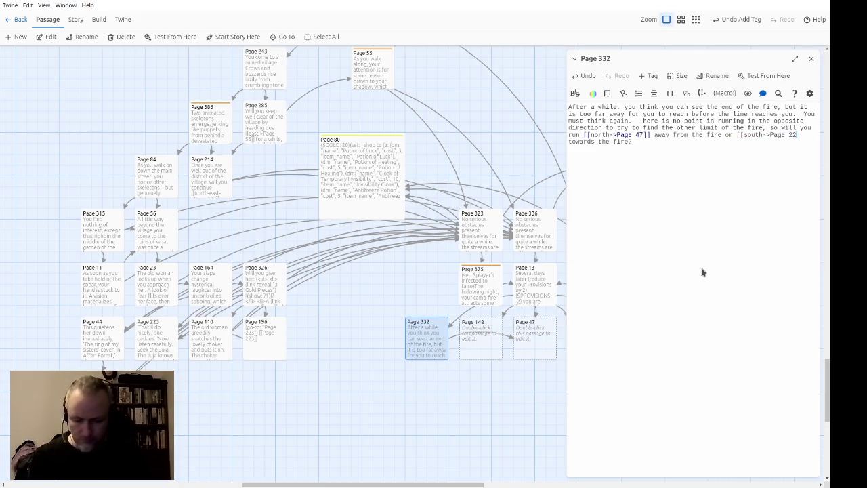
pyautogui.write('1]]')
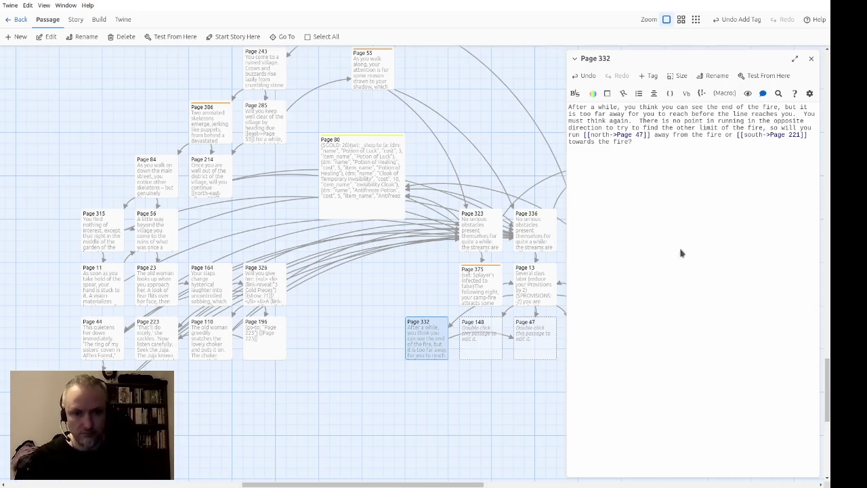
# Pan the map to show the new Page 47 and Page 221 passages and close Page 332
pyautogui.moveTo(504, 394); pyautogui.dragTo(271, 395)
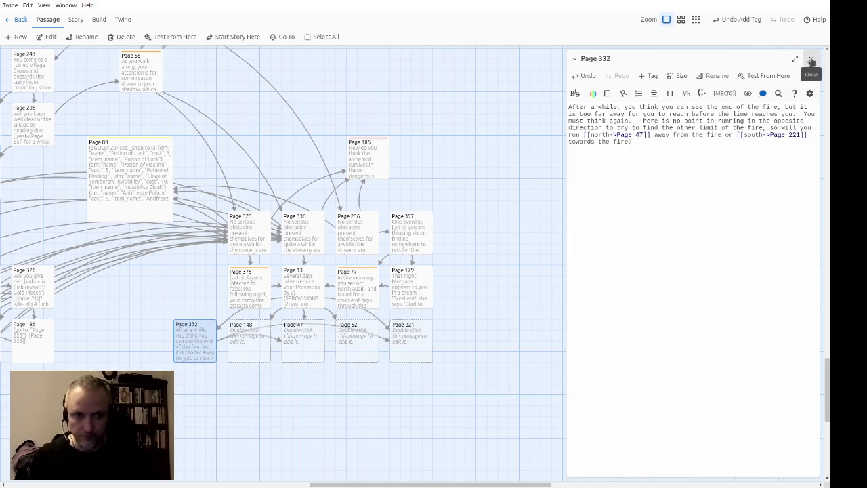
pyautogui.click(811, 61)
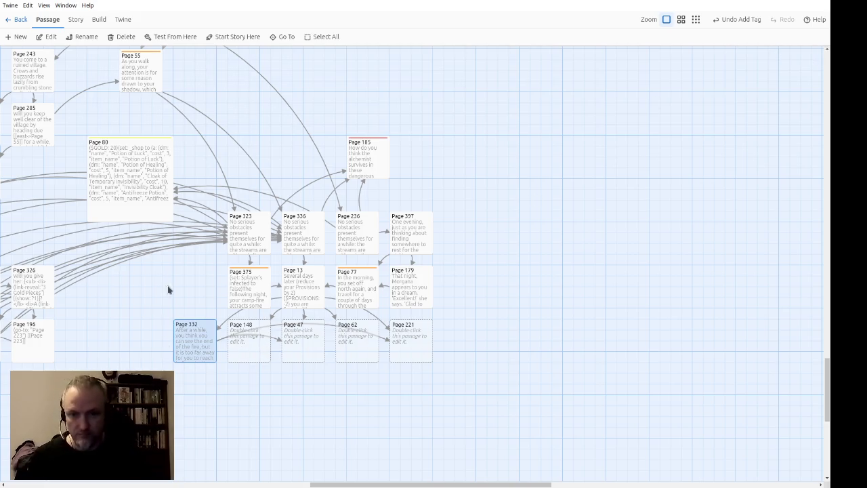
# Pan the story map past Pages 154, 178 and 334 until Page 127 and Page 228 are centred
pyautogui.moveTo(168, 290); pyautogui.dragTo(622, 430)
pyautogui.moveTo(337, 161); pyautogui.dragTo(292, 417)
pyautogui.moveTo(304, 151); pyautogui.dragTo(259, 326)
pyautogui.moveTo(156, 150); pyautogui.dragTo(403, 372)
pyautogui.moveTo(501, 142); pyautogui.dragTo(409, 417)
pyautogui.moveTo(325, 270); pyautogui.dragTo(411, 371)
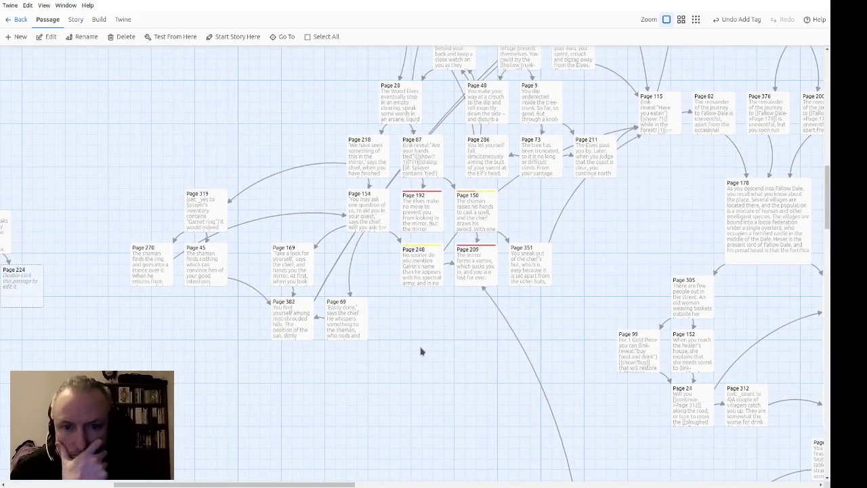
pyautogui.moveTo(431, 341)
pyautogui.mouseDown()
pyautogui.moveTo(383, 402)
pyautogui.moveTo(341, 438)
pyautogui.mouseUp()
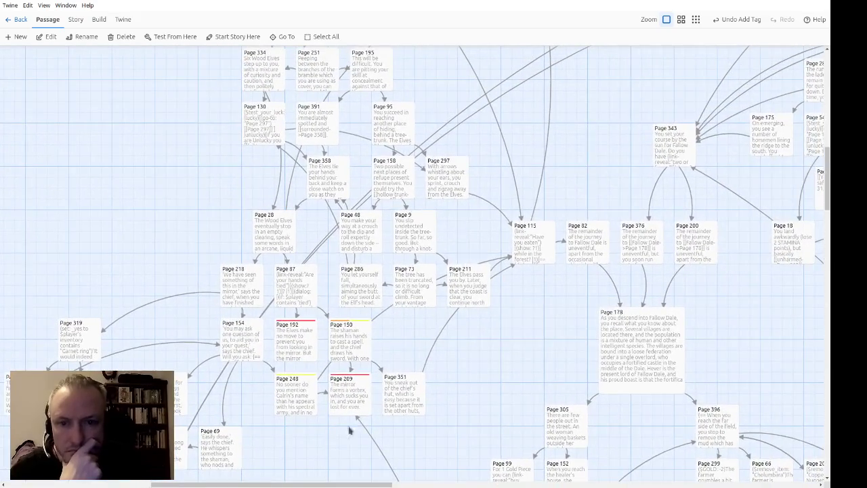
pyautogui.moveTo(502, 346)
pyautogui.mouseDown()
pyautogui.moveTo(454, 416)
pyautogui.moveTo(464, 451)
pyautogui.mouseUp()
pyautogui.moveTo(125, 300)
pyautogui.mouseDown()
pyautogui.moveTo(124, 228)
pyautogui.moveTo(90, 178)
pyautogui.mouseUp()
pyautogui.moveTo(427, 309); pyautogui.dragTo(108, 274)
pyautogui.moveTo(445, 297); pyautogui.dragTo(151, 326)
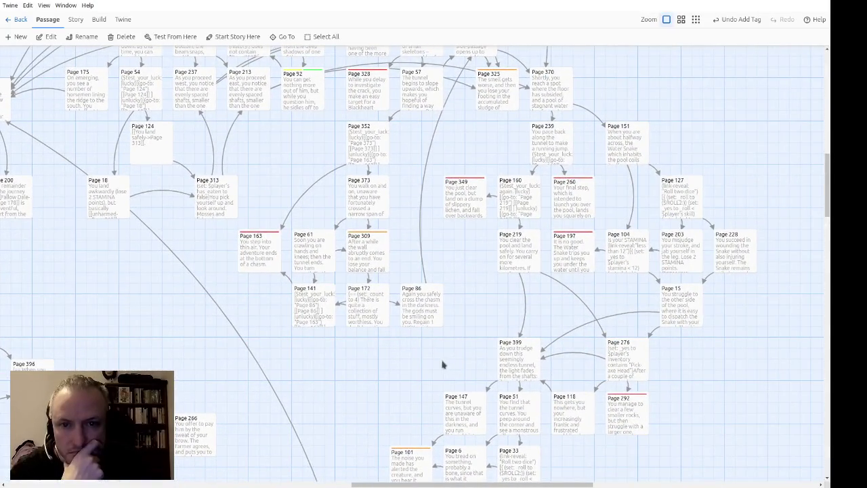
pyautogui.moveTo(443, 361); pyautogui.dragTo(285, 387)
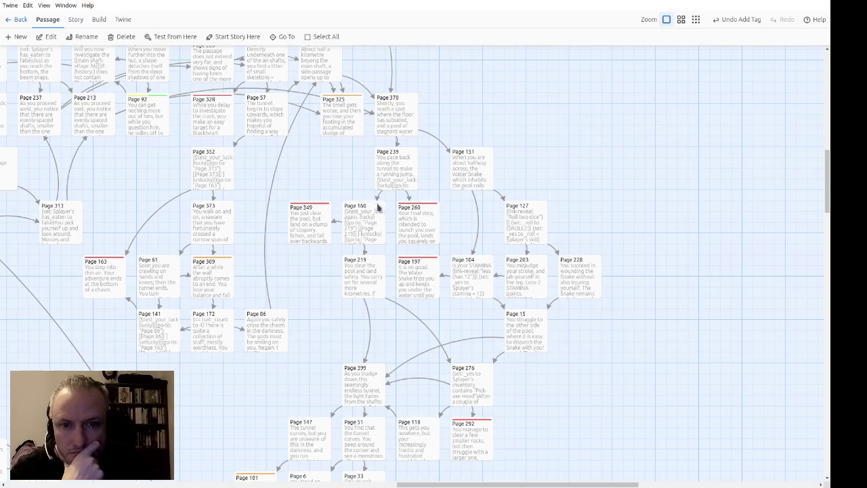
pyautogui.moveTo(561, 380); pyautogui.dragTo(570, 207)
pyautogui.moveTo(581, 96); pyautogui.dragTo(546, 246)
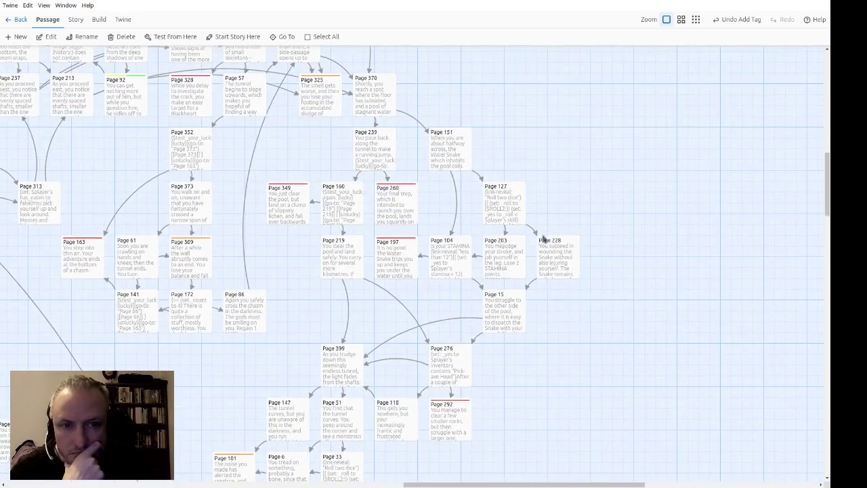
# Copy all of Page 127's dice-roll code and close its editor
pyautogui.doubleClick(517, 203)
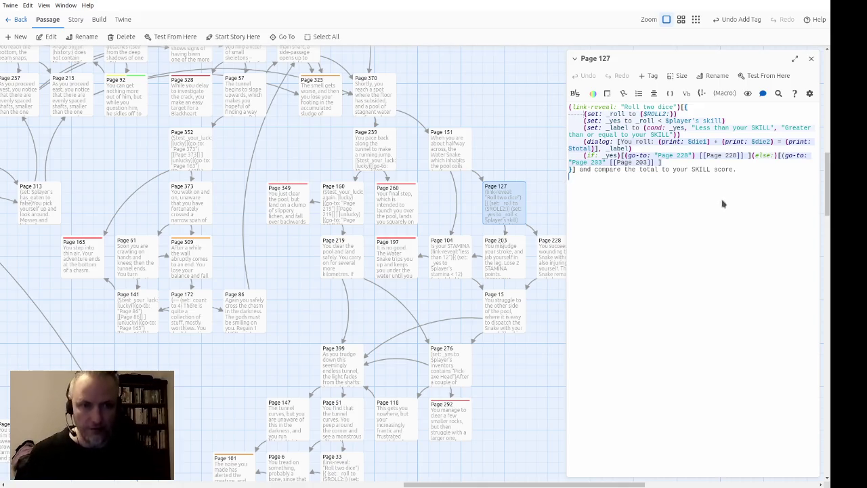
pyautogui.hotkey('ctrl', 'a')
pyautogui.hotkey('ctrl', 'c')
pyautogui.click(811, 58)
# Scroll the map back to the empty Page 148 passage and open it for editing
pyautogui.moveTo(829, 196); pyautogui.dragTo(829, 433)
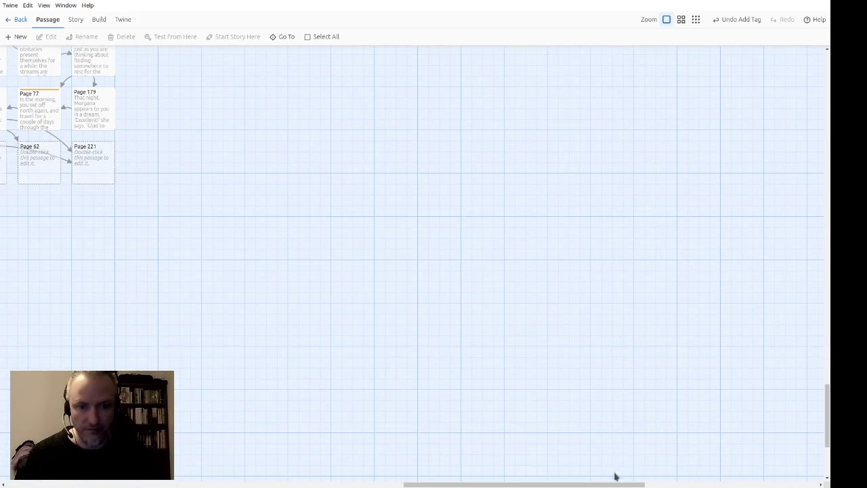
pyautogui.moveTo(596, 485); pyautogui.dragTo(446, 485)
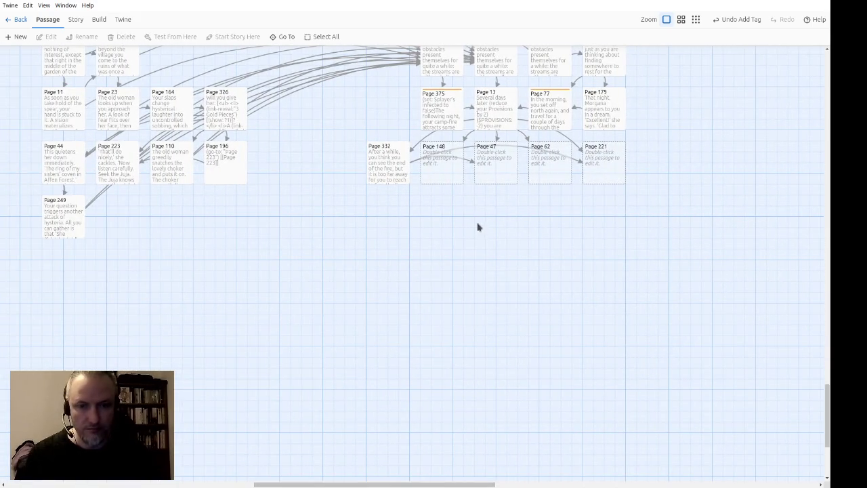
pyautogui.click(455, 172)
pyautogui.doubleClick(454, 169)
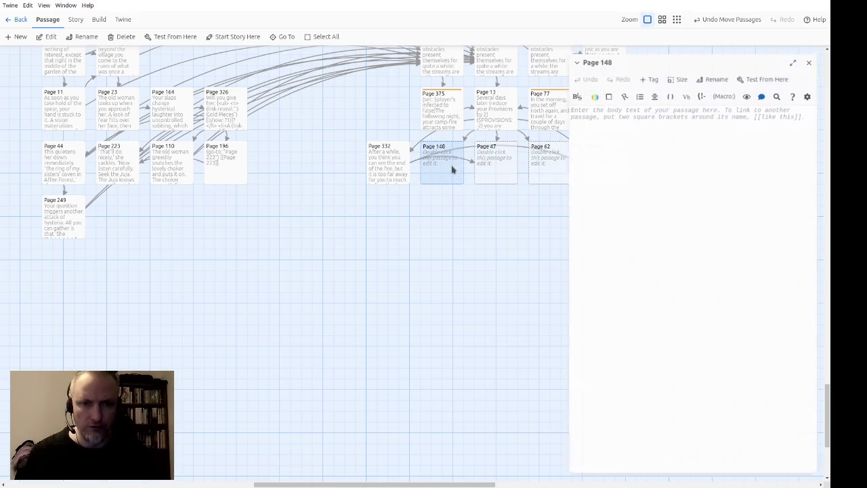
# Paste Page 127's dice-roll code into Page 148 and review it line by line
pyautogui.hotkey('ctrl', 'v')
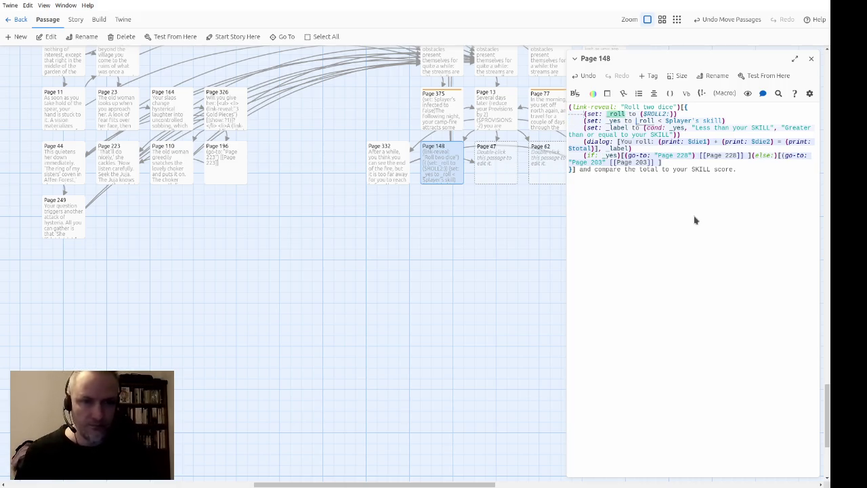
pyautogui.press('Right')
pyautogui.press('Right')
pyautogui.press('Right')
pyautogui.press('Down')
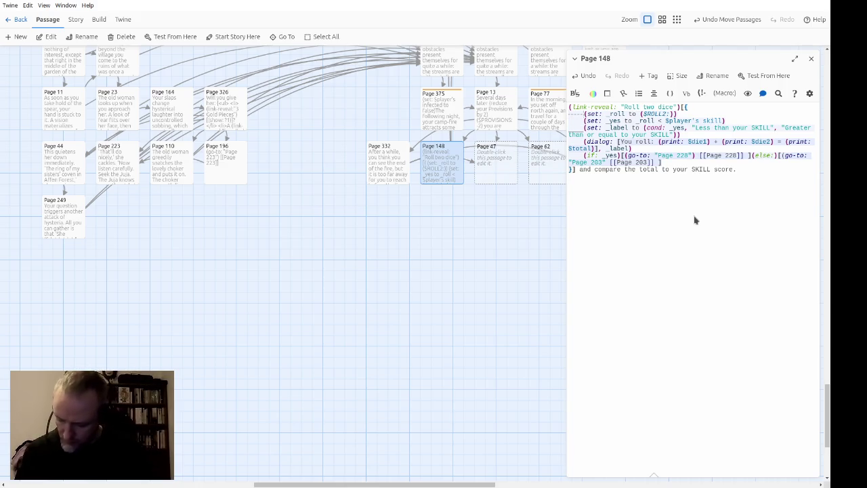
pyautogui.press('Down')
pyautogui.press('Down')
pyautogui.press('Up')
pyautogui.press('Up')
pyautogui.press('Up')
pyautogui.press('Up')
pyautogui.press('Right')
pyautogui.press('Right')
pyautogui.press('Right')
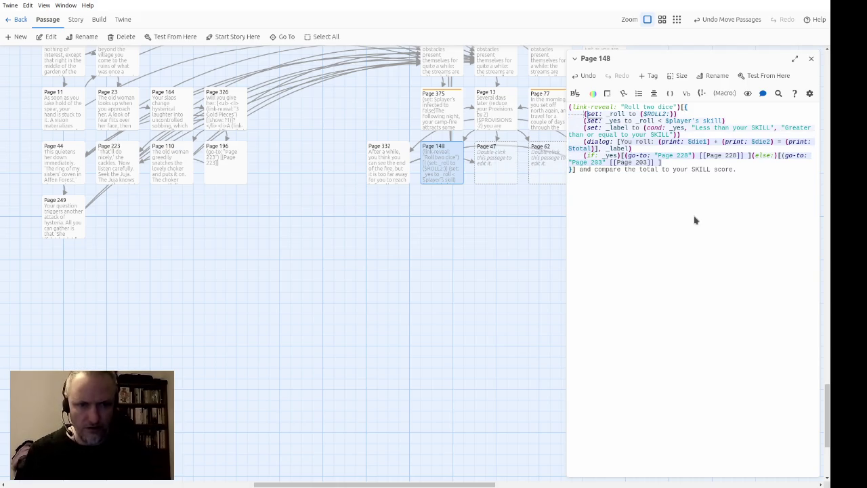
pyautogui.press('Down')
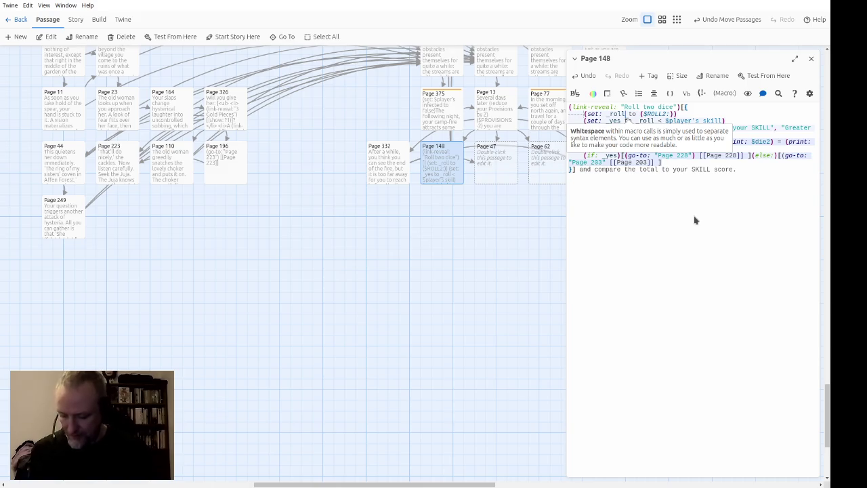
pyautogui.press('Down')
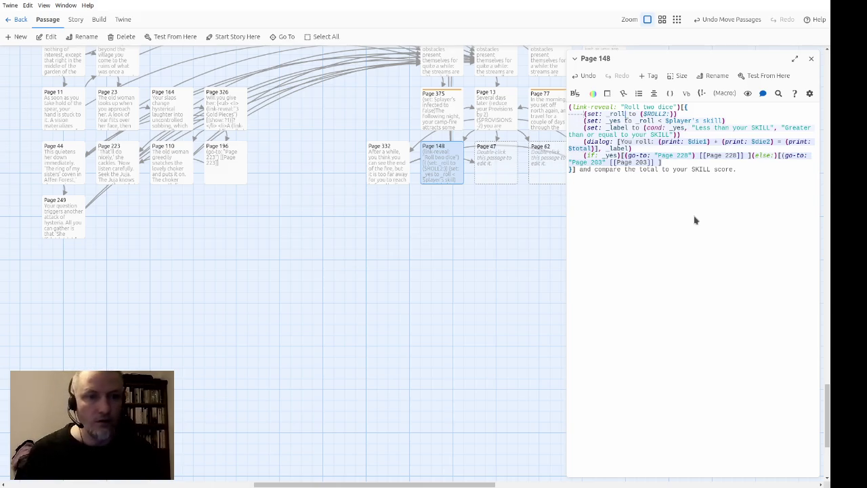
pyautogui.press('Right')
pyautogui.press('Up')
pyautogui.press('Up')
pyautogui.press('Up')
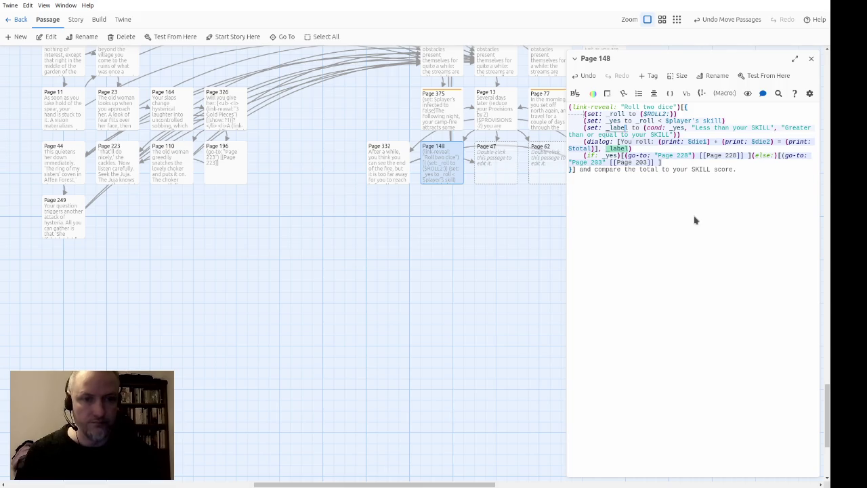
pyautogui.press('Down')
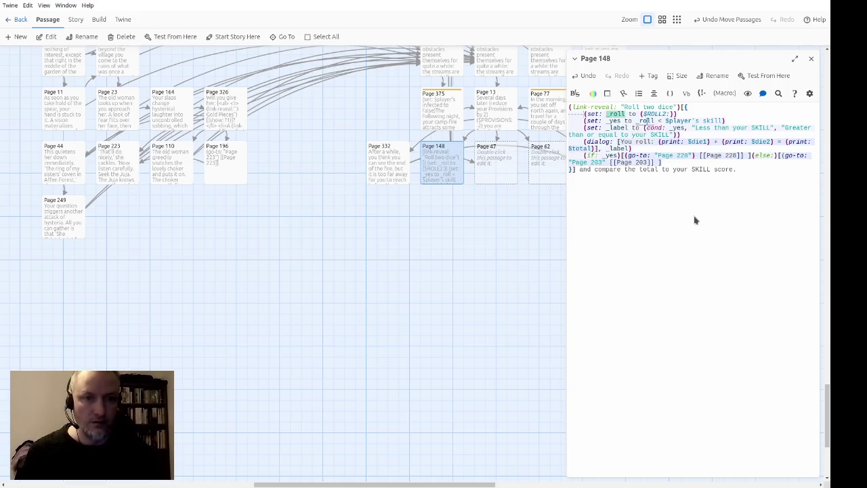
pyautogui.press('Right')
pyautogui.press('Right')
# Change the skill comparison to <= and label it 'Less than or equal to your SKILL'
pyautogui.write('=')
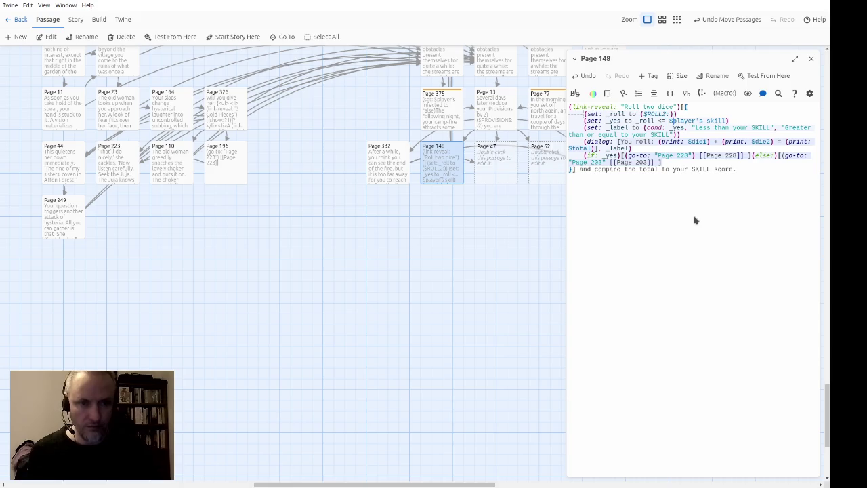
pyautogui.press('Down')
pyautogui.hotkey('ctrl', 'Right')
pyautogui.hotkey('ctrl', 'Right')
pyautogui.hotkey('ctrl', 'Right')
pyautogui.hotkey('ctrl', 'Right')
pyautogui.hotkey('ctrl', 'Right')
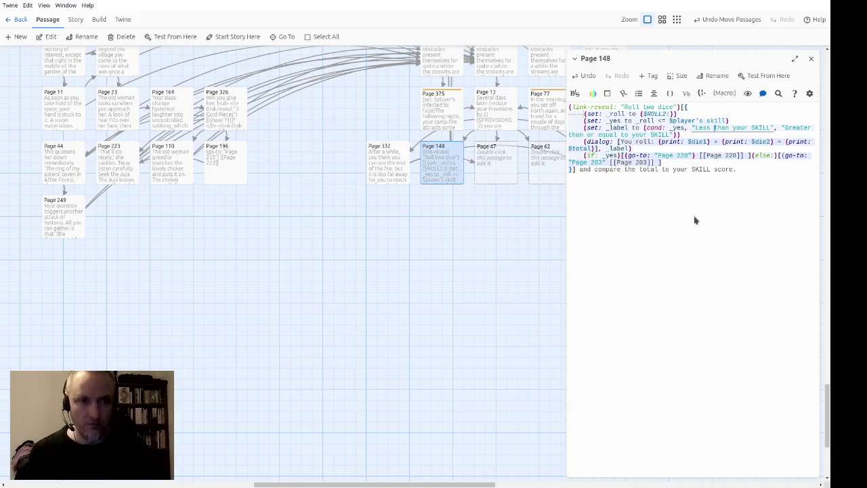
pyautogui.write('or equal t')
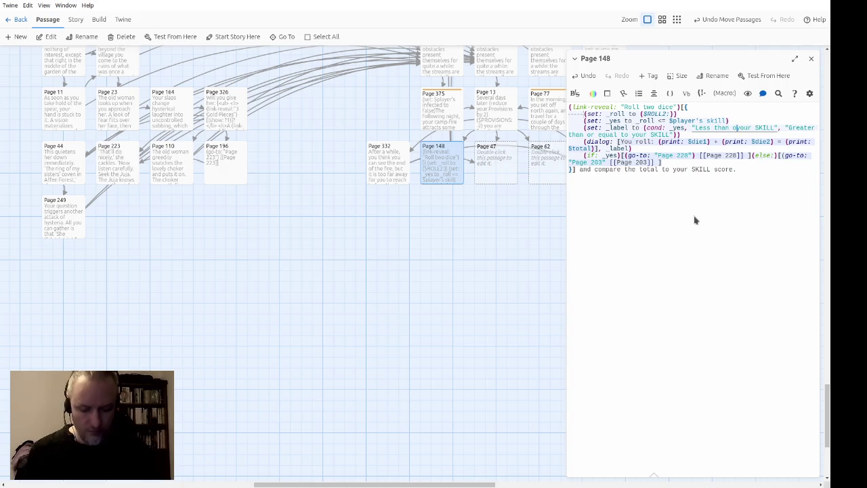
pyautogui.write('o')
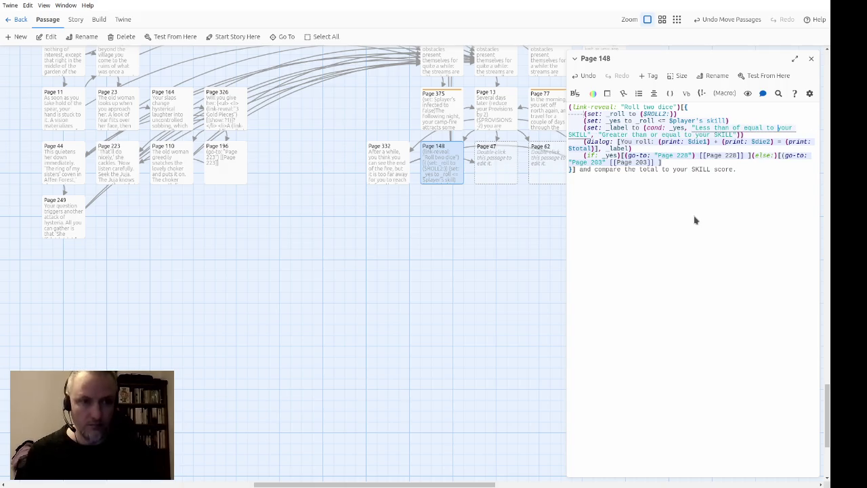
pyautogui.hotkey('ctrl', 'Left')
pyautogui.hotkey('ctrl', 'Left')
pyautogui.hotkey('ctrl', 'Left')
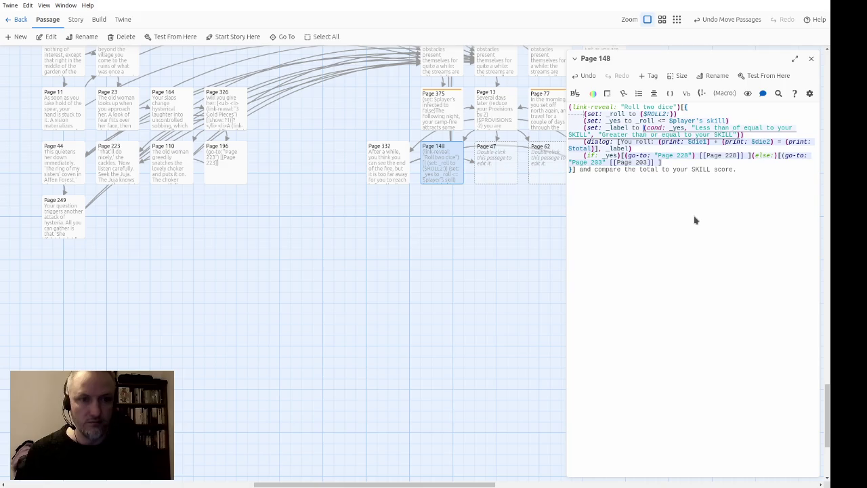
pyautogui.press('Up')
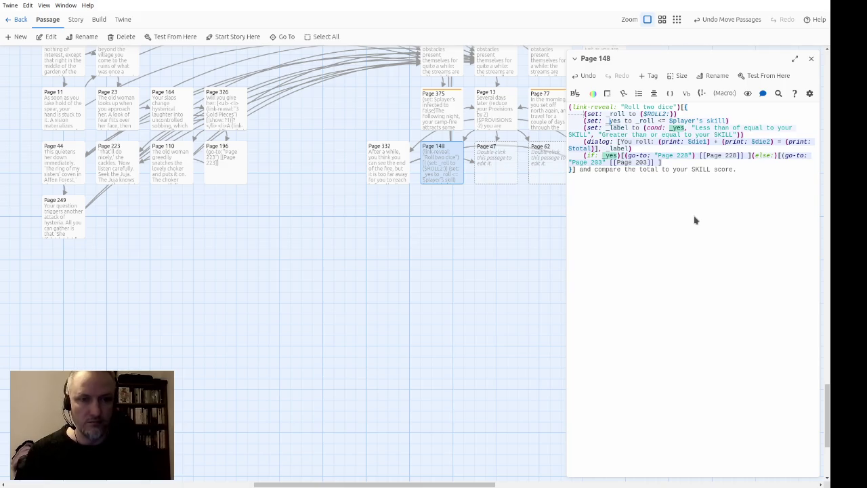
pyautogui.press('Down')
pyautogui.hotkey('ctrl', 'Right')
pyautogui.hotkey('ctrl', 'Right')
pyautogui.hotkey('ctrl', 'Right')
pyautogui.hotkey('ctrl', 'Right')
pyautogui.hotkey('ctrl', 'Right')
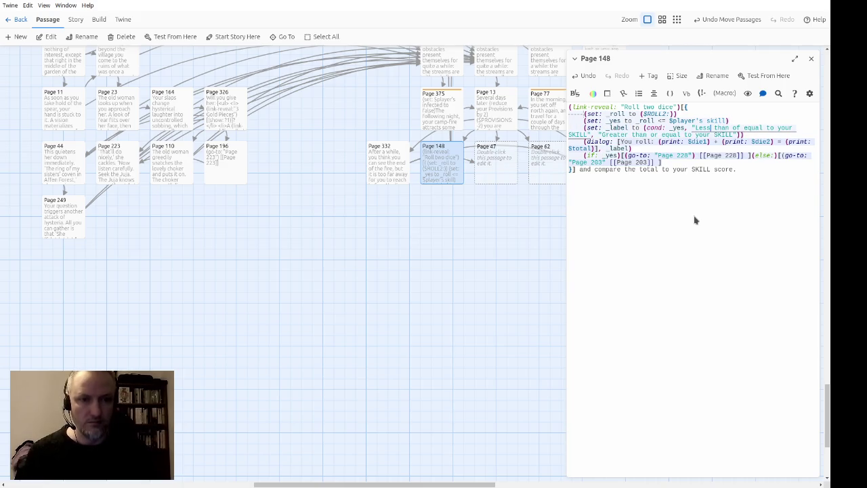
pyautogui.press('Down')
pyautogui.press('Up')
pyautogui.hotkey('ctrl', 'Right')
pyautogui.hotkey('ctrl', 'Right')
pyautogui.hotkey('ctrl', 'Right')
pyautogui.press('Delete')
pyautogui.write('r')
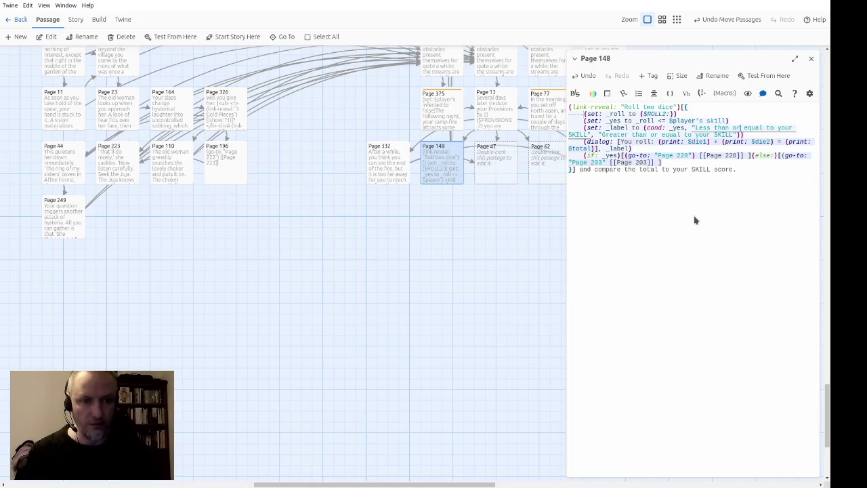
# Remove 'or equal to' from the other label so it reads 'Greater than your SKILL'
pyautogui.press('Down')
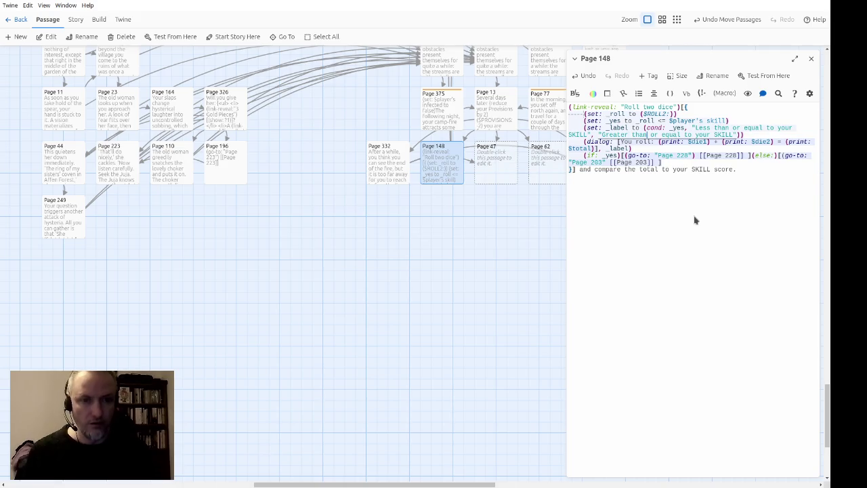
pyautogui.hotkey('shift', 'Right')
pyautogui.hotkey('shift', 'Right')
pyautogui.hotkey('shift', 'Right')
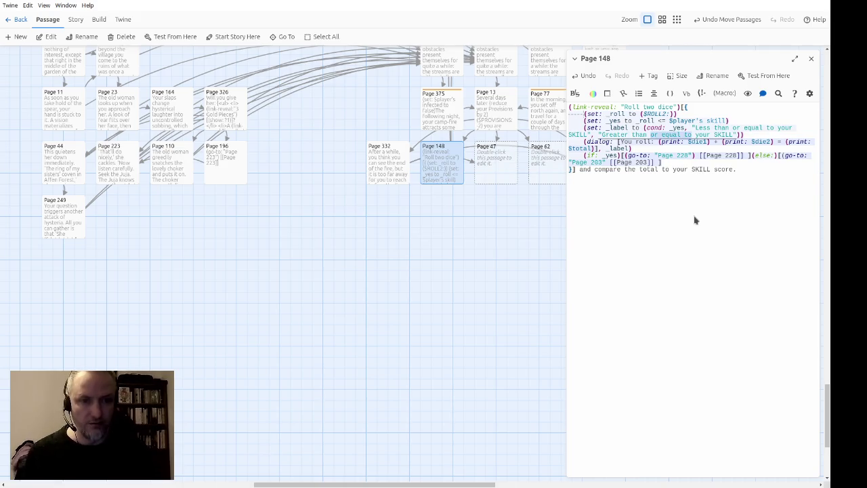
pyautogui.press('Delete')
pyautogui.press('Down')
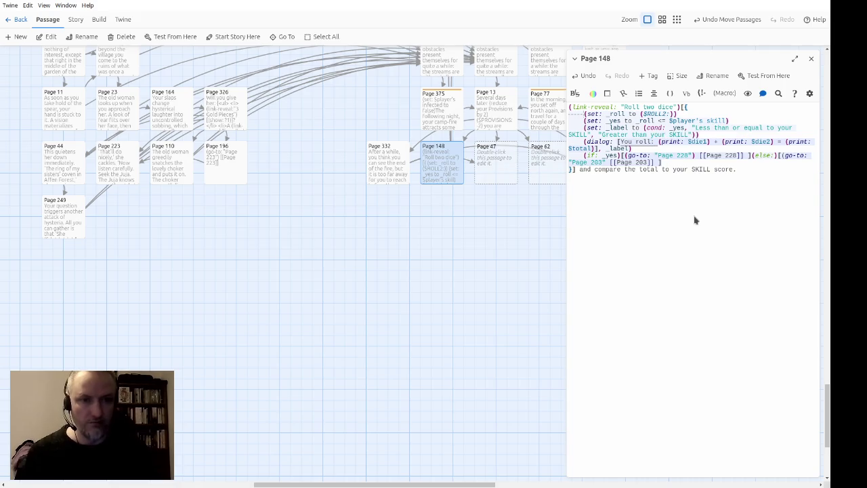
pyautogui.hotkey('ctrl', 'Right')
pyautogui.hotkey('ctrl', 'Right')
pyautogui.hotkey('ctrl', 'Right')
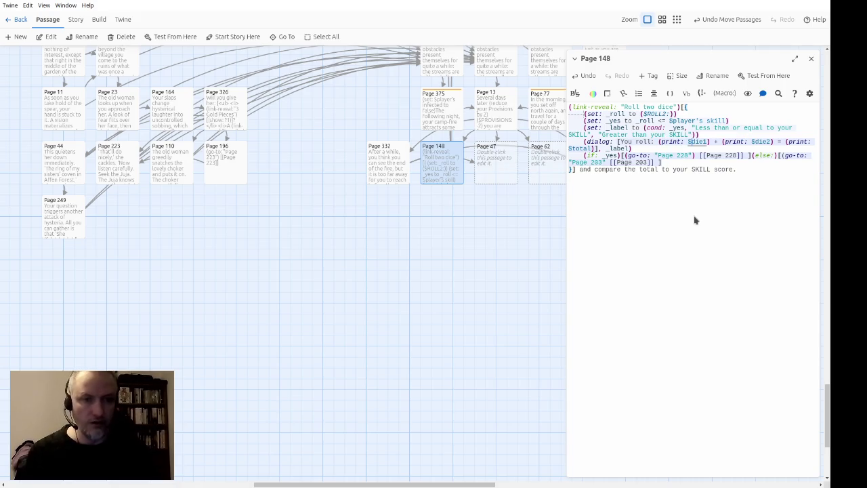
pyautogui.hotkey('ctrl', 'Right')
pyautogui.hotkey('ctrl', 'Right')
pyautogui.hotkey('ctrl', 'Right')
pyautogui.press('Down')
pyautogui.hotkey('ctrl', 'Right')
pyautogui.hotkey('ctrl', 'Right')
pyautogui.hotkey('ctrl', 'Right')
pyautogui.hotkey('ctrl', 'Right')
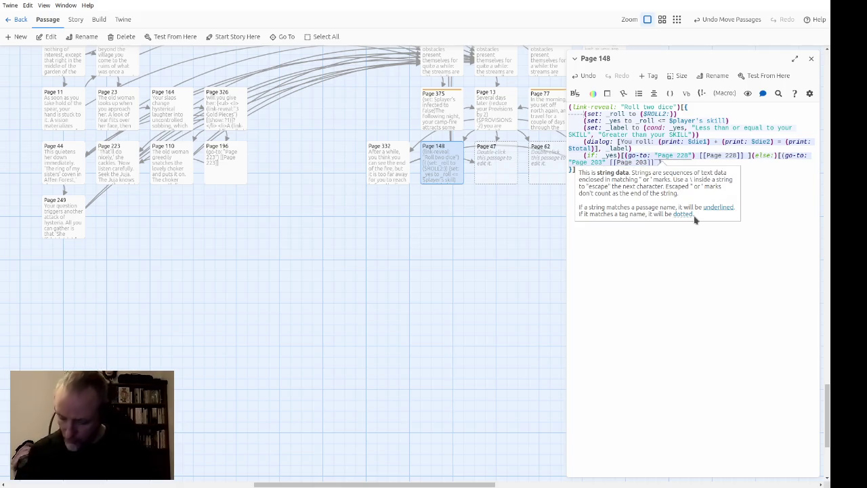
# Retarget Page 148's go-to links from Page 228 to Page 134 and from Page 203 to Page 206
pyautogui.press('Right')
pyautogui.press('Right')
pyautogui.hotkey('shift', 'Right')
pyautogui.hotkey('shift', 'Right')
pyautogui.hotkey('shift', 'Right')
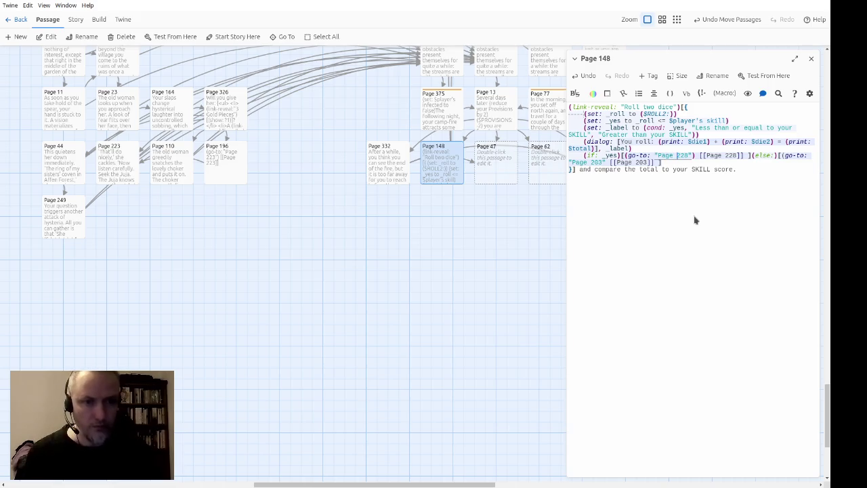
pyautogui.write('134')
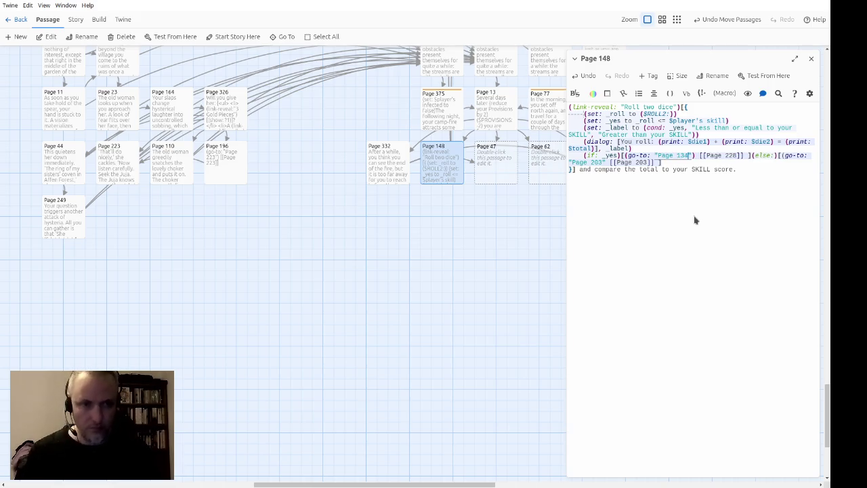
pyautogui.press('Right')
pyautogui.press('Right')
pyautogui.press('Right')
pyautogui.hotkey('shift', 'Right')
pyautogui.hotkey('shift', 'Right')
pyautogui.hotkey('shift', 'Right')
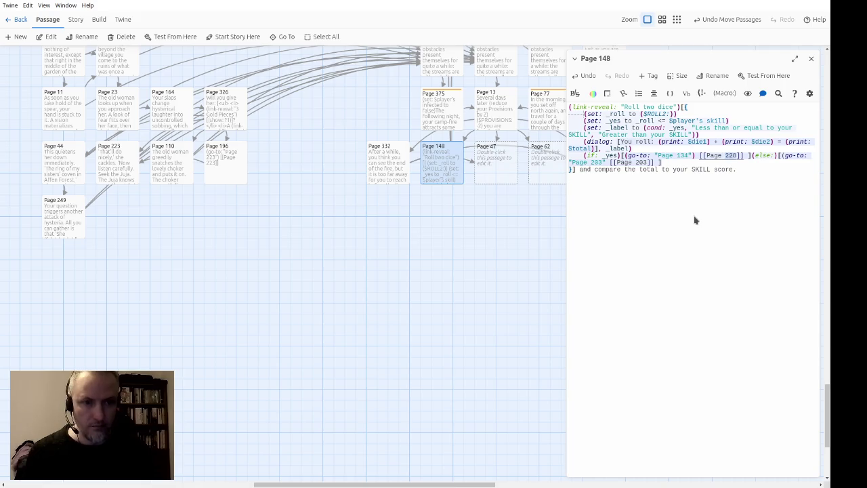
pyautogui.write('134')
pyautogui.press('Right')
pyautogui.press('Right')
pyautogui.press('Right')
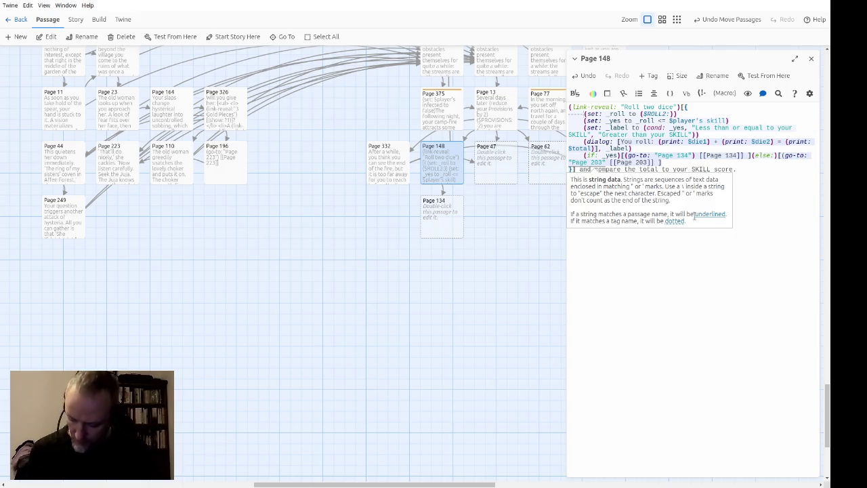
pyautogui.write('6')
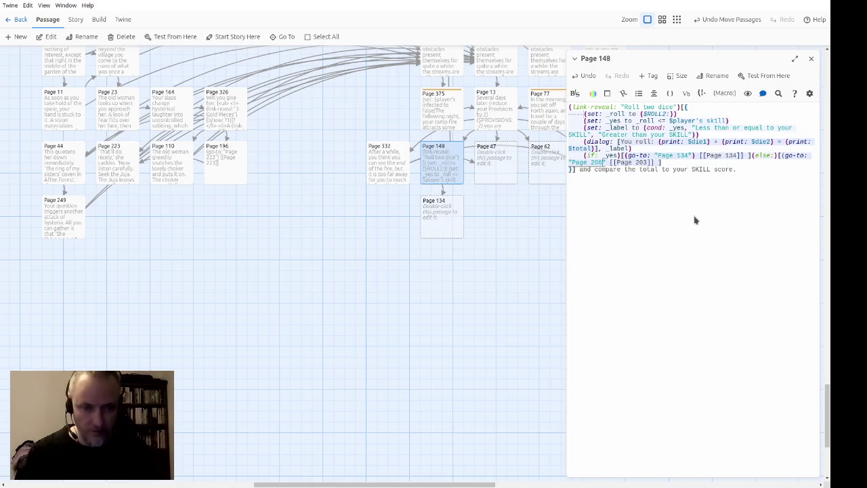
pyautogui.press('Right')
pyautogui.press('Right')
pyautogui.press('Right')
pyautogui.press('BackSpace')
pyautogui.write('6')
# Move the new Page 134 and Page 206 passages left beneath Page 148 and close the editor
pyautogui.moveTo(509, 301); pyautogui.dragTo(405, 223)
pyautogui.moveTo(490, 218); pyautogui.dragTo(435, 218)
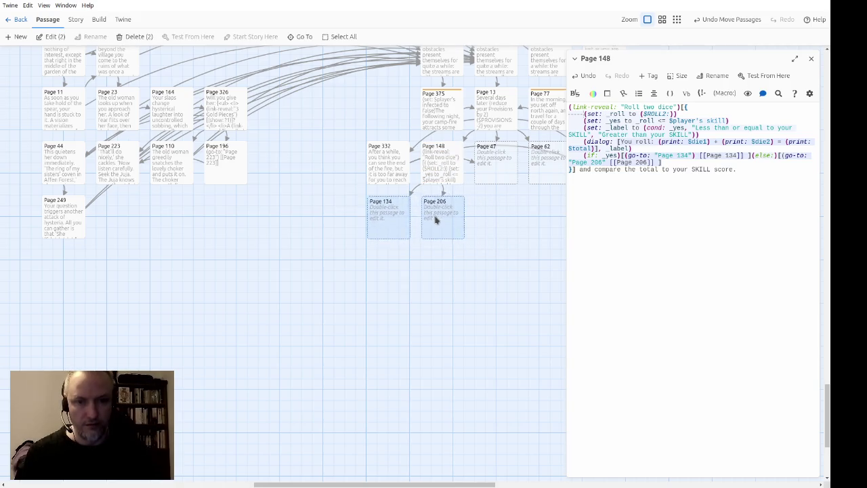
pyautogui.click(497, 240)
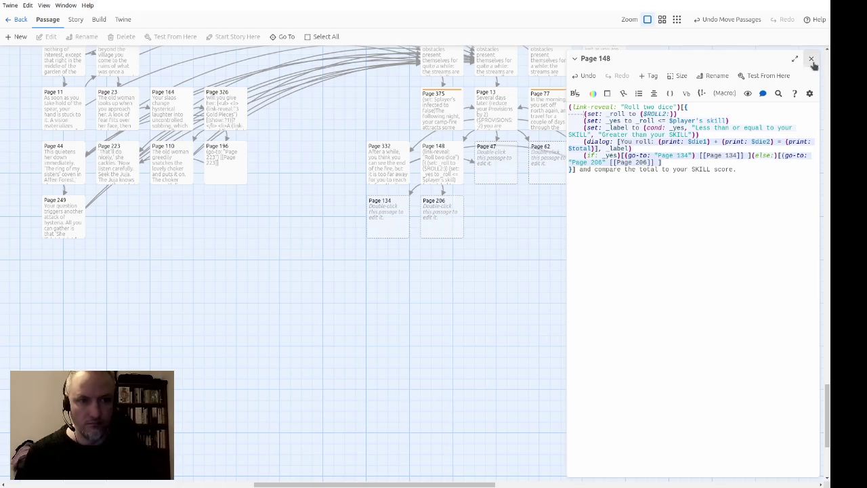
pyautogui.click(811, 60)
pyautogui.click(491, 179)
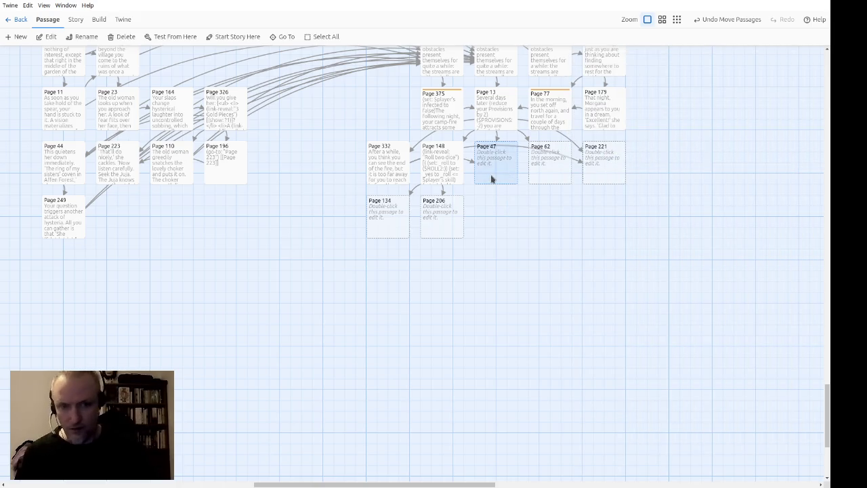
# Describe in Page 47 an impassable, unbridged canyon a few kilometres north with sides too steep to climb
pyautogui.doubleClick(491, 179)
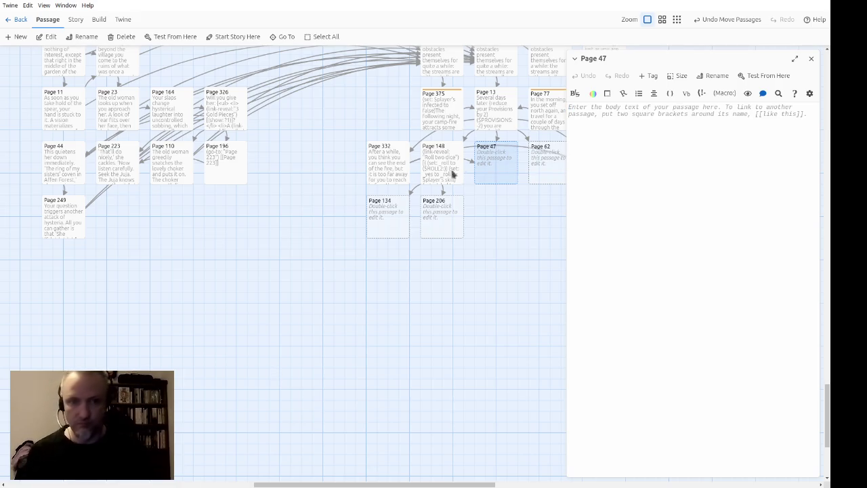
pyautogui.write('Only')
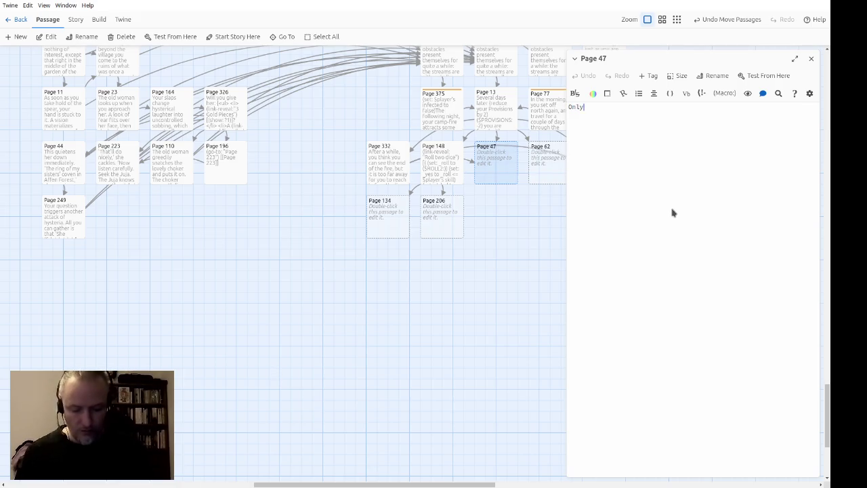
pyautogui.write(' a few kilme')
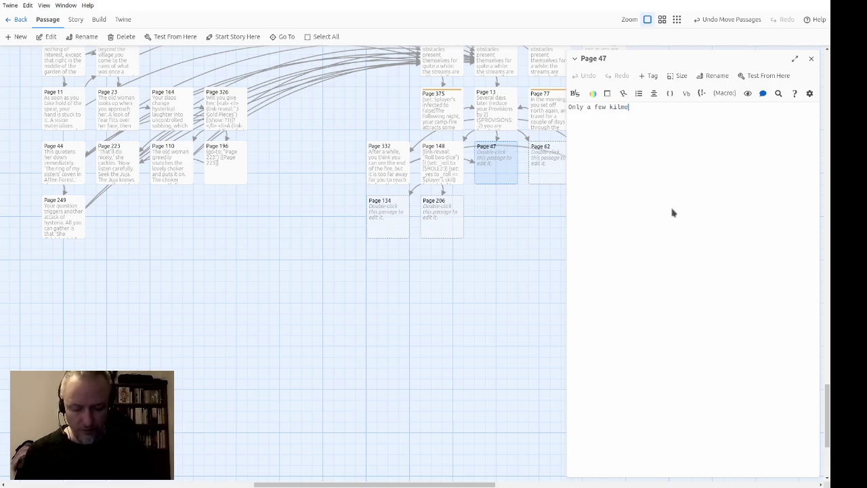
pyautogui.write('tres north')
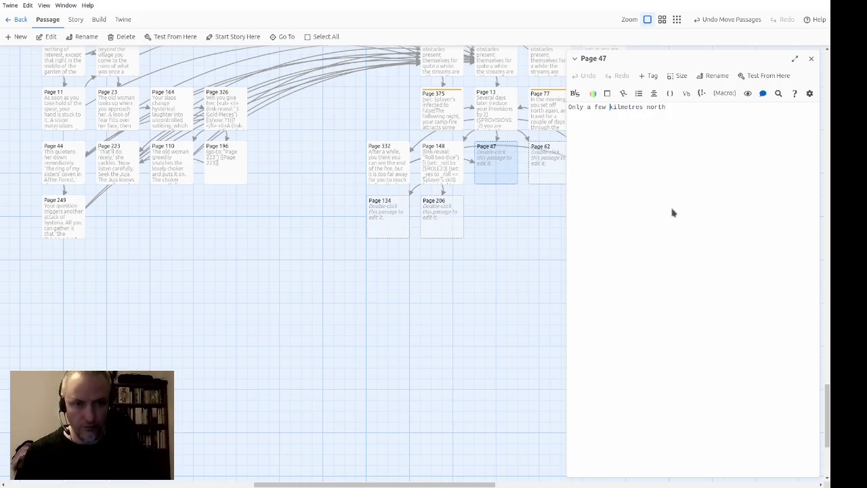
pyautogui.write('o')
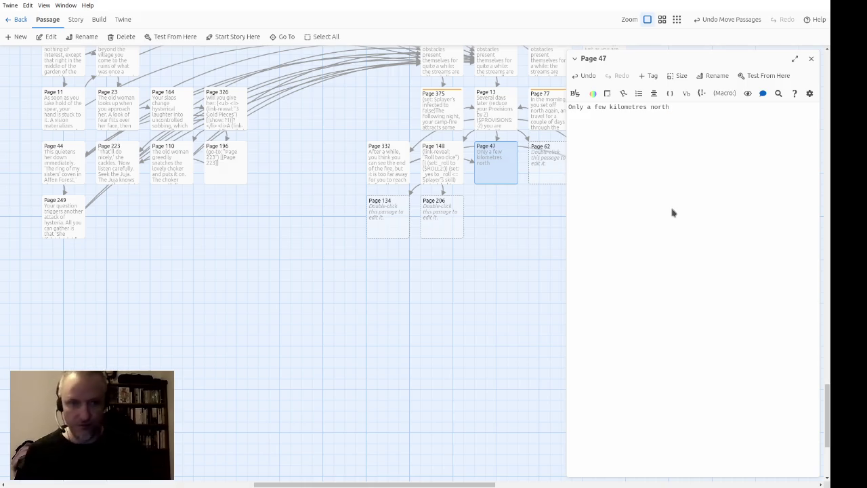
pyautogui.write('you find ')
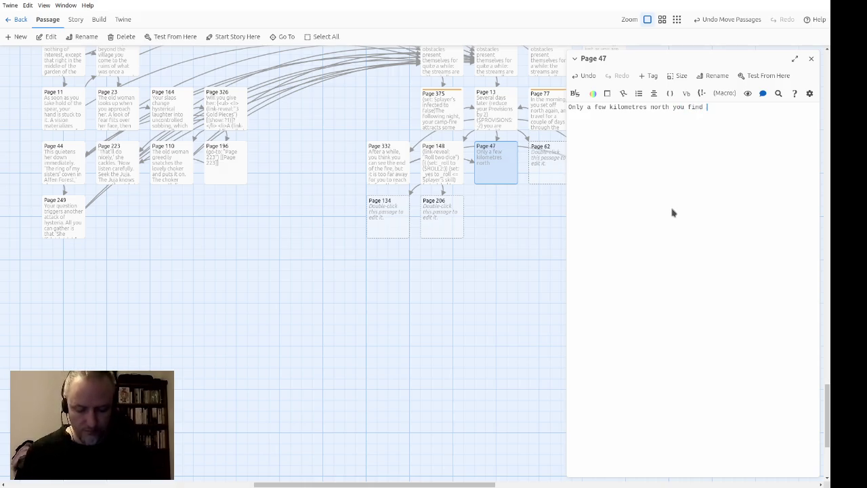
pyautogui.write('an impassable ')
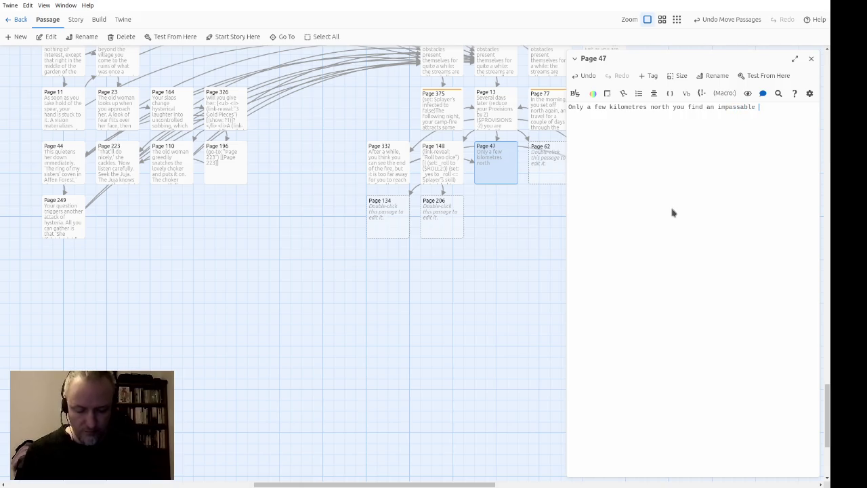
pyautogui.write('canyon.')
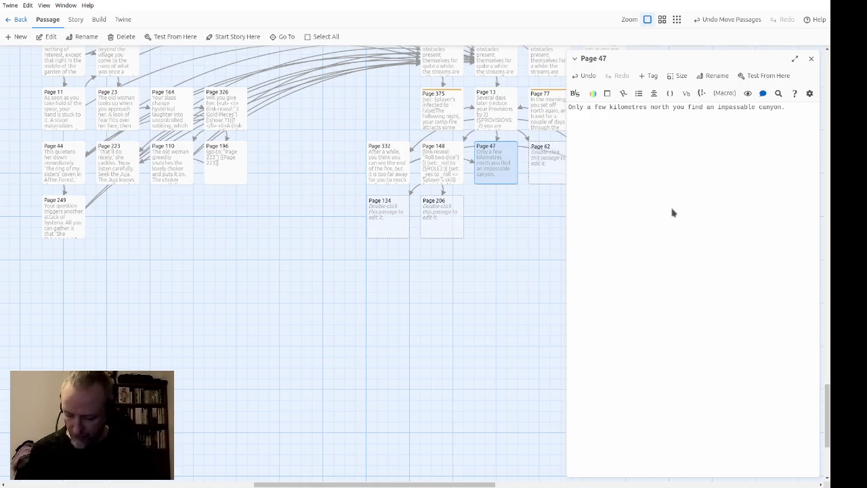
pyautogui.write('  Th')
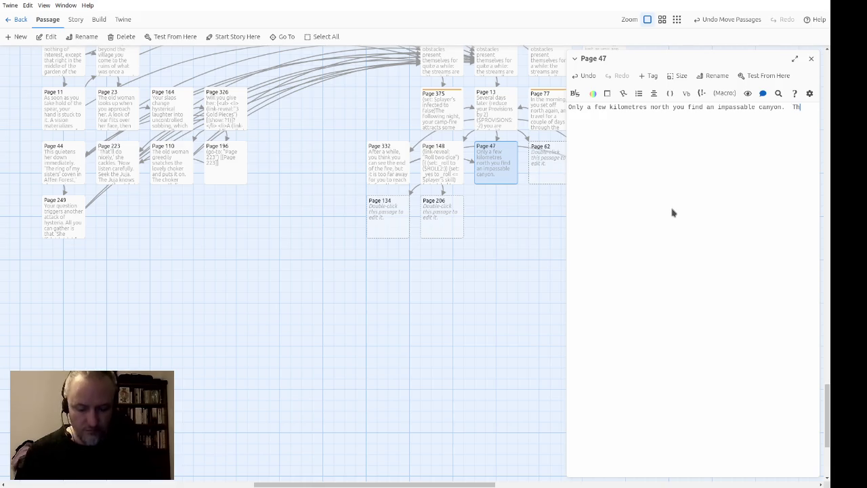
pyautogui.write('ere is no br')
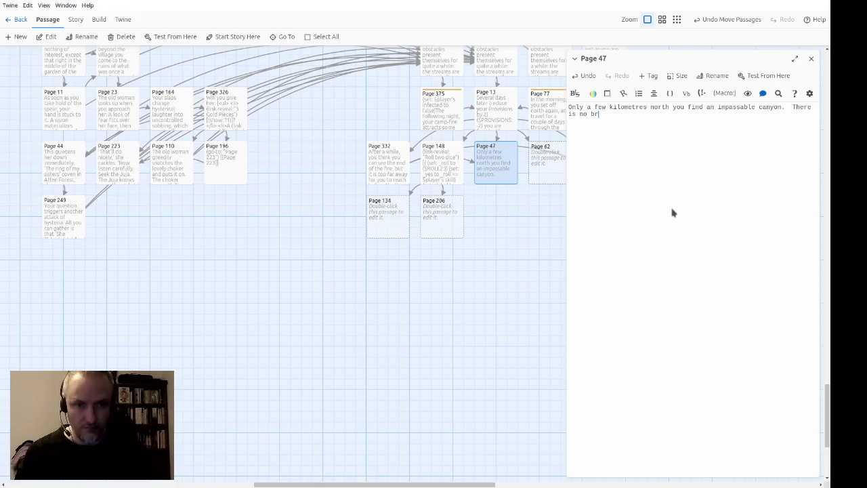
pyautogui.write('idge here ac')
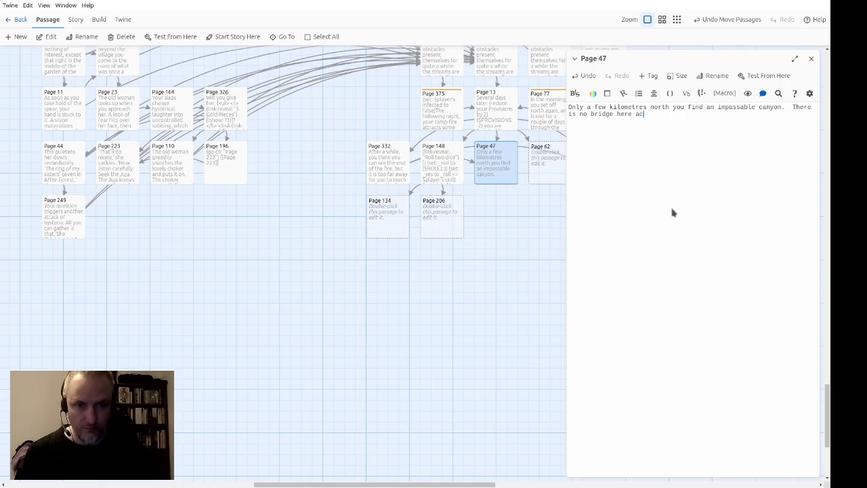
pyautogui.write('ross its span ')
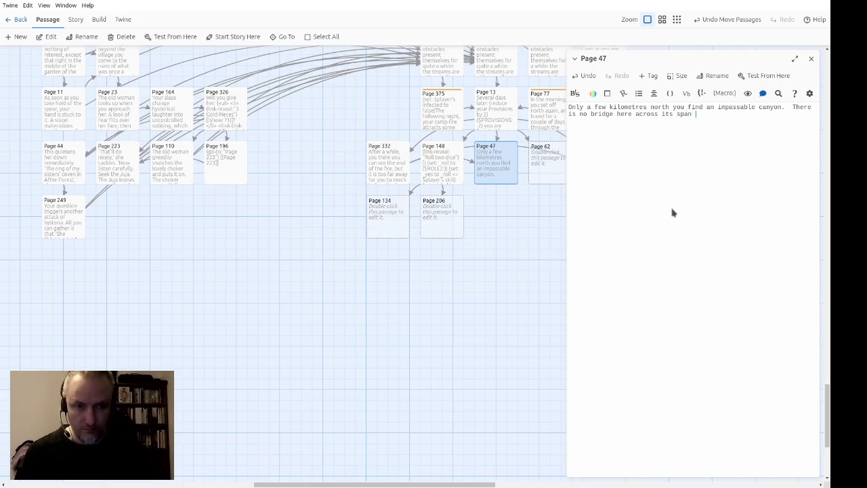
pyautogui.write('of sever')
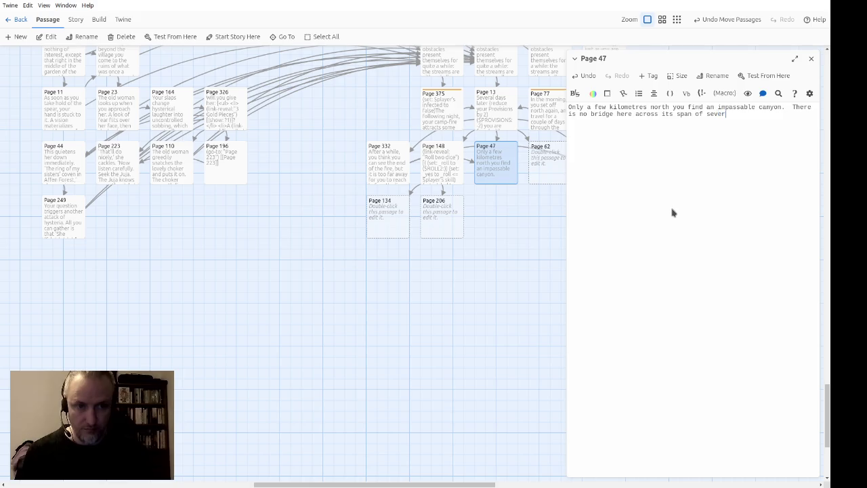
pyautogui.write('al hundred metres,')
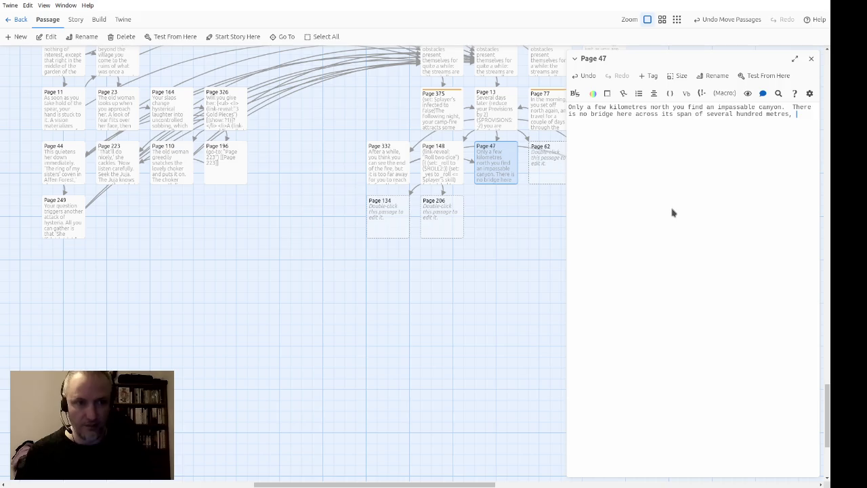
pyautogui.write('and thw ides')
pyautogui.press('BackSpace')
pyautogui.write('e')
pyautogui.press('Right')
pyautogui.write('s are too steep ')
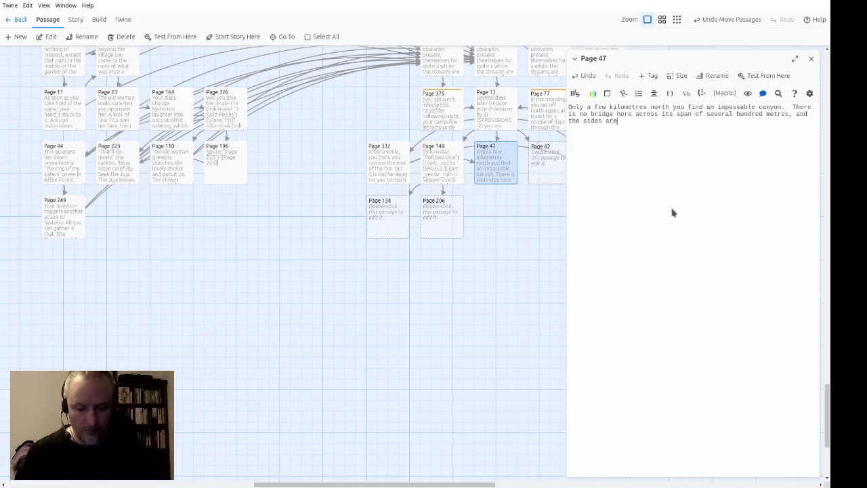
pyautogui.write('to climb.')
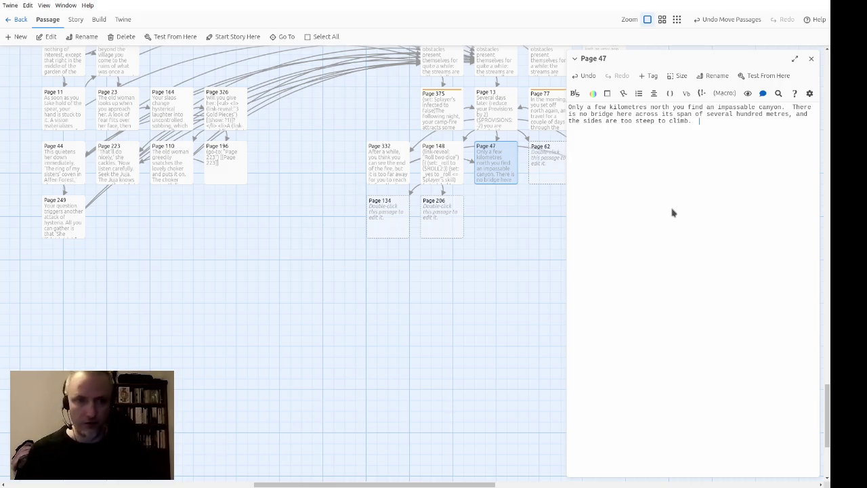
# Add fleeing animals dying in the river half a kilometre below, and that rope won't reach
pyautogui.write('Animals, ')
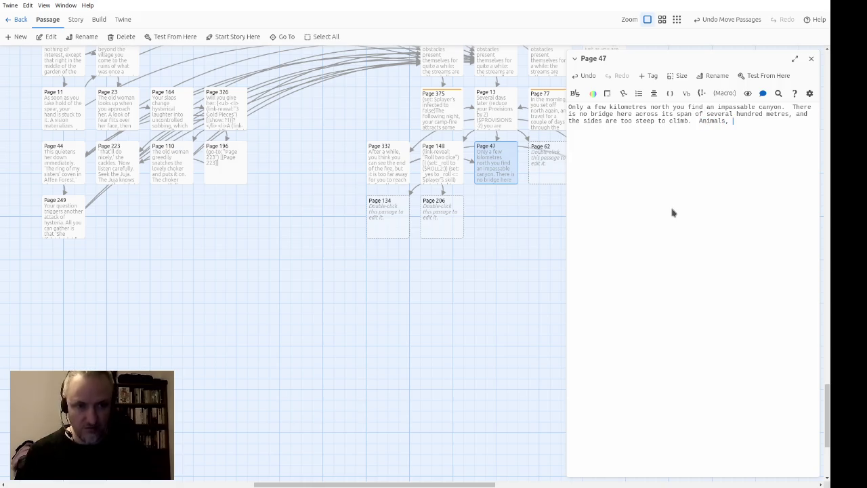
pyautogui.write('fleeing the ')
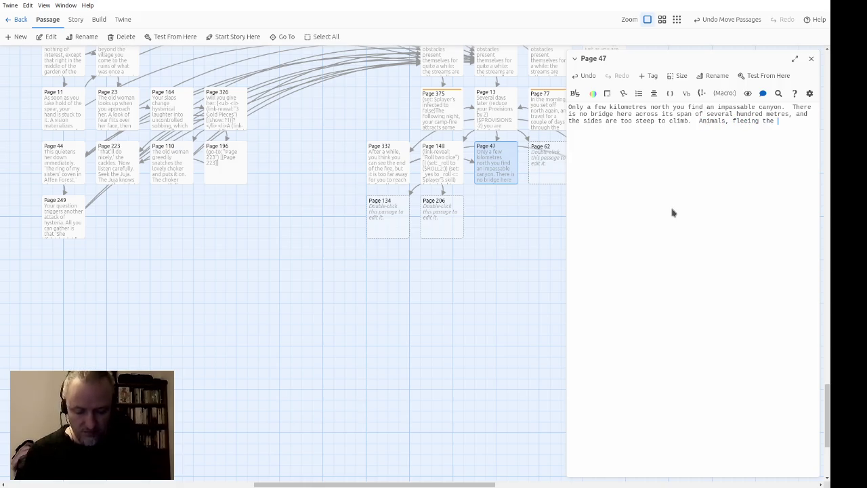
pyautogui.write('firsar')
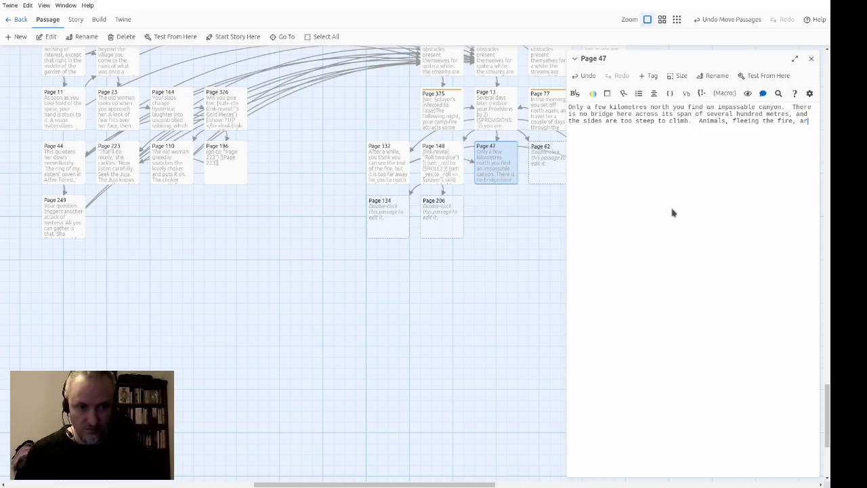
pyautogui.write('jumping over')
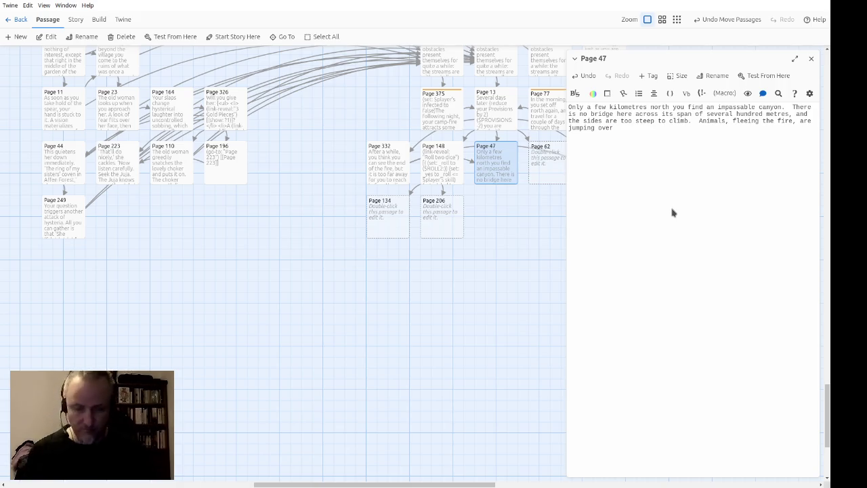
pyautogui.write('ot ')
pyautogui.write('r being pushed ')
pyautogui.write('by other be')
pyautogui.write('asts, ')
pyautogui.write('to ther')
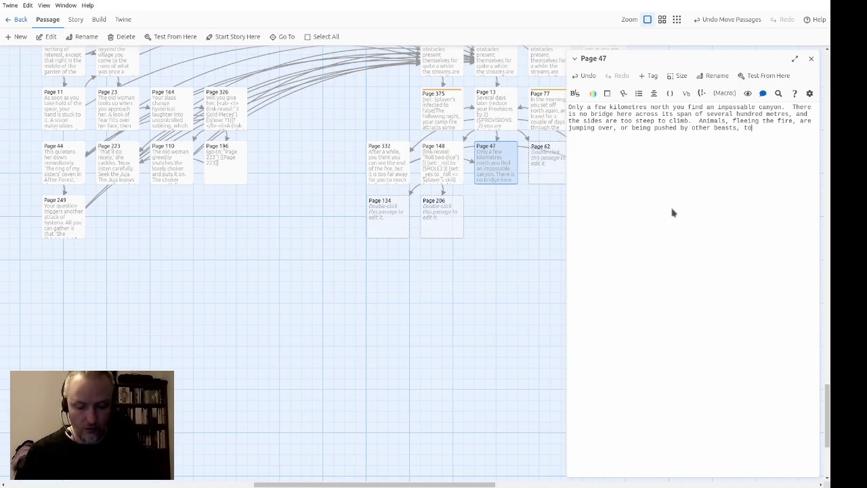
pyautogui.write('r deaths')
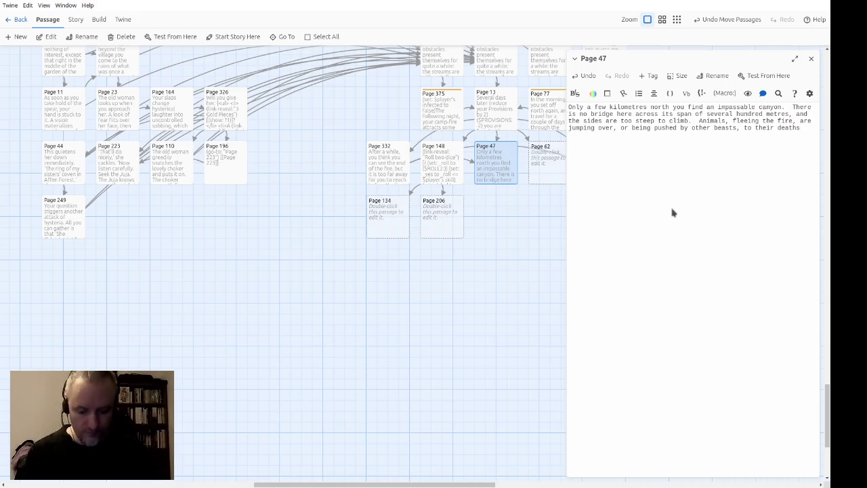
pyautogui.write(' in the ')
pyautogui.write('sh')
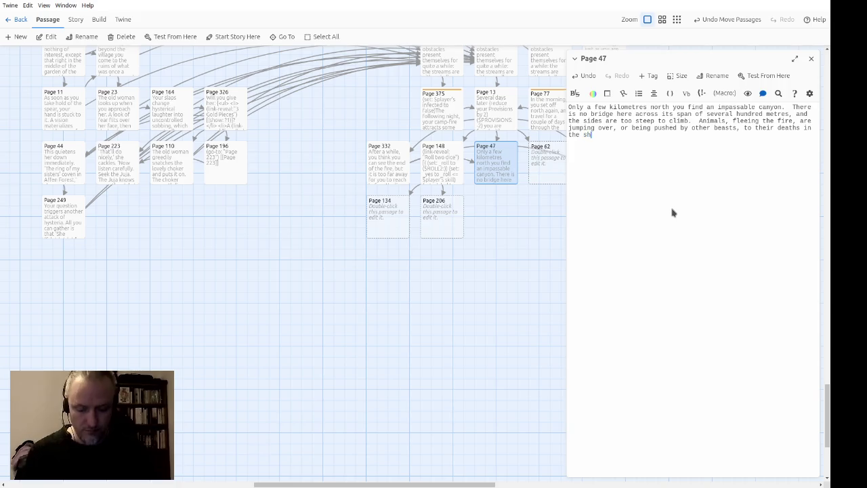
pyautogui.write('allow river at the bottom o')
pyautogui.write('f the')
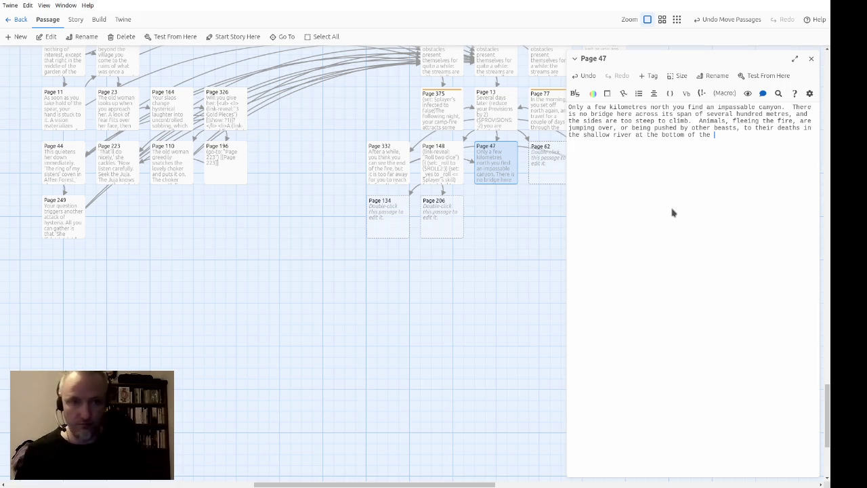
pyautogui.write('gorge, about half a ')
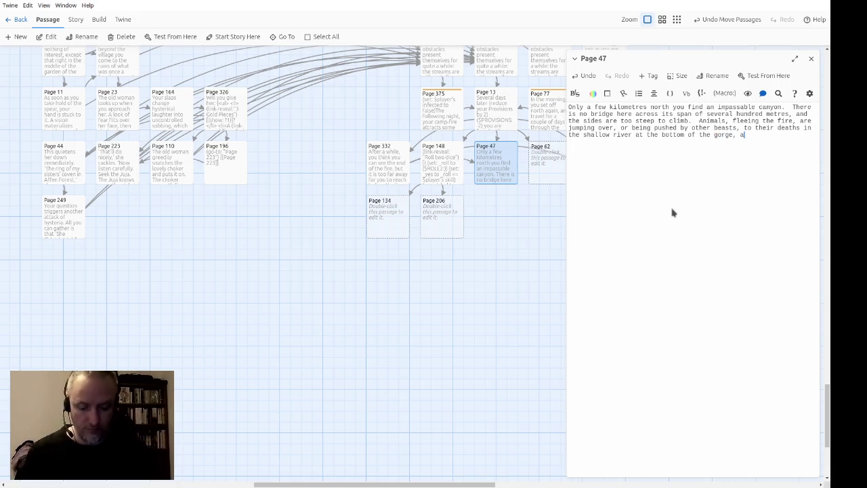
pyautogui.write('kil')
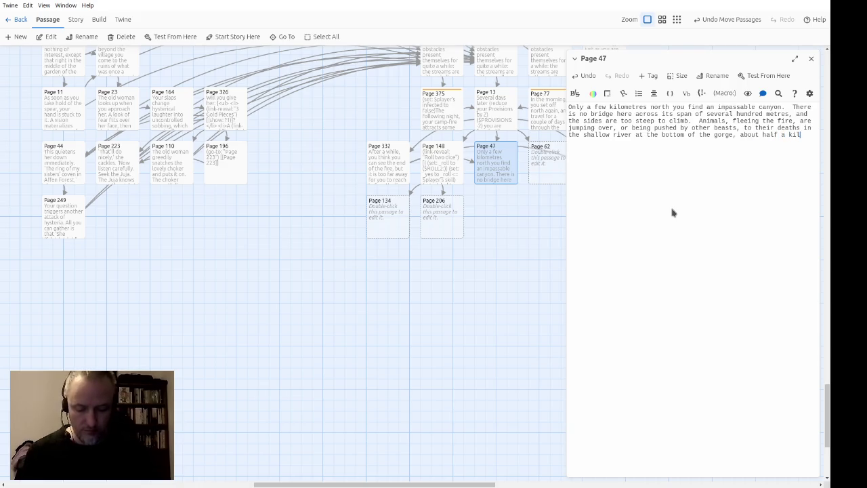
pyautogui.write('ometre below.')
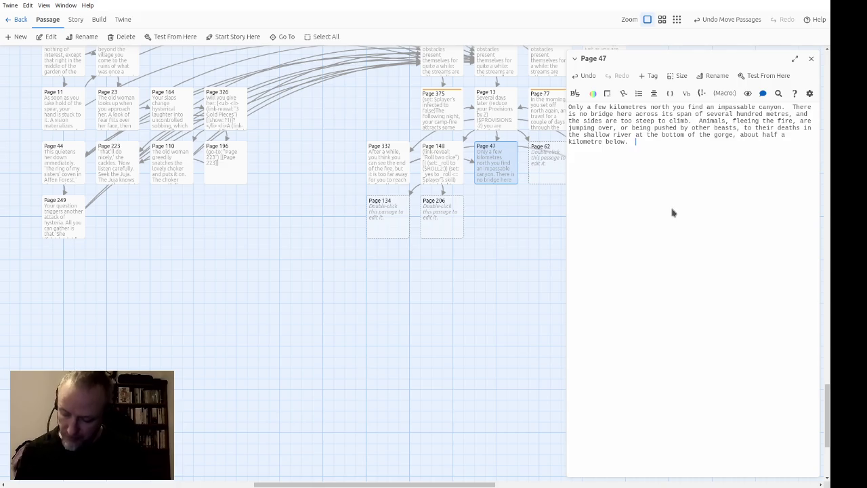
pyautogui.write('I')
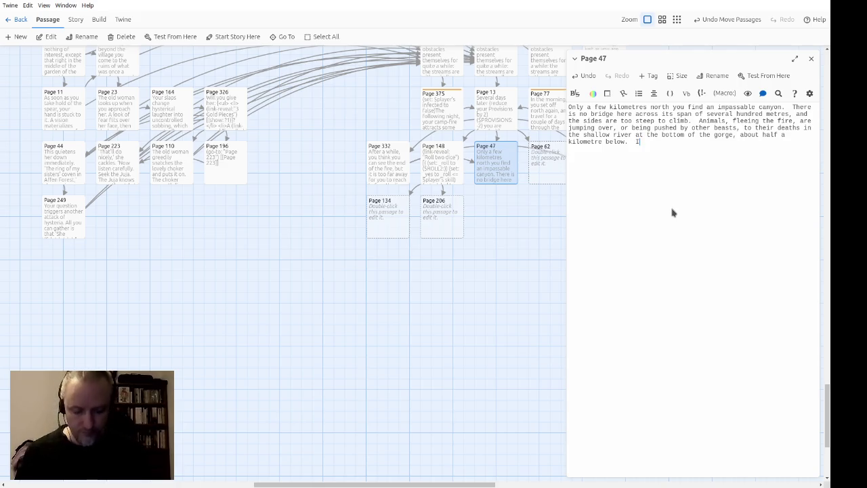
pyautogui.write('f you have rope')
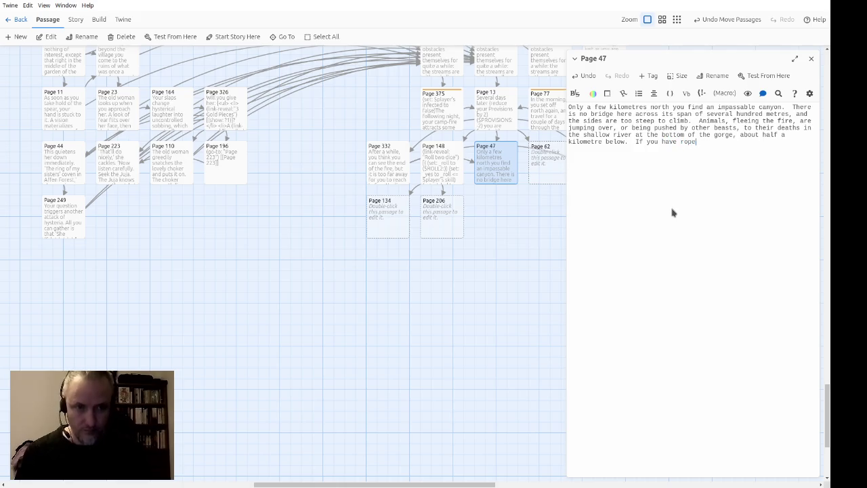
pyautogui.write(', it will not ')
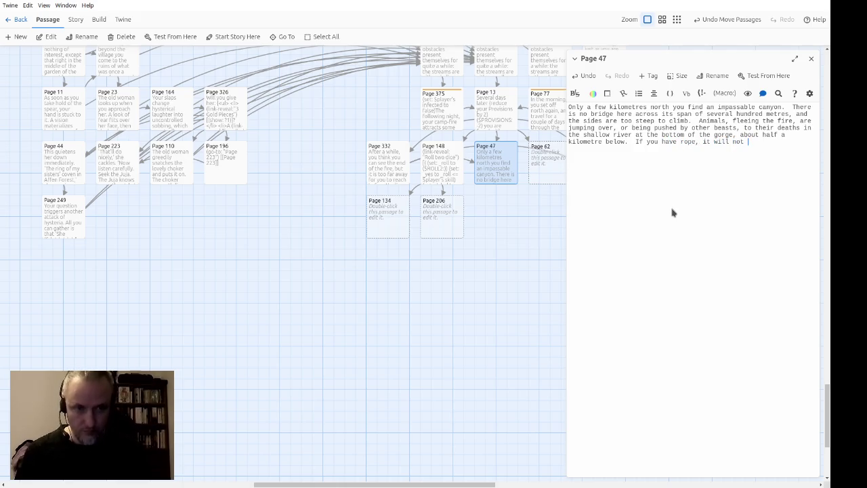
pyautogui.write('reach the bottom')
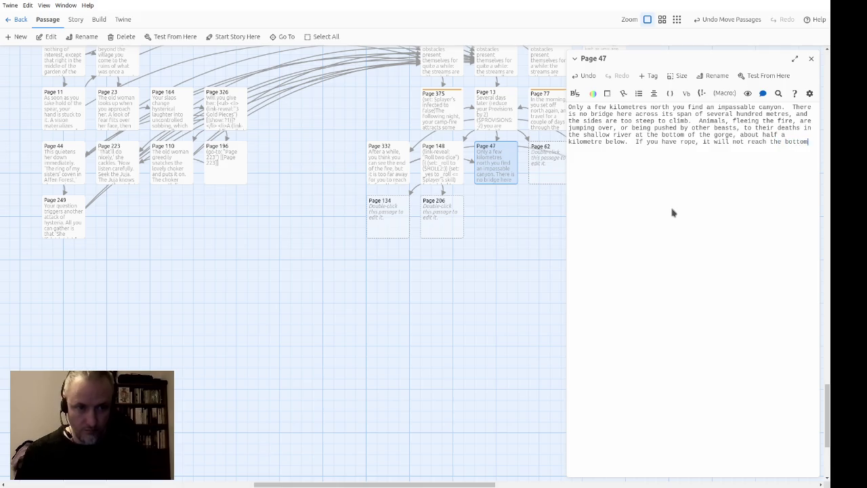
pyautogui.write(' of  course')
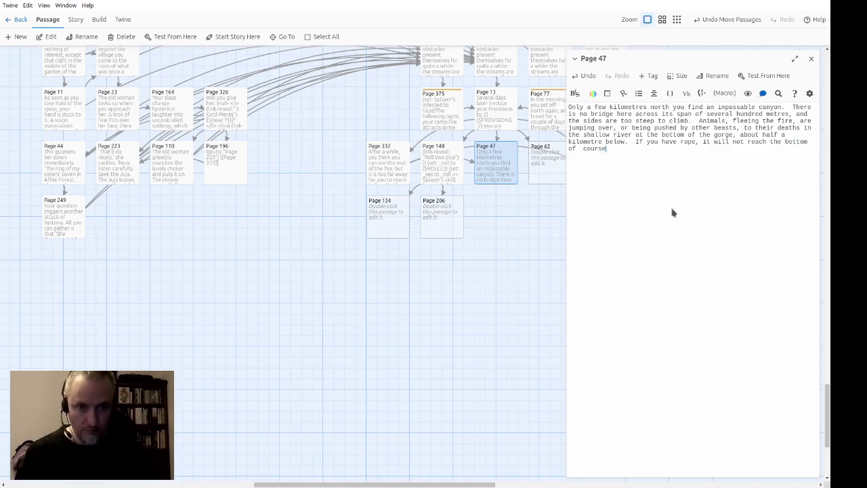
# Add that a rope tied to a boulder lowers you until the fire burns out at this fire-break
pyautogui.press('BackSpace')
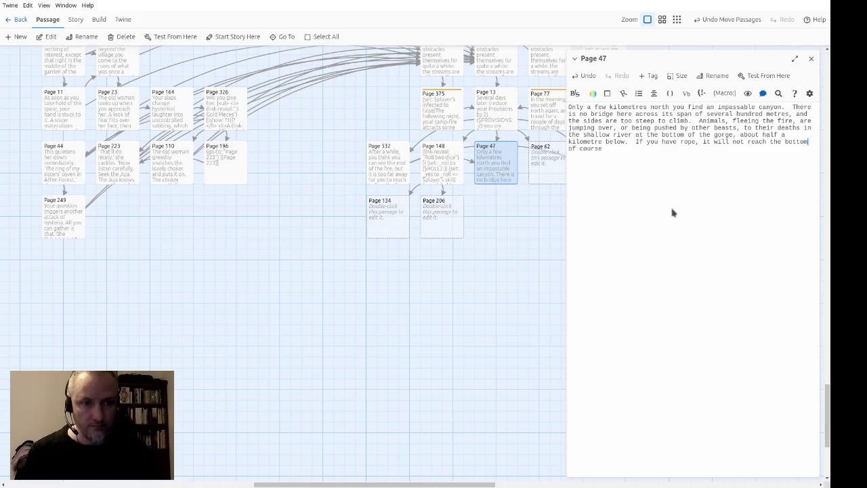
pyautogui.write(', but you could ')
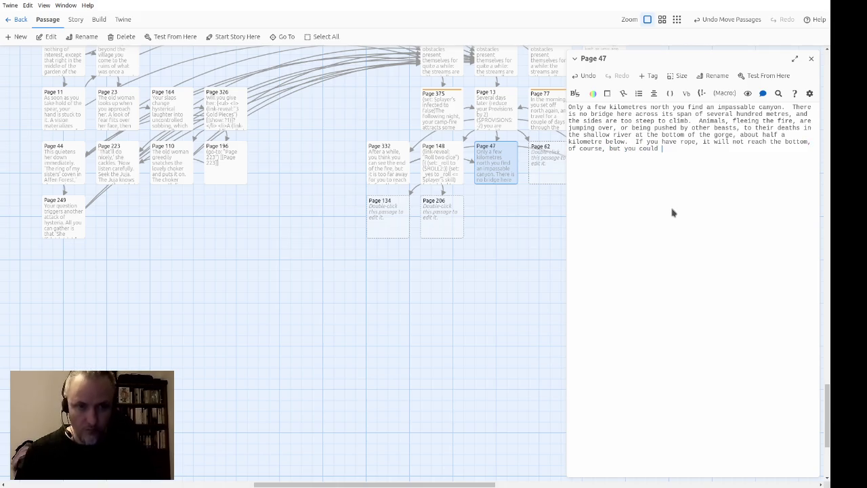
pyautogui.write('tie one ')
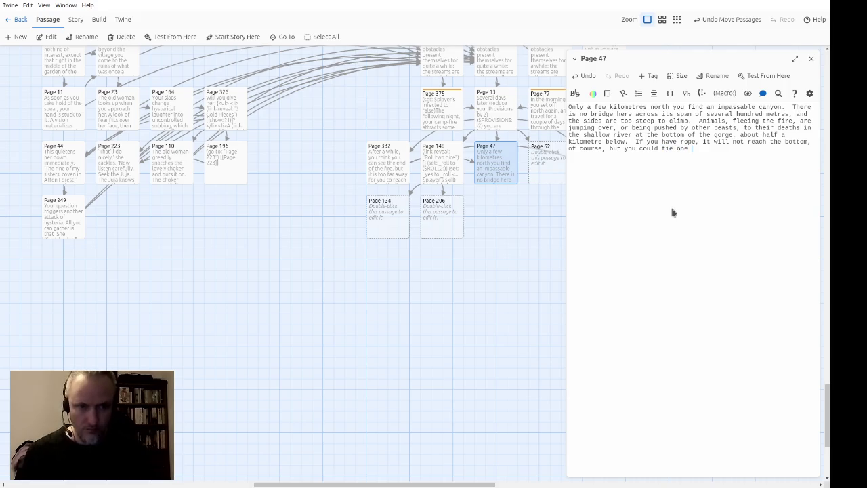
pyautogui.write('end to a boulde')
pyautogui.write('r')
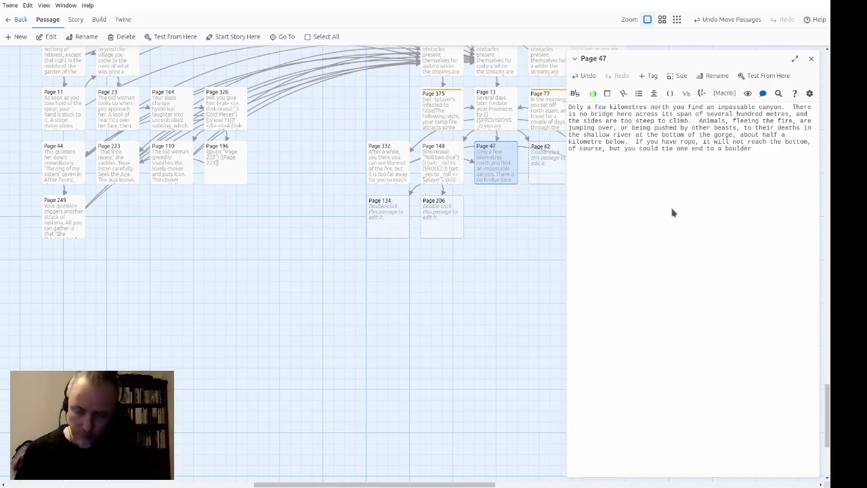
pyautogui.write('and')
pyautogui.press('BackSpace')
pyautogui.press('BackSpace')
pyautogui.press('BackSpace')
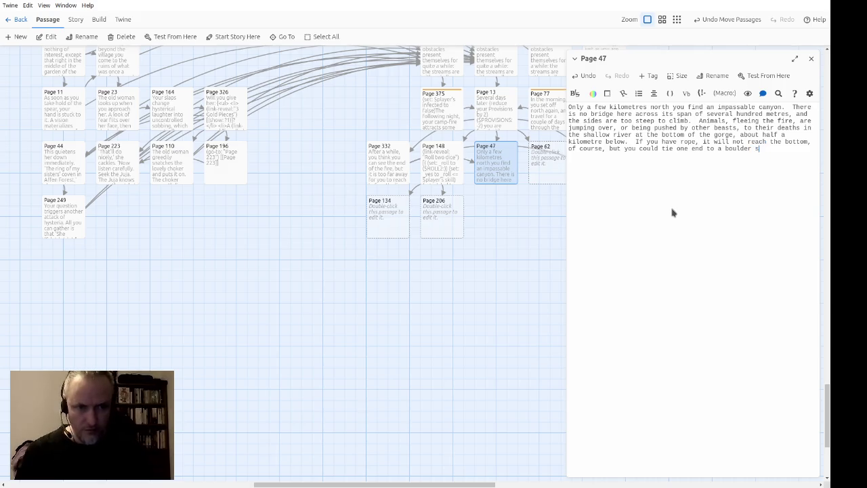
pyautogui.write('and ')
pyautogui.write('let yours')
pyautogui.write('elf dow')
pyautogui.write('n until the f')
pyautogui.write('ire')
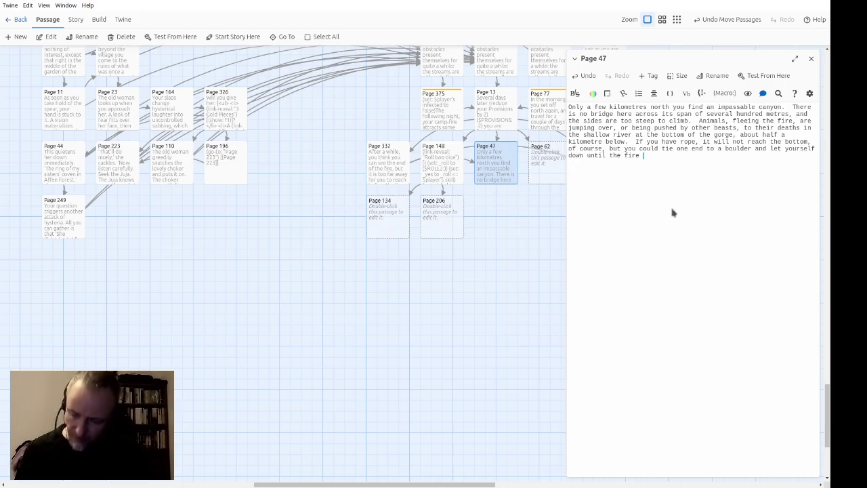
pyautogui.write('bur')
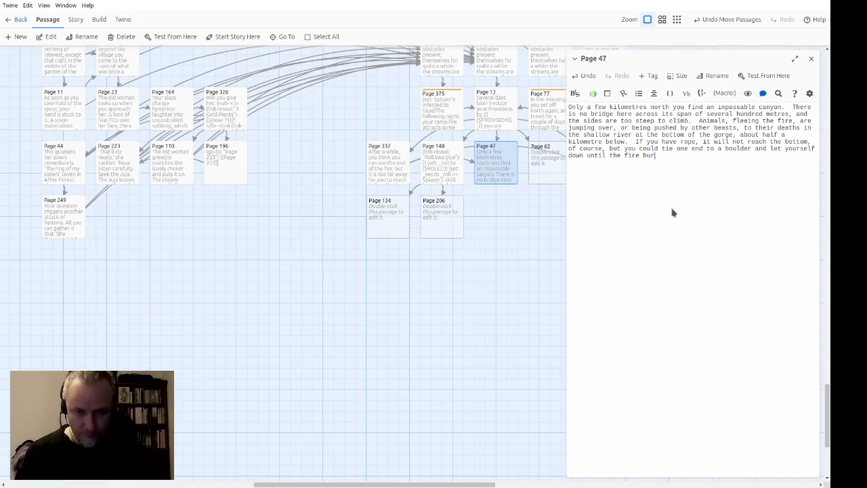
pyautogui.write('ns itself out a')
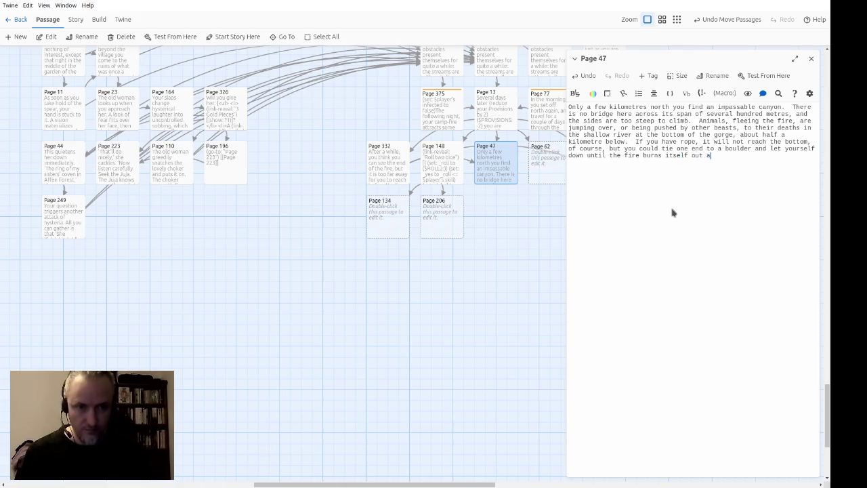
pyautogui.write('t this natural')
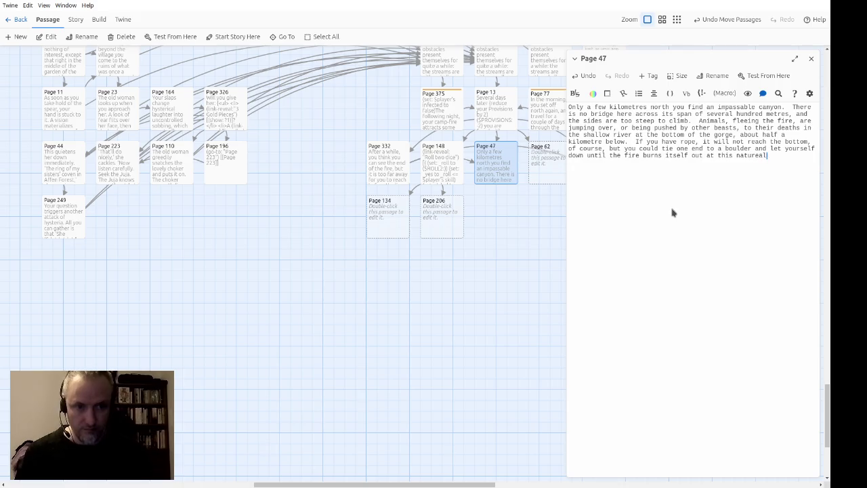
pyautogui.write(' fire-break')
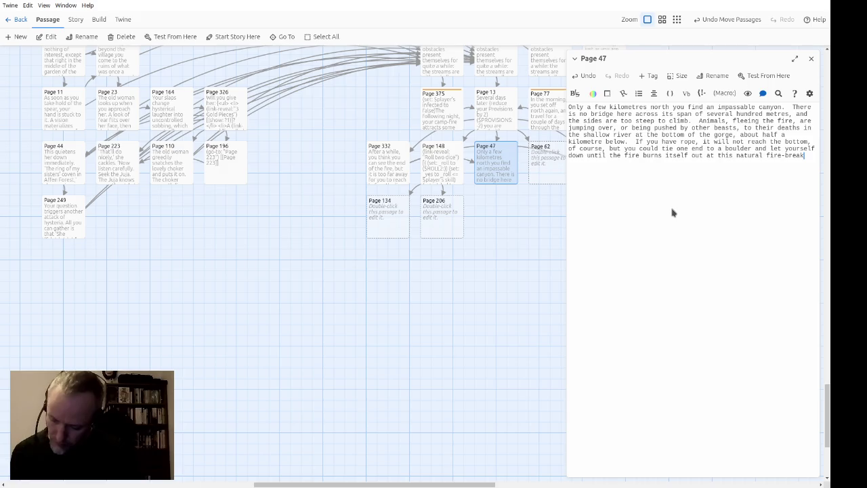
pyautogui.write('Alternat')
pyautogui.write('itvely')
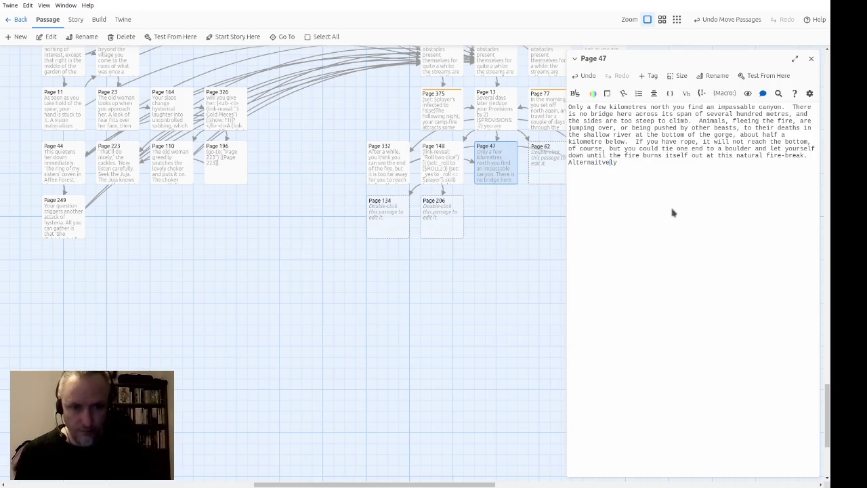
# Offer running along the cliff west or east or racing towards the fire, then begin a link-reveal macro
pyautogui.press('Delete')
pyautogui.press('End')
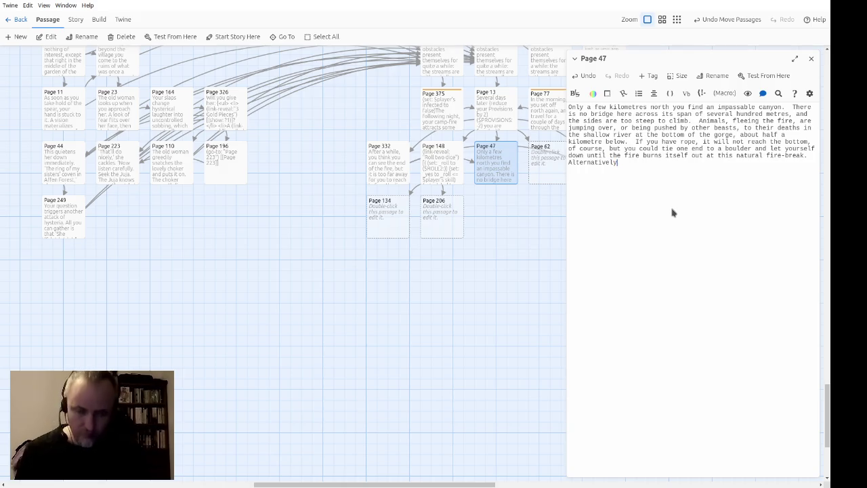
pyautogui.write(', you could run')
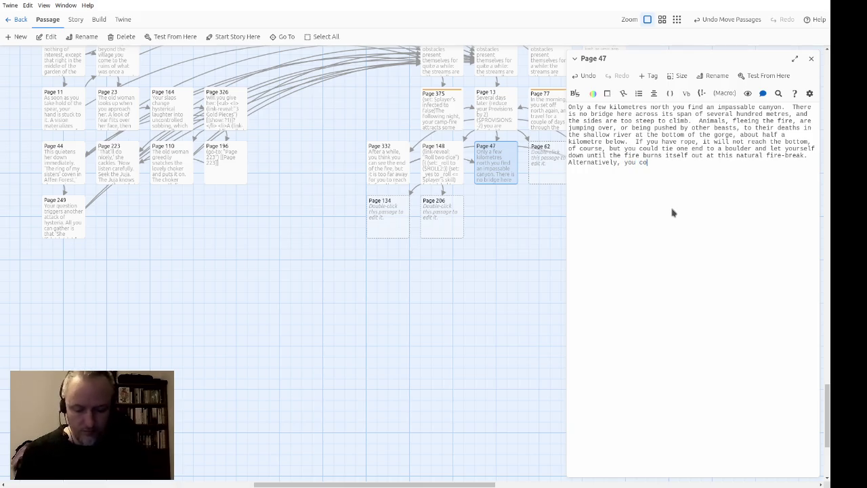
pyautogui.write(' along the edgeo')
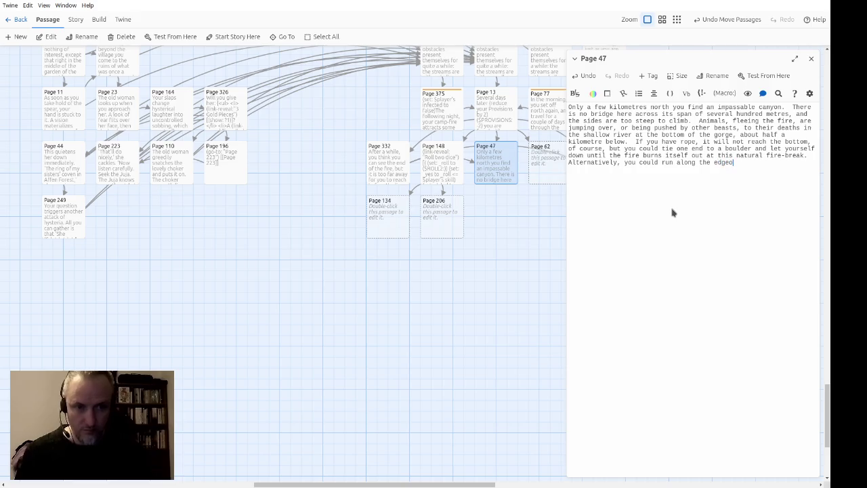
pyautogui.press('BackSpace')
pyautogui.write('of the cliff to the west')
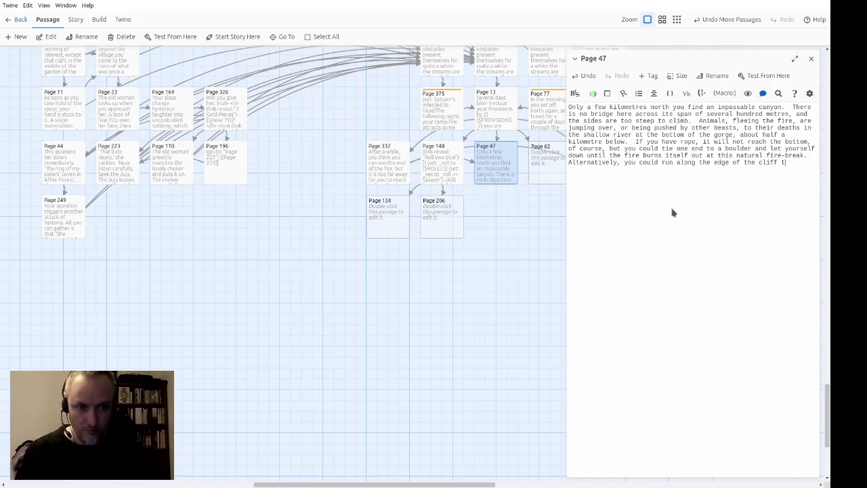
pyautogui.write(' or east')
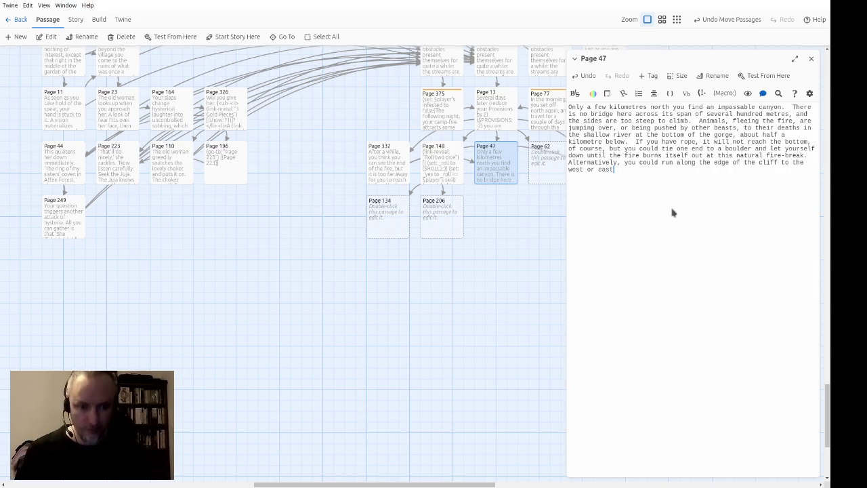
pyautogui.write(', hoping to f')
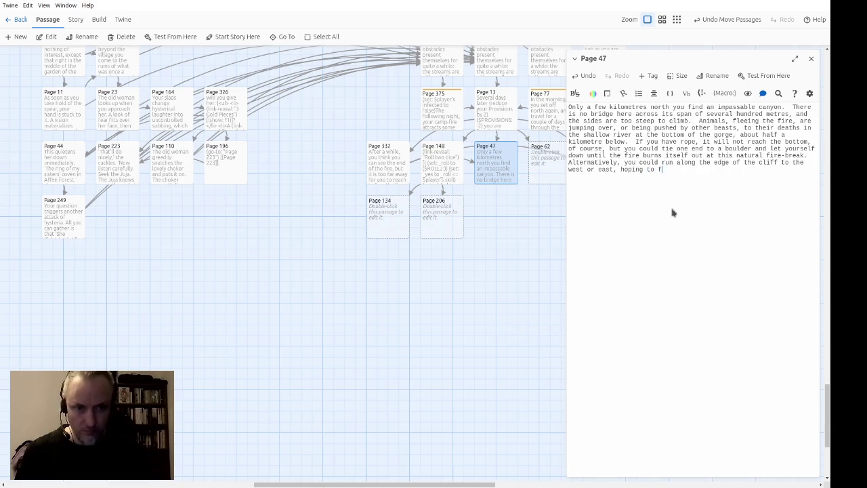
pyautogui.write('ind some way d')
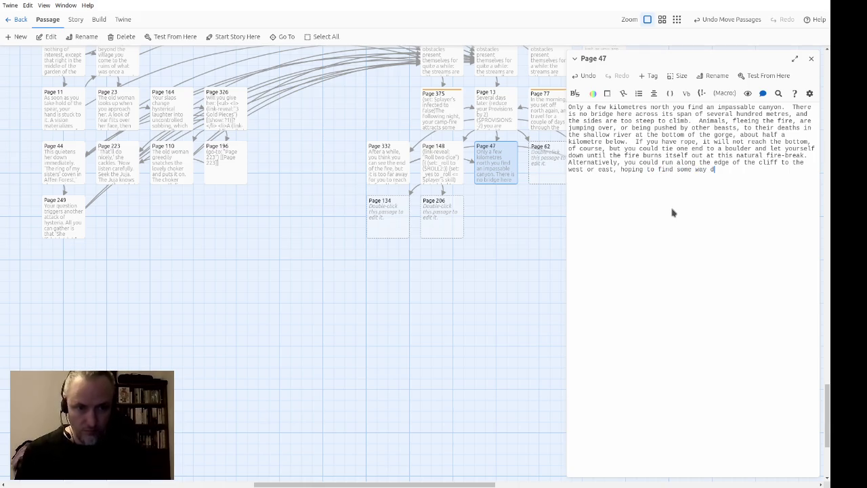
pyautogui.write('own or across;')
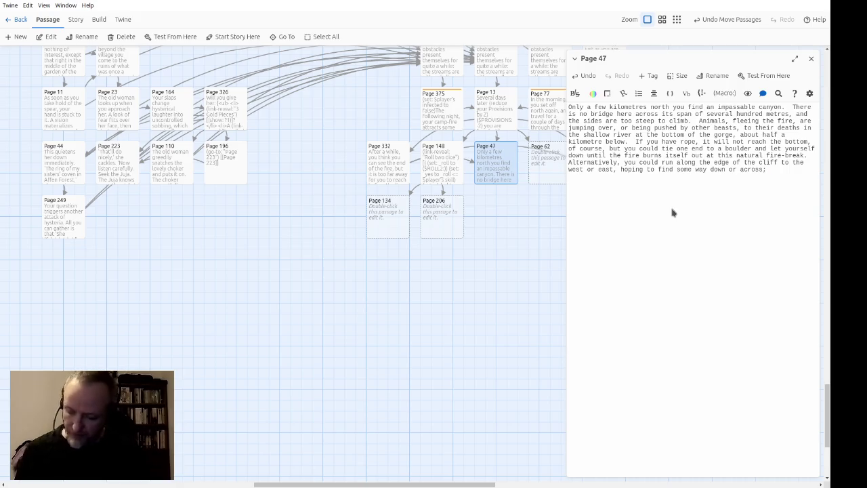
pyautogui.write('or ')
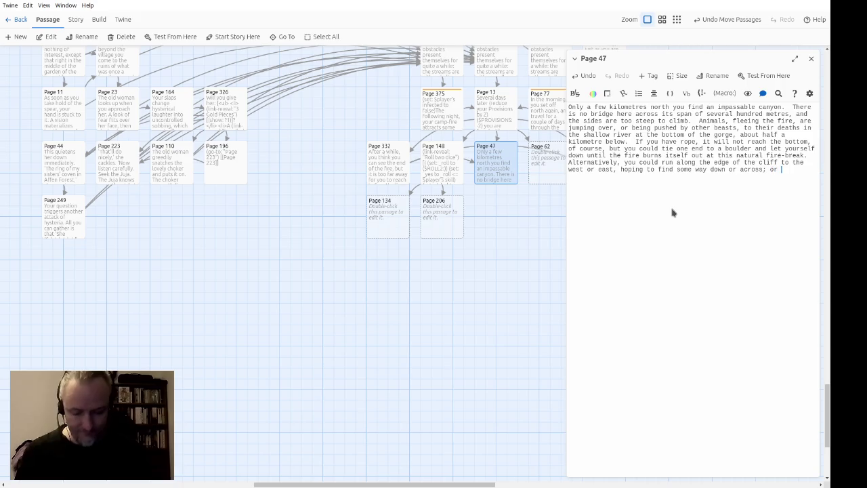
pyautogui.write('you could race a')
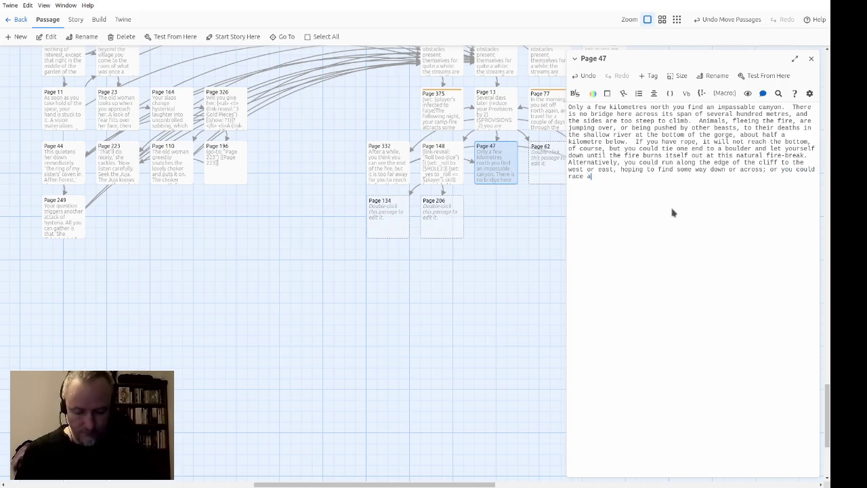
pyautogui.write('way from the cliff')
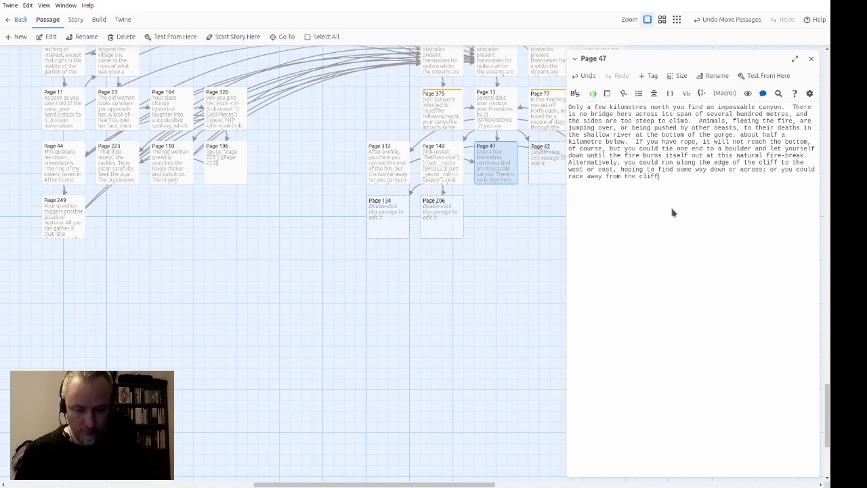
pyautogui.write(' and towards the fire.')
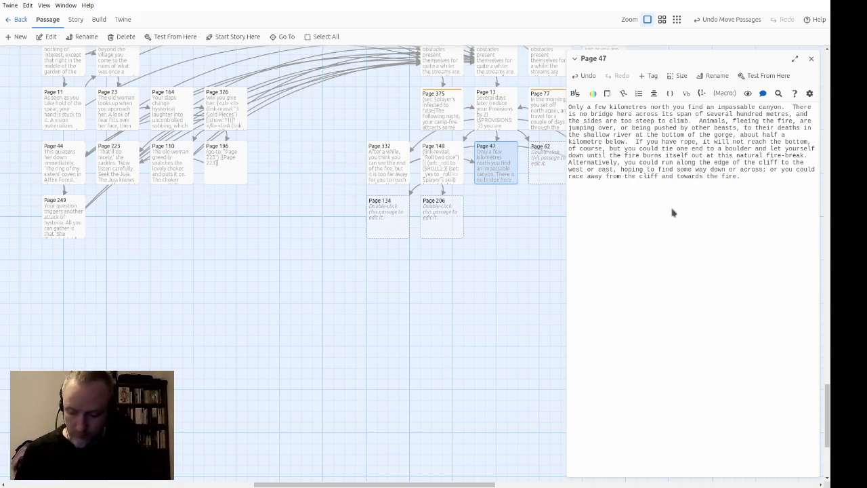
pyautogui.press('Up')
pyautogui.press('Up')
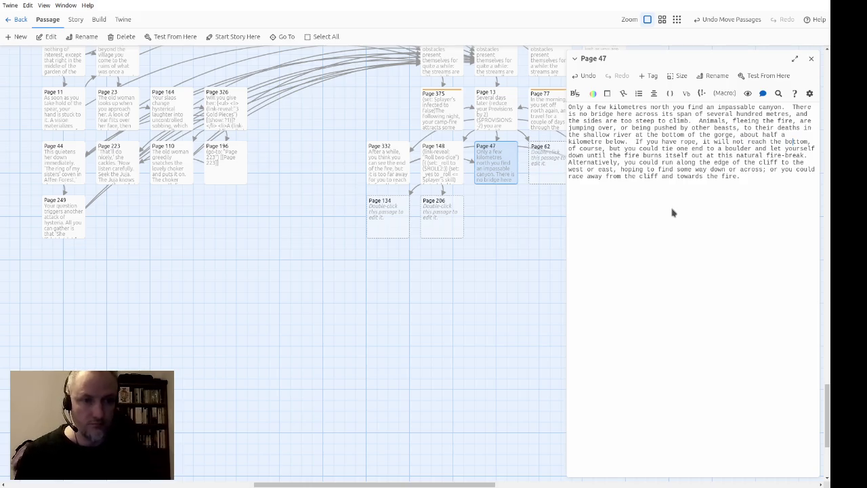
pyautogui.write('(link-reveal')
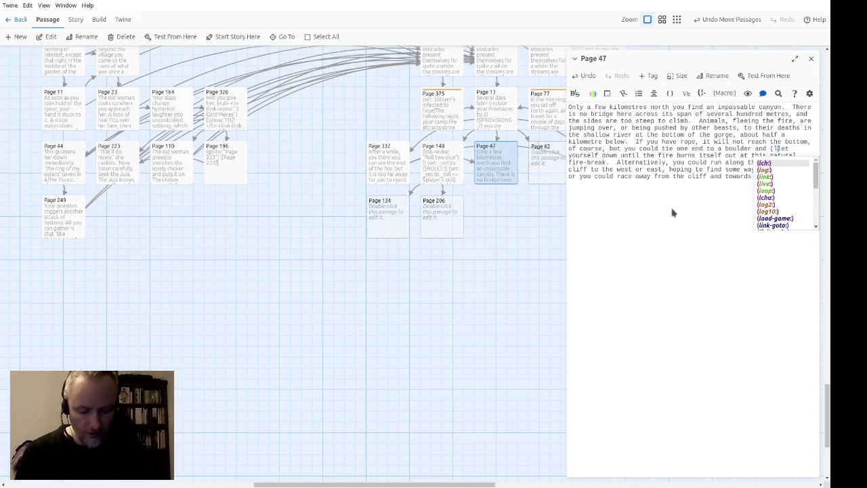
pyautogui.write(':"let yourself down')
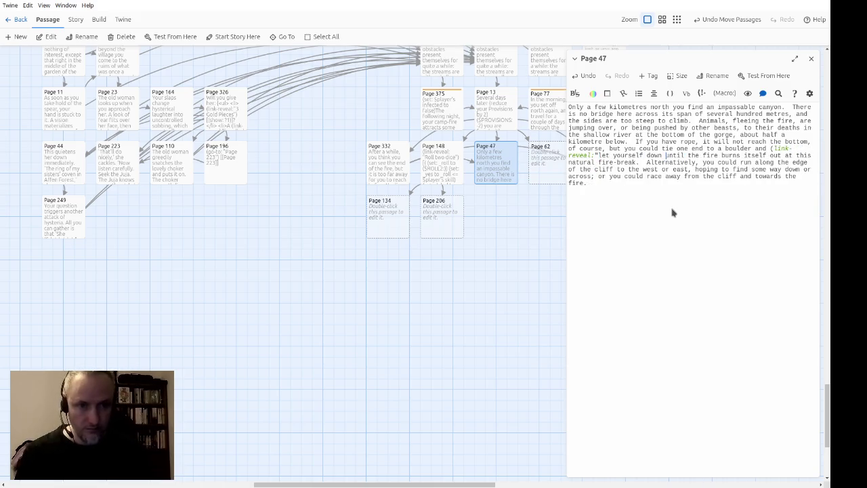
pyautogui.write('")')
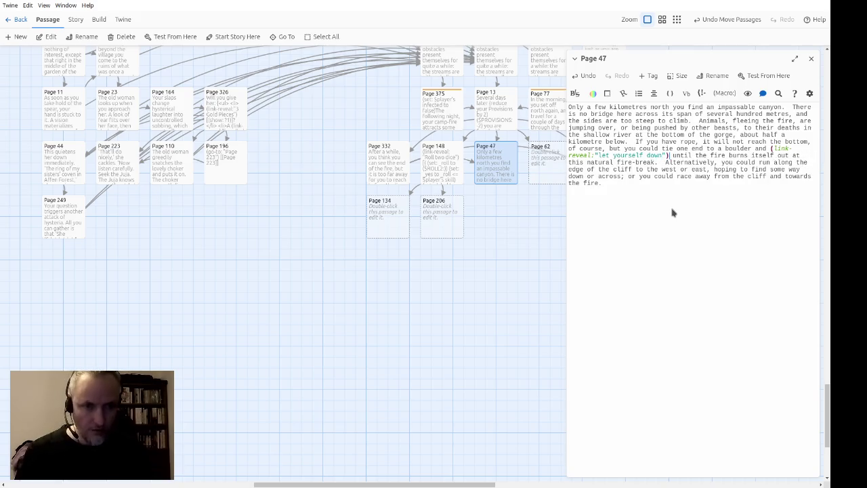
pyautogui.write('[(revel')
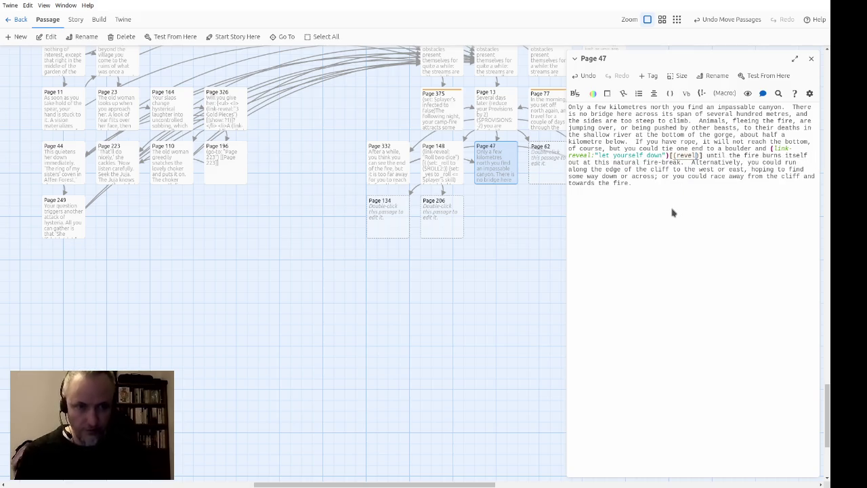
# Correct the macro to (show: ?rope) and add the rope hook at the passage end
pyautogui.press('BackSpace')
pyautogui.press('BackSpace')
pyautogui.press('BackSpace')
pyautogui.write('sjow')
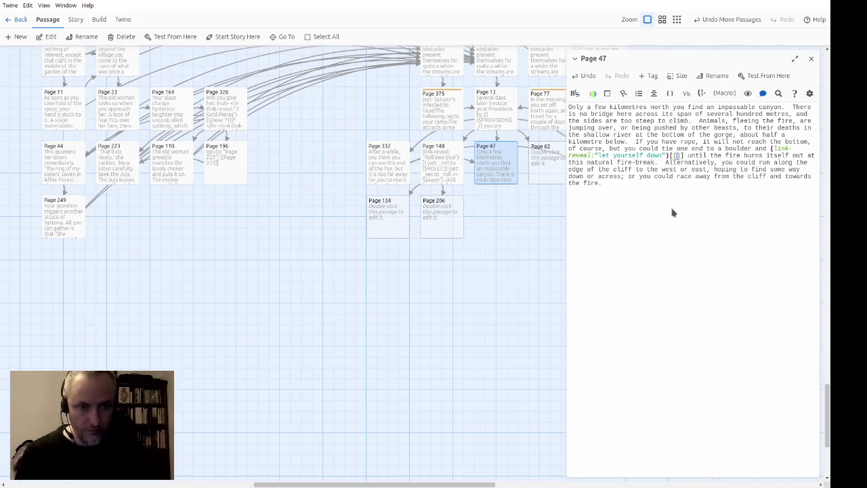
pyautogui.press('BackSpace')
pyautogui.press('BackSpace')
pyautogui.press('BackSpace')
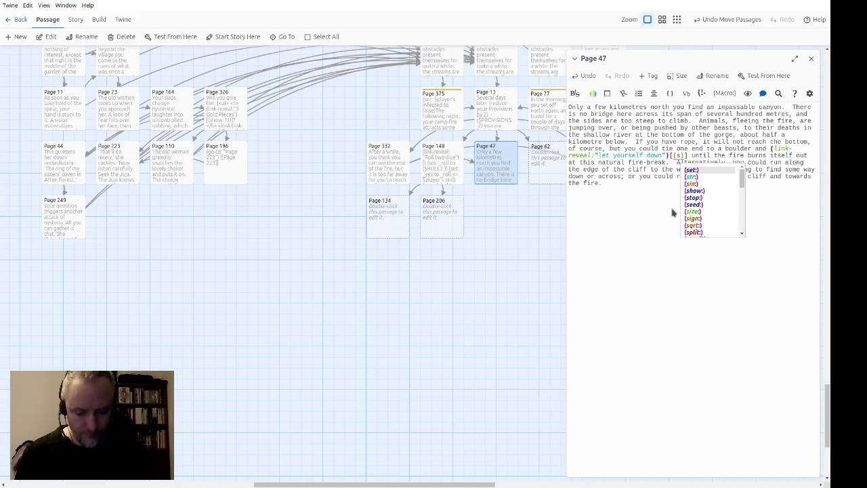
pyautogui.write('how: ?')
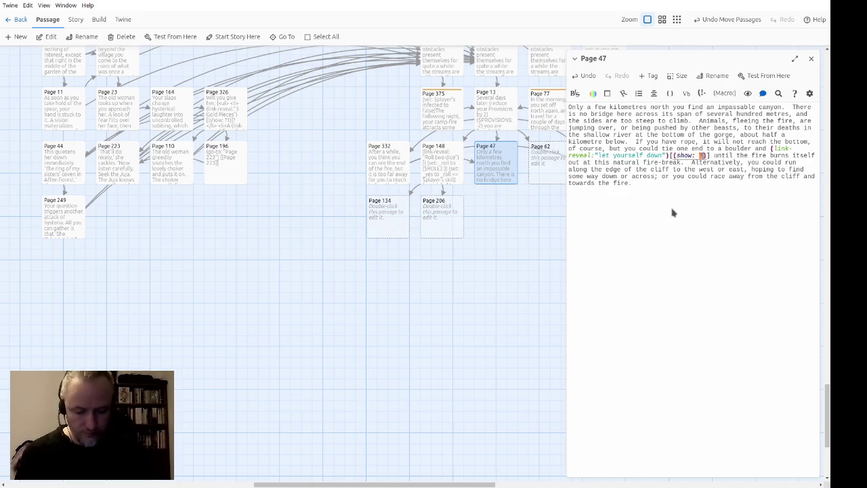
pyautogui.write('rope')
pyautogui.click(673, 212)
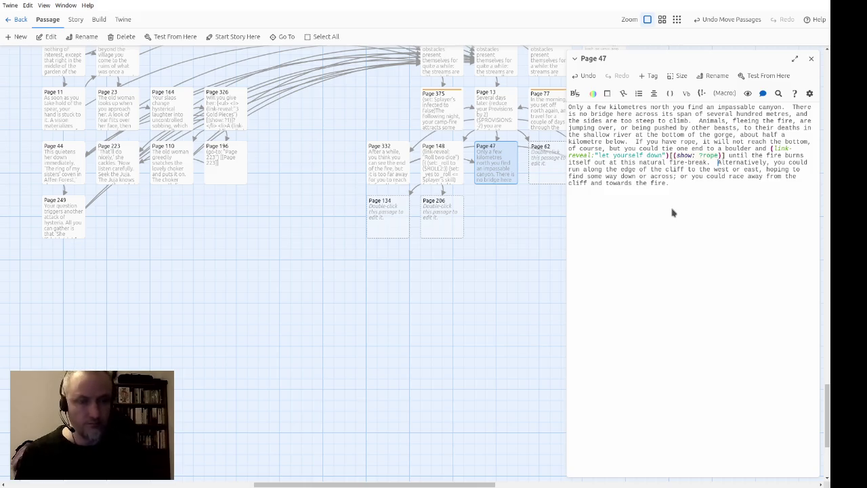
pyautogui.write('r')
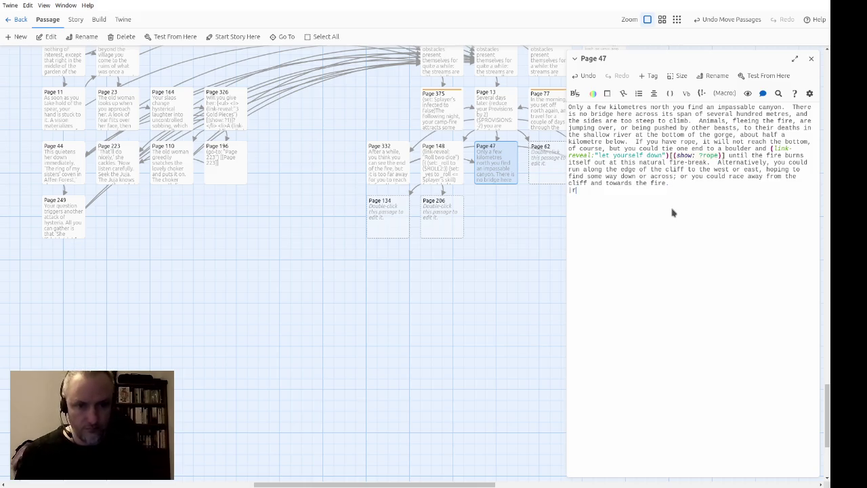
pyautogui.write('ope>[]')
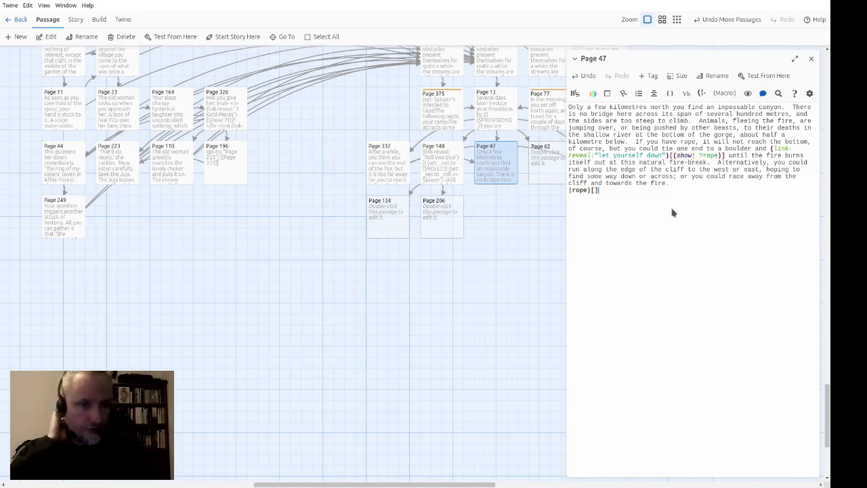
# Link the word 'west' to Page 278
pyautogui.press('Up')
pyautogui.press('Up')
pyautogui.press('Up')
pyautogui.press('Up')
pyautogui.press('Up')
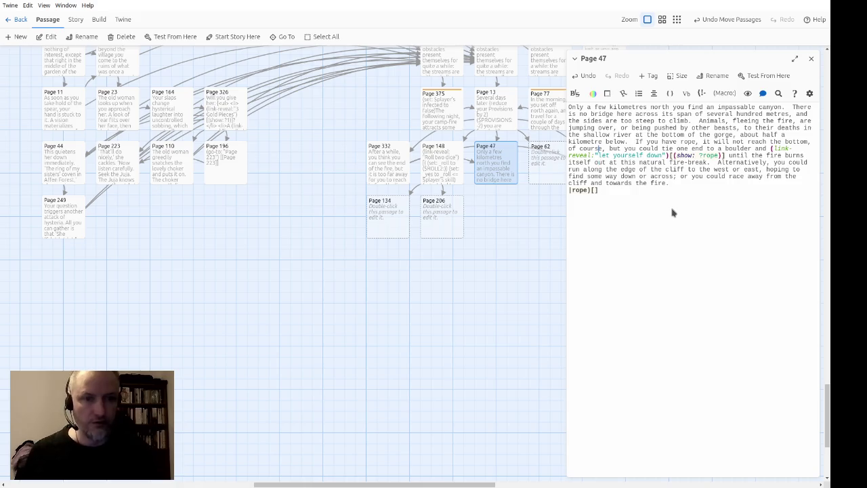
pyautogui.press('Down')
pyautogui.hotkey('ctrl', 'Right')
pyautogui.hotkey('ctrl', 'Right')
pyautogui.hotkey('ctrl', 'Right')
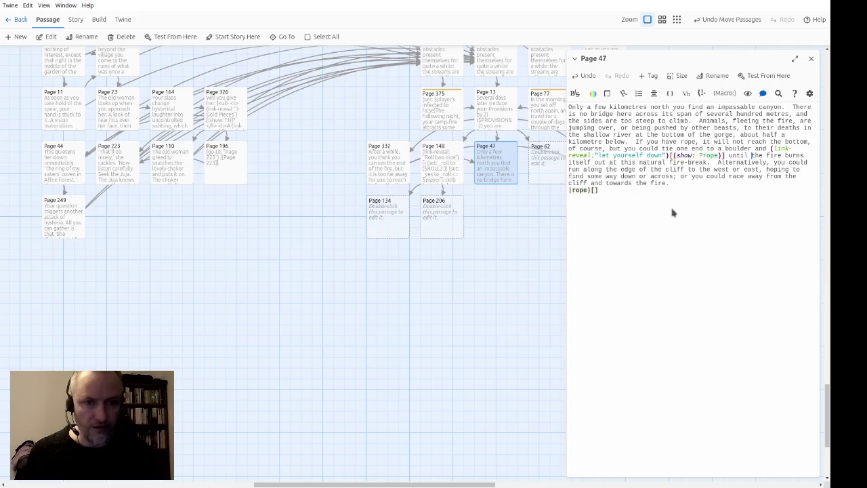
pyautogui.press('Down')
pyautogui.press('Down')
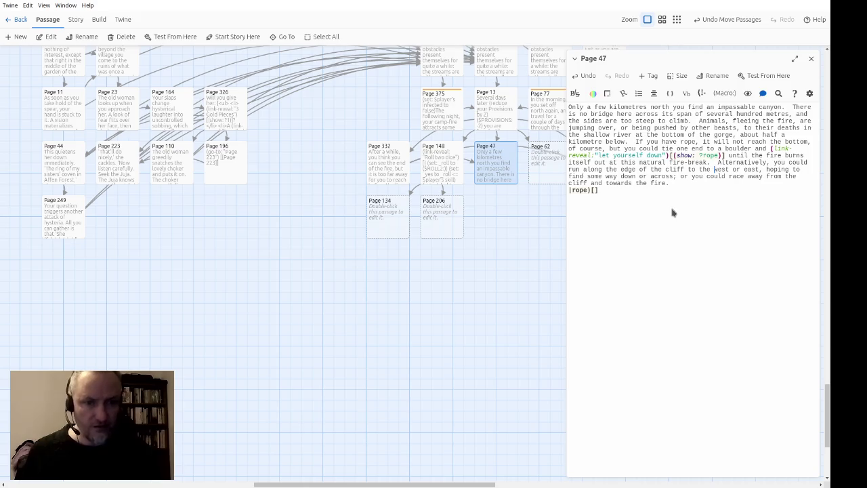
pyautogui.write('[[west')
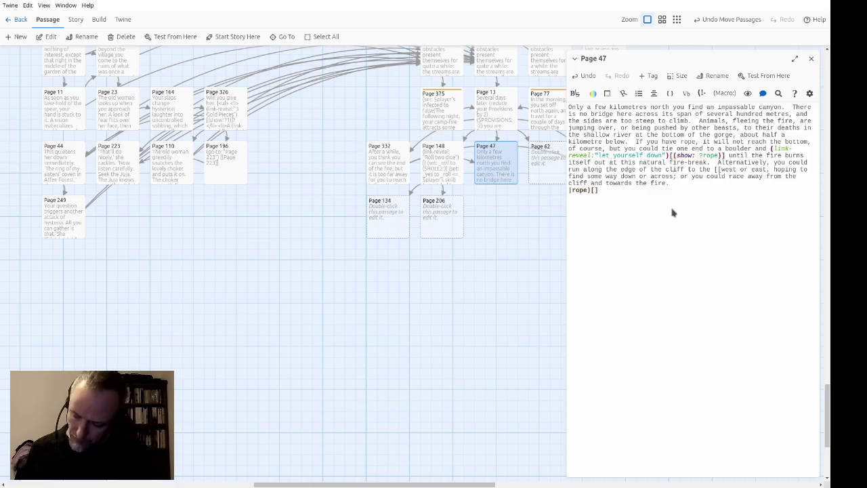
pyautogui.write('->P')
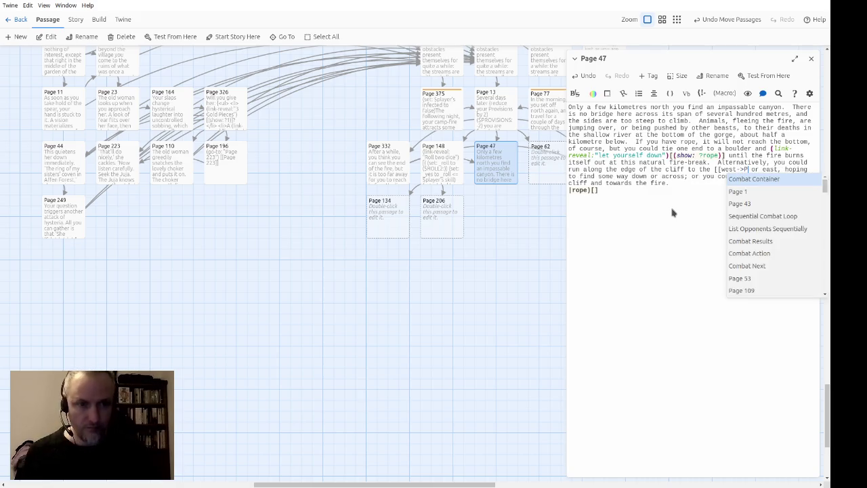
pyautogui.write('age 278]]')
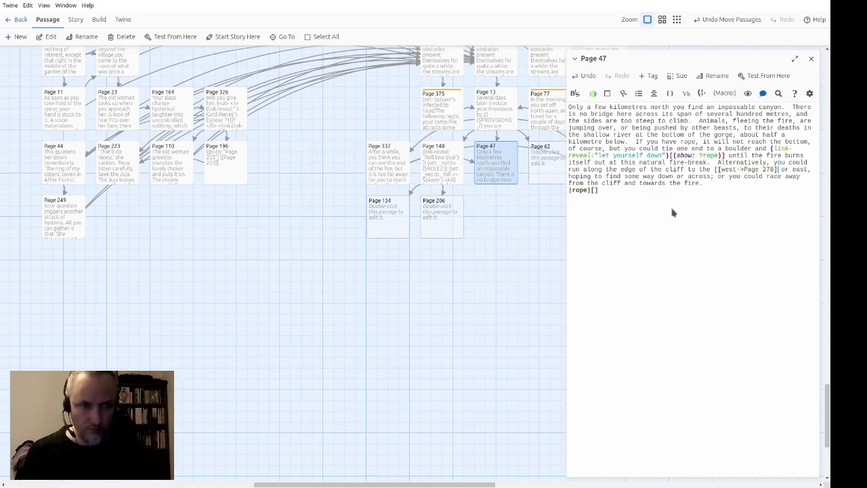
# Link 'east' to Page 134 and 'towards the fire' to Page 359, then close Page 47
pyautogui.hotkey('ctrl', 'Left')
pyautogui.write('[[east')
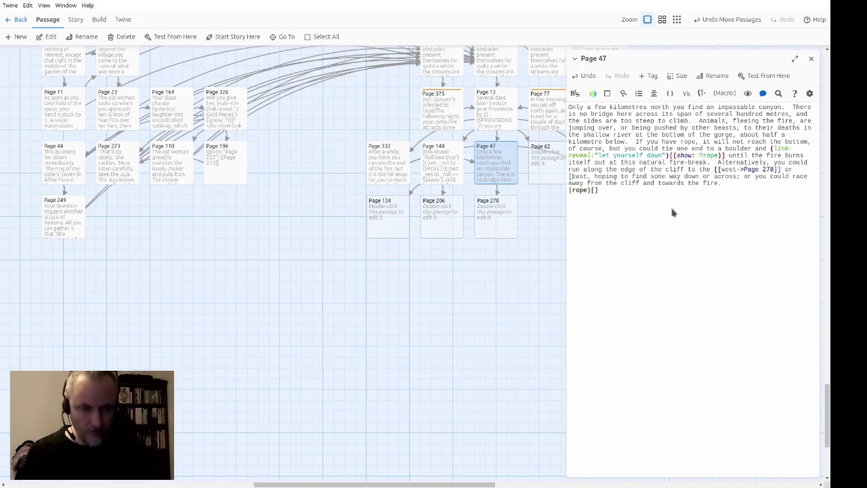
pyautogui.write('->Page ')
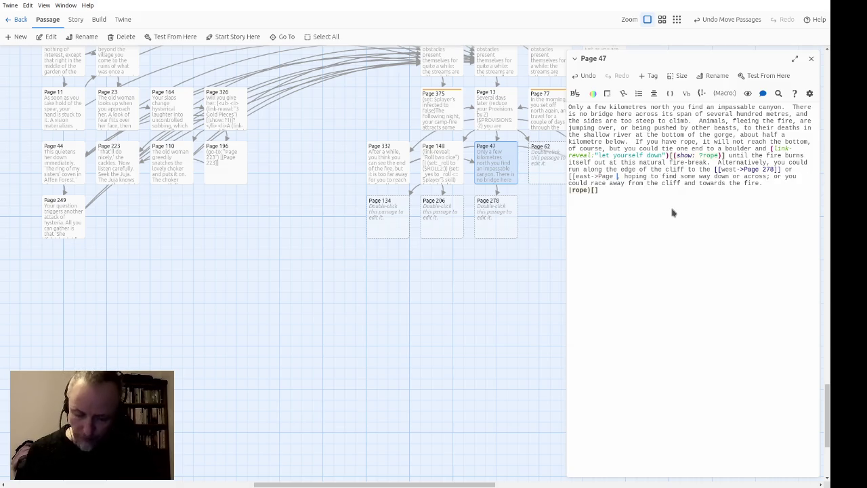
pyautogui.write('134]]')
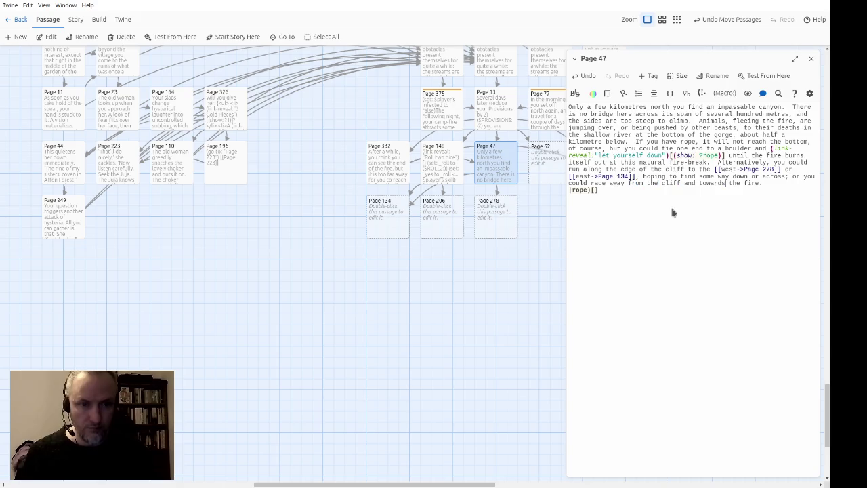
pyautogui.write('[[')
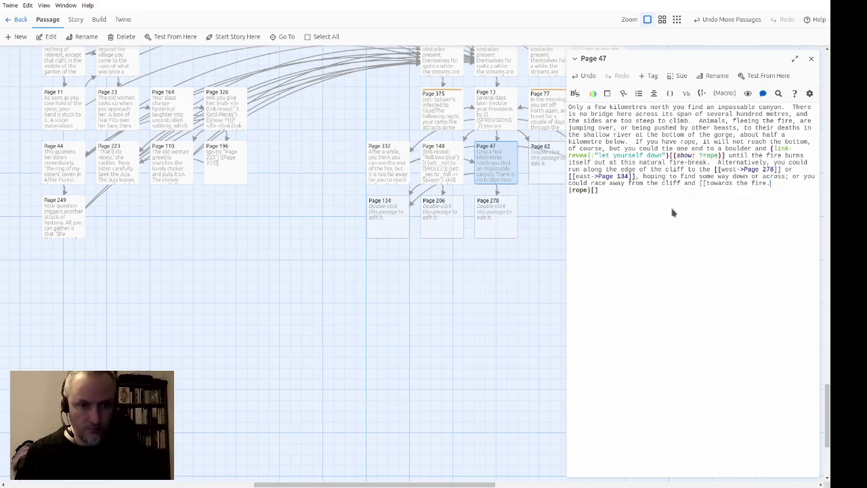
pyautogui.write('>Page ')
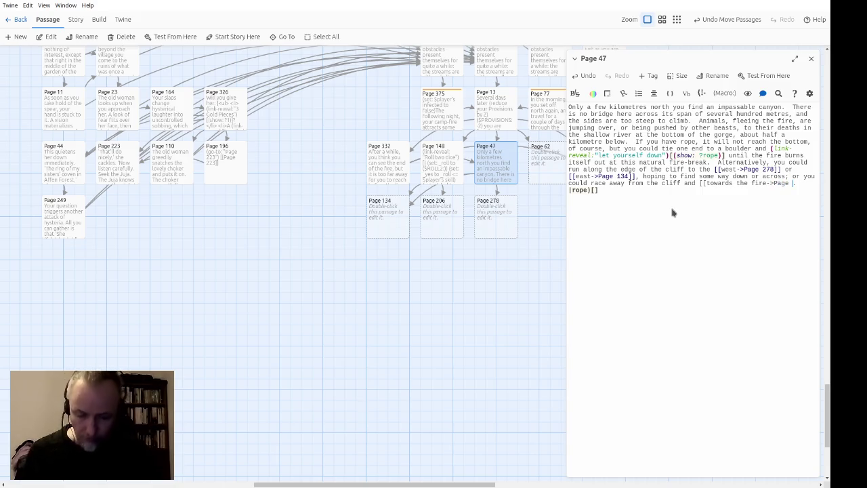
pyautogui.write('359')
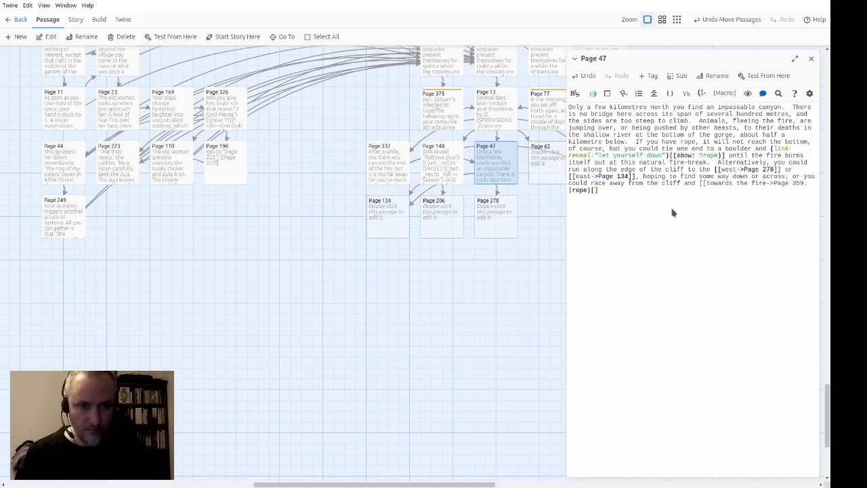
pyautogui.write(']]')
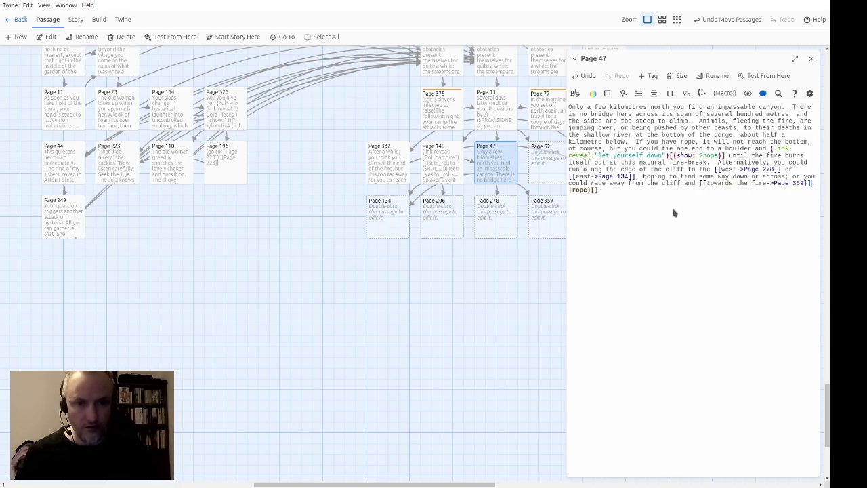
pyautogui.click(811, 58)
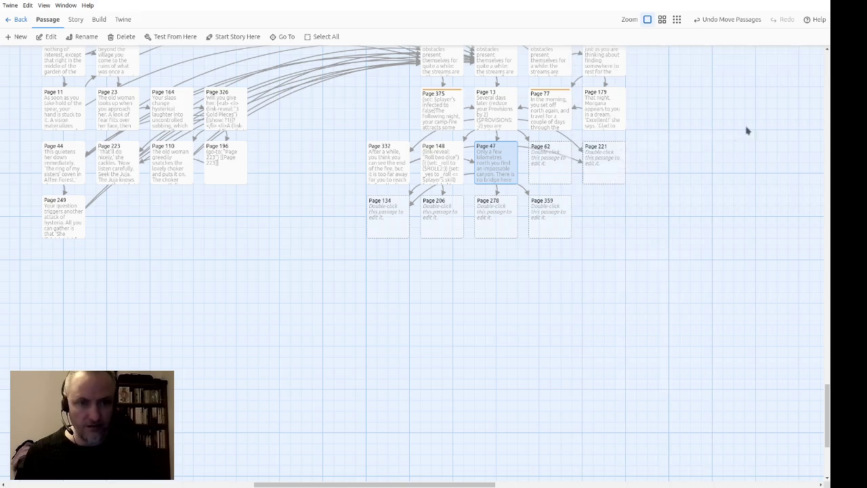
# Enter (go-to: "Page 332") in Page 62, then open the empty Page 221 passage
pyautogui.click(505, 198)
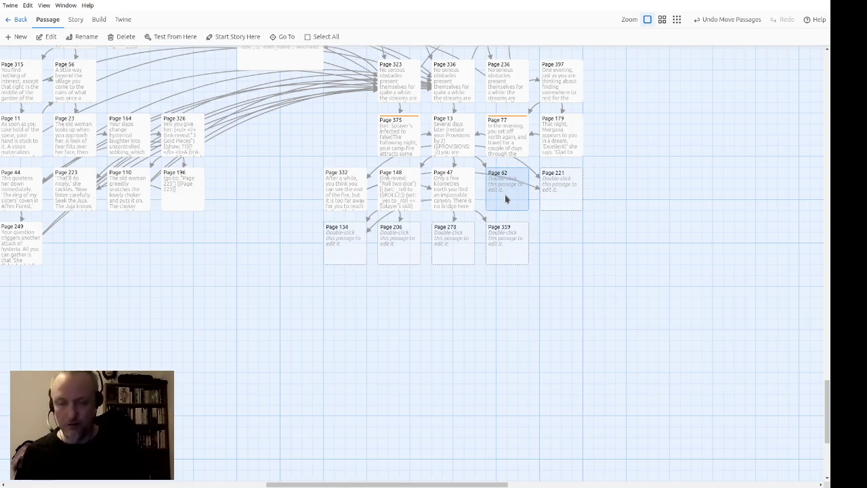
pyautogui.doubleClick(504, 195)
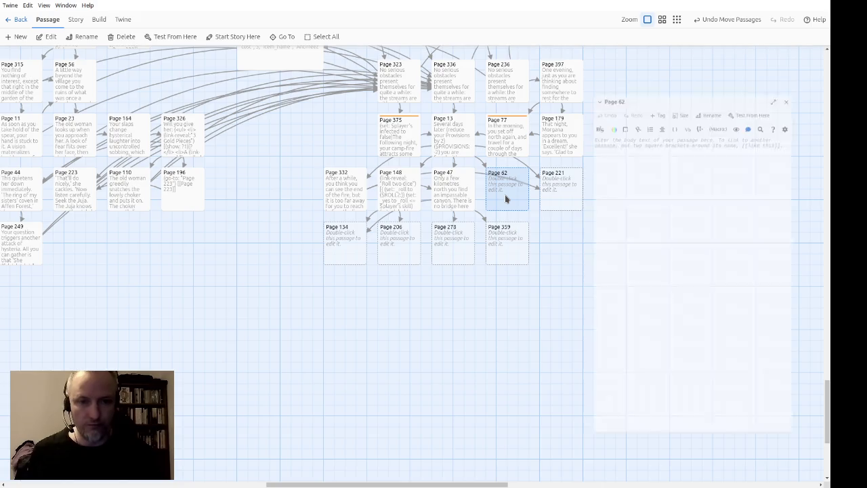
pyautogui.write('(g')
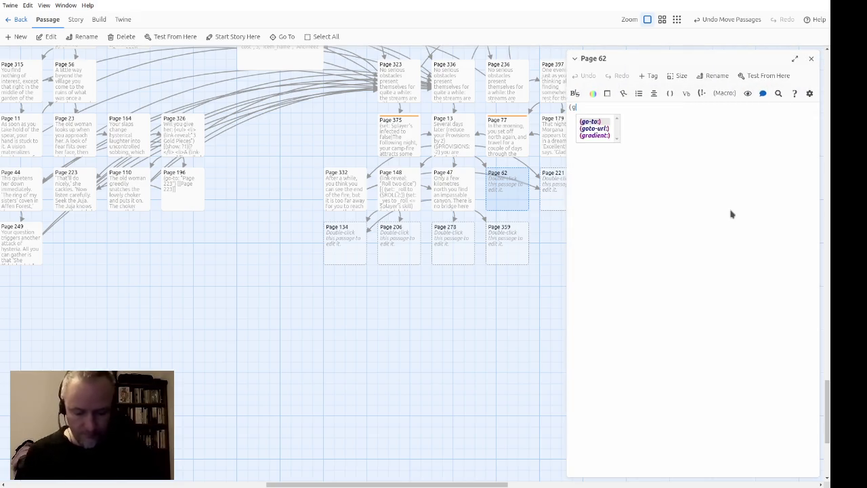
pyautogui.write('o-to: "P')
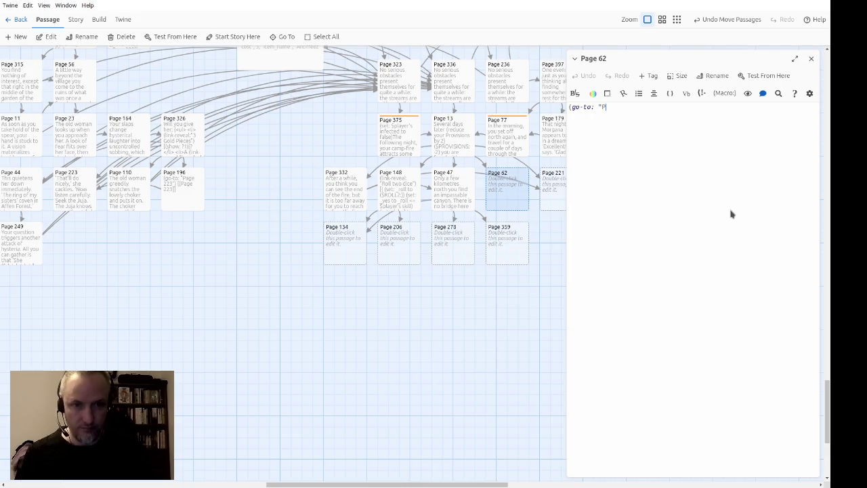
pyautogui.write('age 332")')
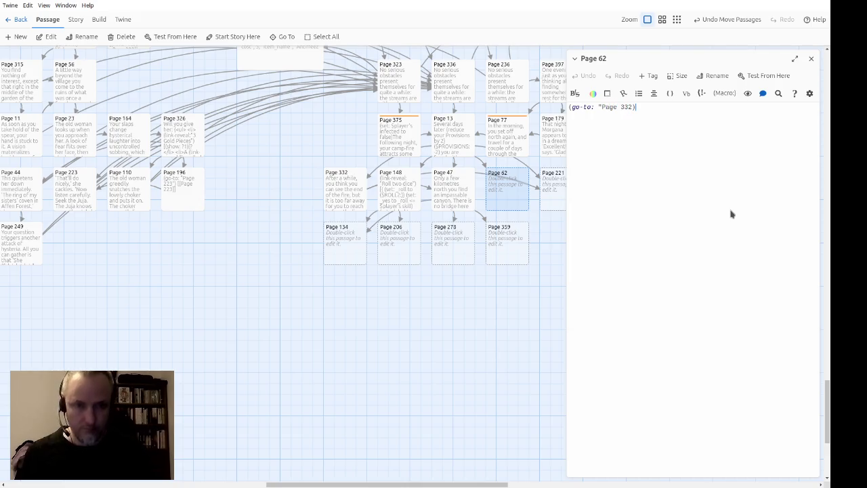
pyautogui.write('"')
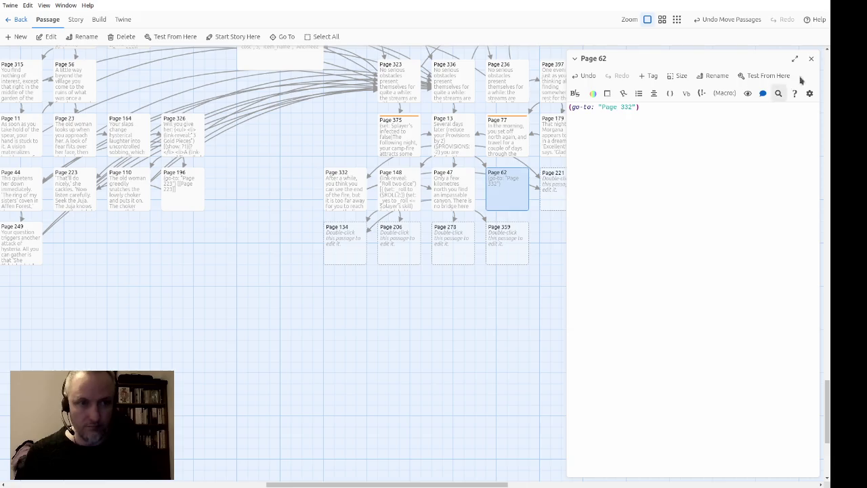
pyautogui.click(811, 59)
pyautogui.doubleClick(557, 197)
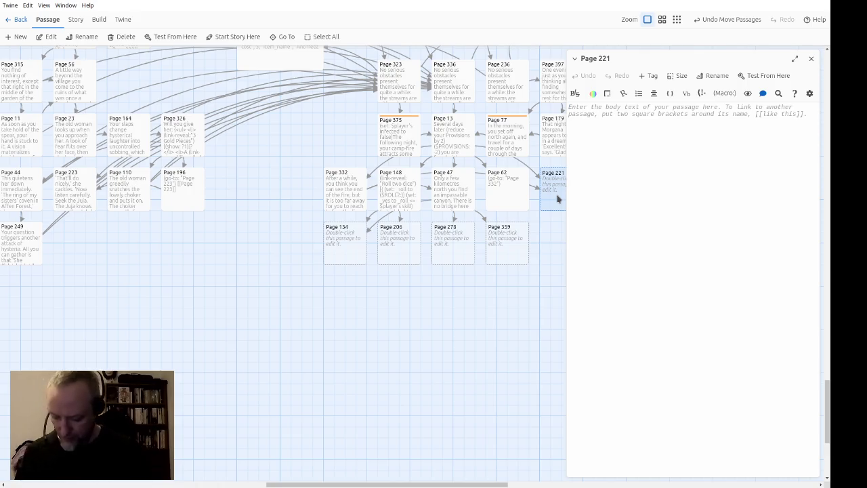
# Write Page 221's animals-fleeing-north sentence and add a ($test_your_luck:) macro call
pyautogui.write('Al')
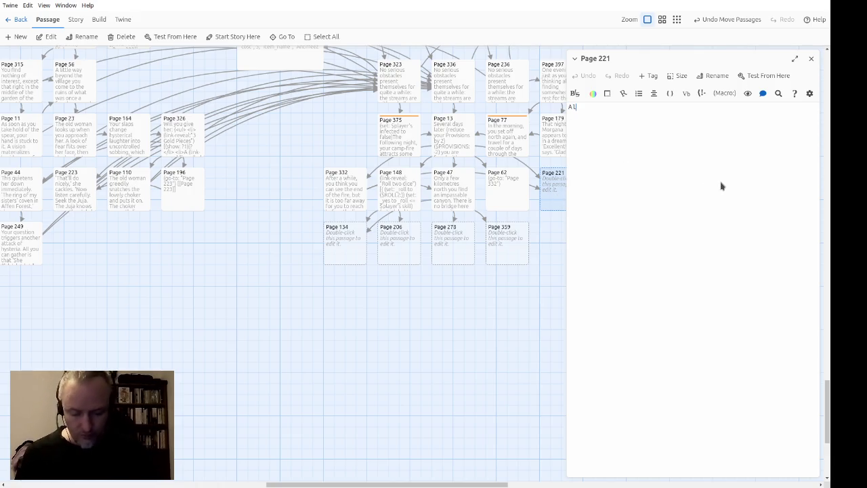
pyautogui.write('most immediately ')
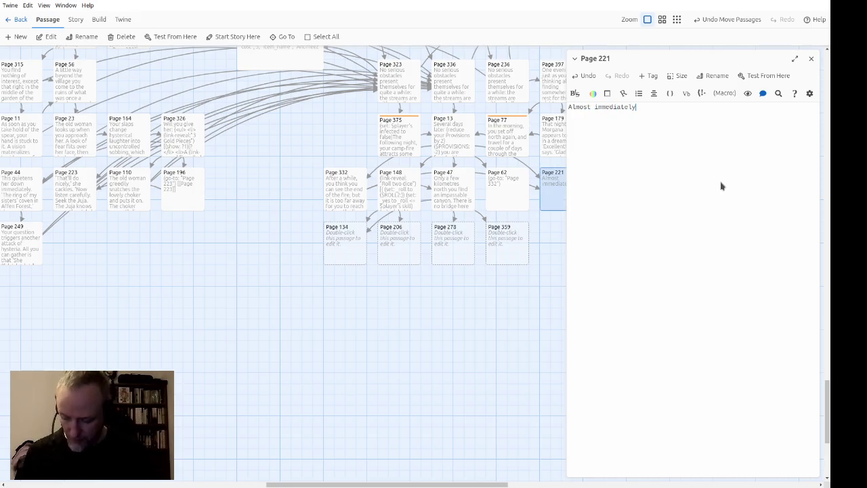
pyautogui.write('you beg')
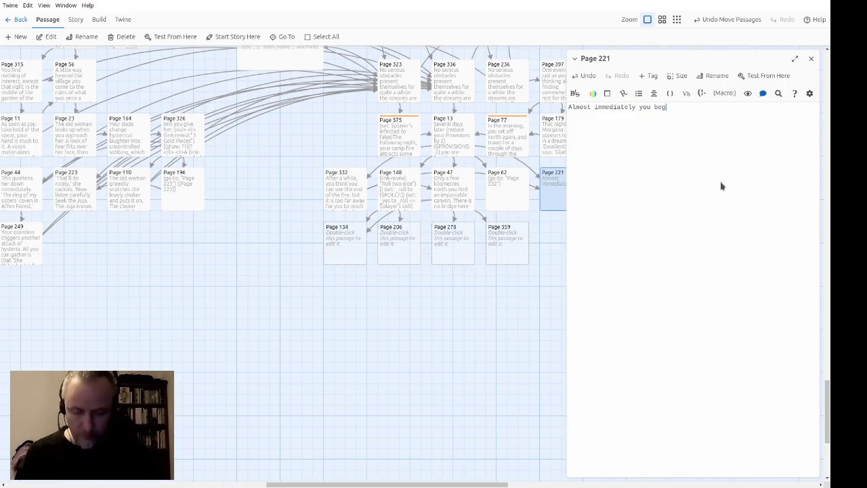
pyautogui.write('in to come acr')
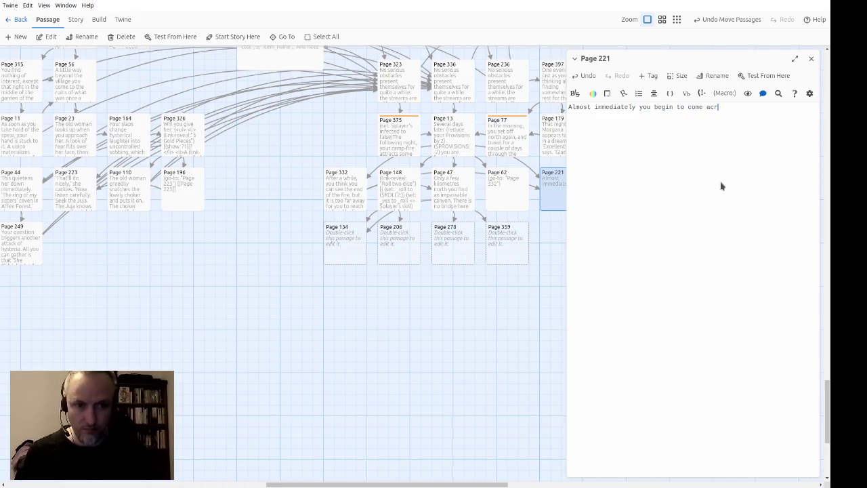
pyautogui.write('oss countl')
pyautogui.write('ess animal,')
pyautogui.press('BackSpace')
pyautogui.write('s, large and small,')
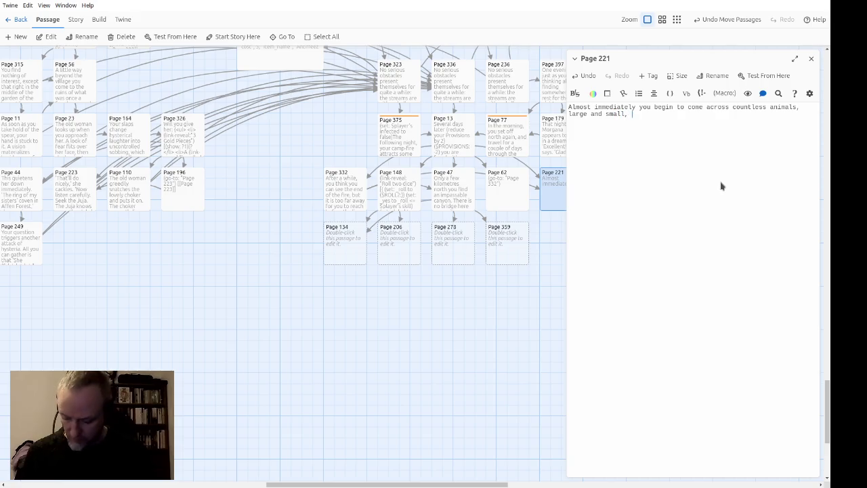
pyautogui.write(' fleeing north away ')
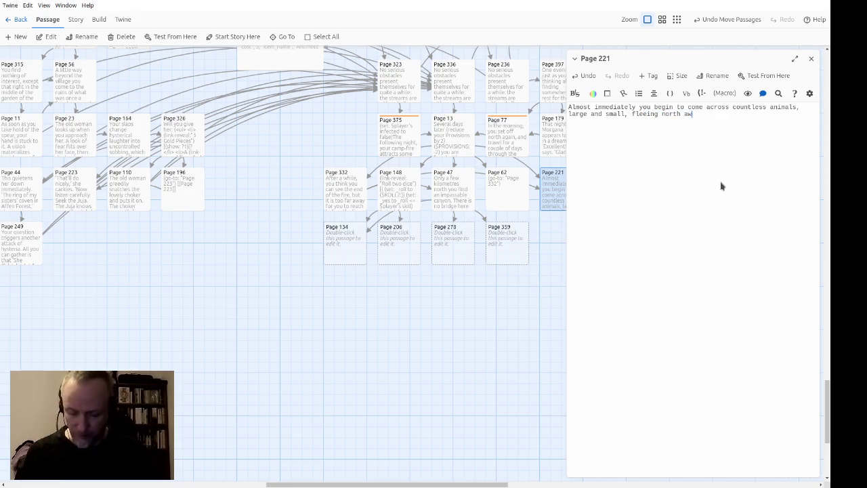
pyautogui.write('from the fire.  $t')
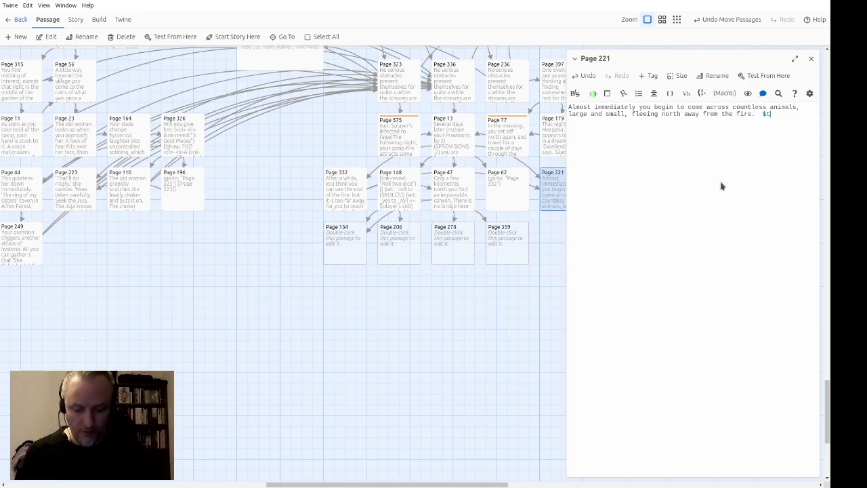
pyautogui.press('BackSpace')
pyautogui.press('BackSpace')
pyautogui.write('($te')
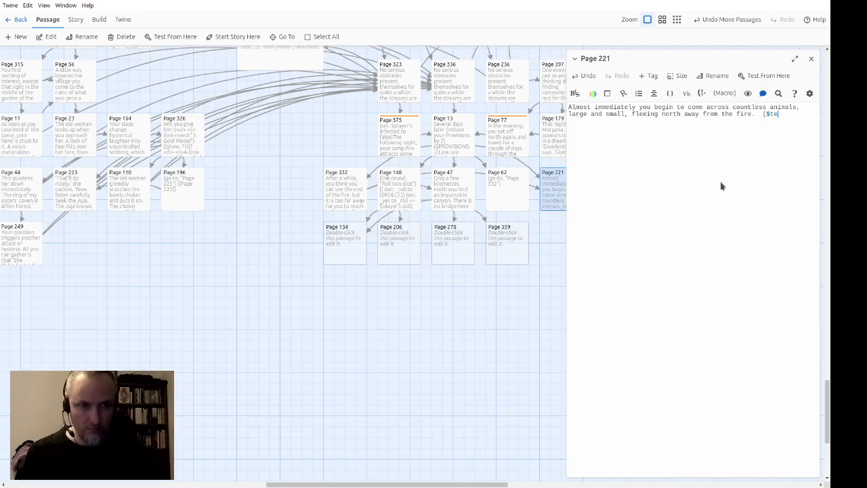
pyautogui.write('st_your_l')
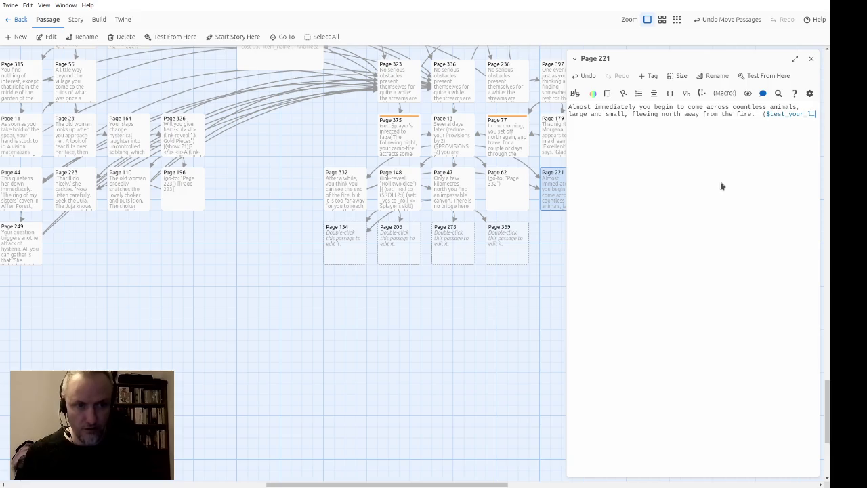
pyautogui.write('uck:)')
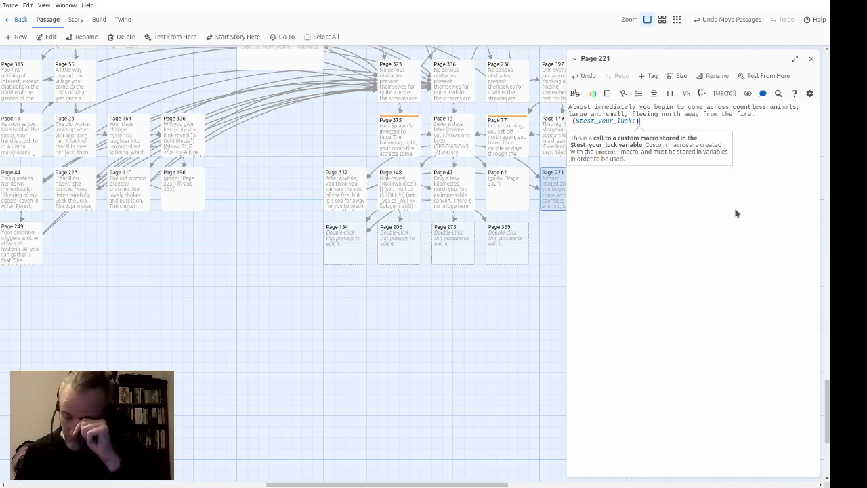
# Add lucky/unlucky hooks and send the lucky outcome to Page 7 with (go-to:) and [[Page 7]]
pyautogui.press('Up')
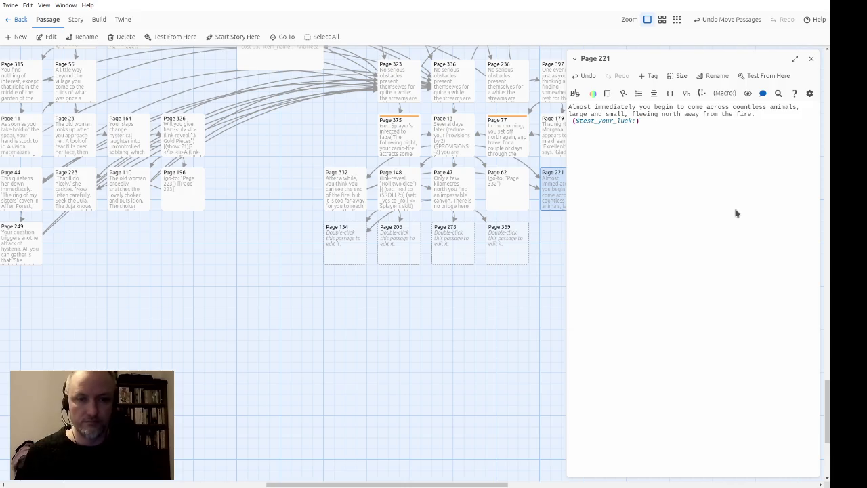
pyautogui.write('lucky) ')
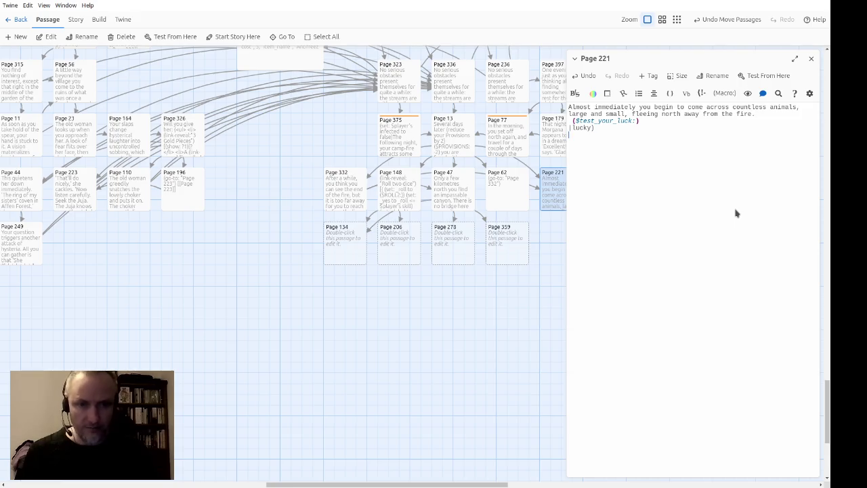
pyautogui.write('|unlucky)[]')
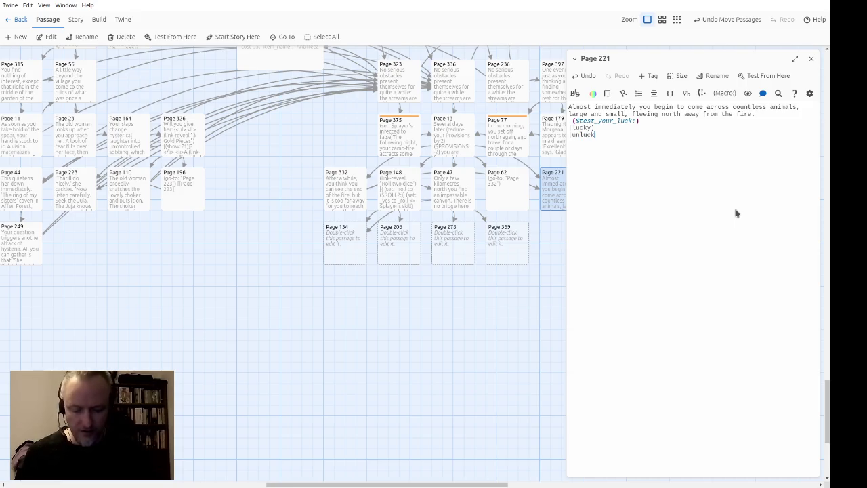
pyautogui.press('Up')
pyautogui.write('[(')
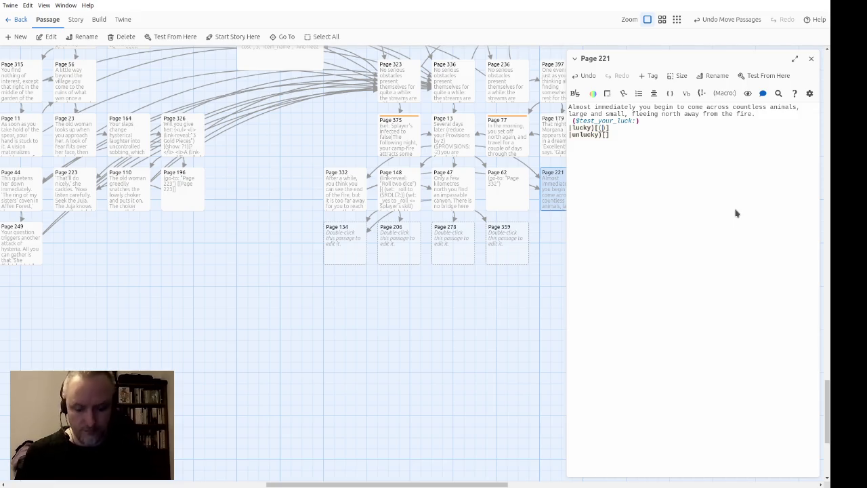
pyautogui.write('go-to: "')
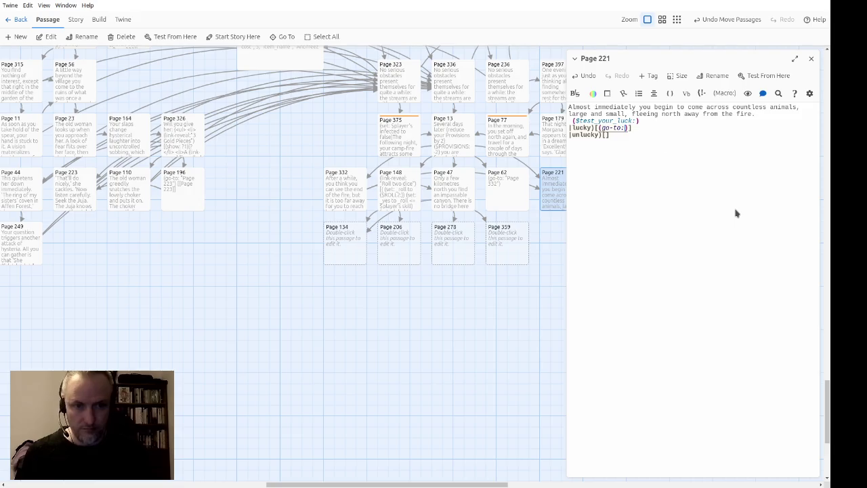
pyautogui.write('Page 7')
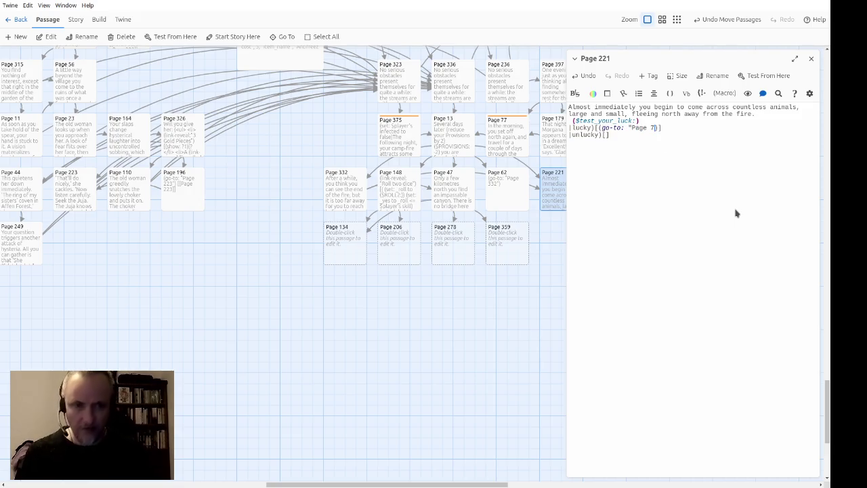
pyautogui.press('End')
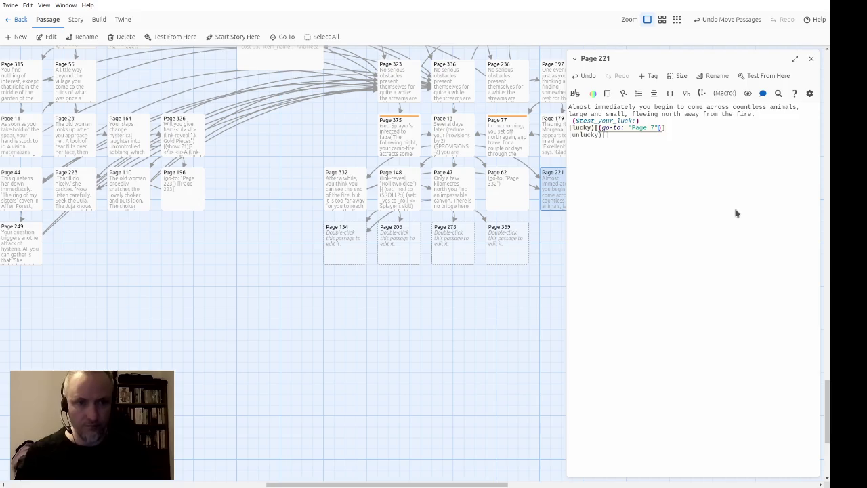
pyautogui.write('[[Page 7]]')
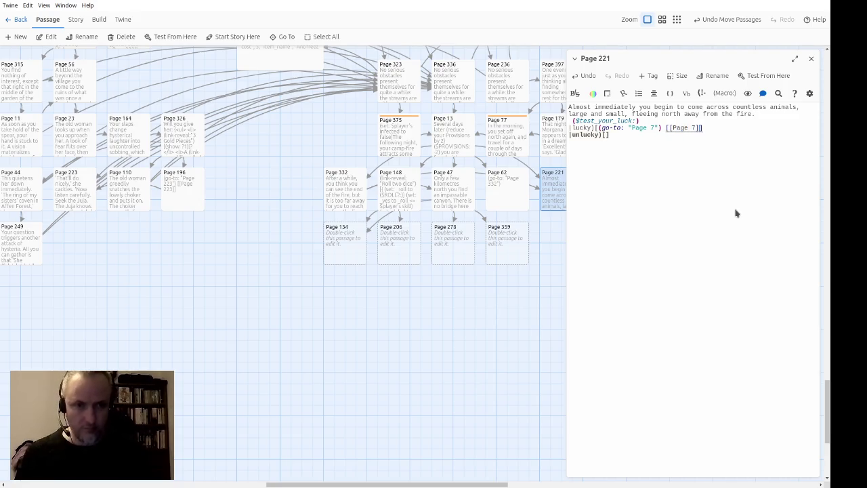
# Send the unlucky outcome to Page 191 with (go-to:) and [[Page 191]], then close Page 221
pyautogui.press('Down')
pyautogui.press('Left')
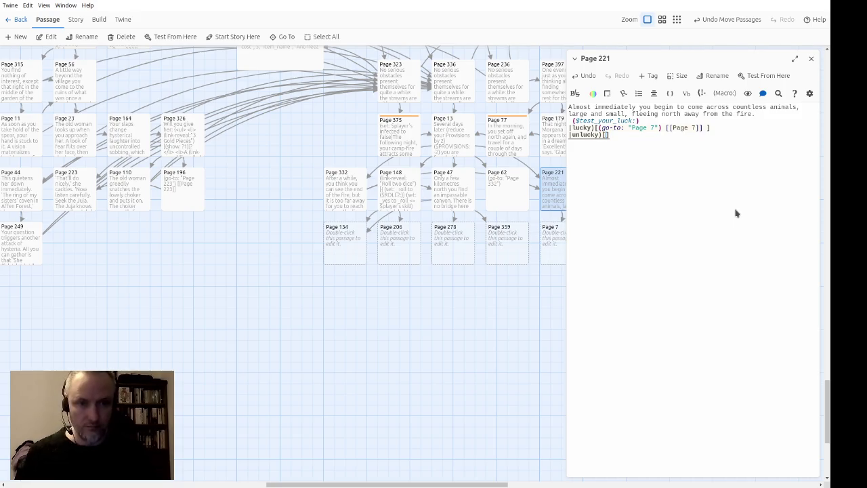
pyautogui.write('(go-to: "')
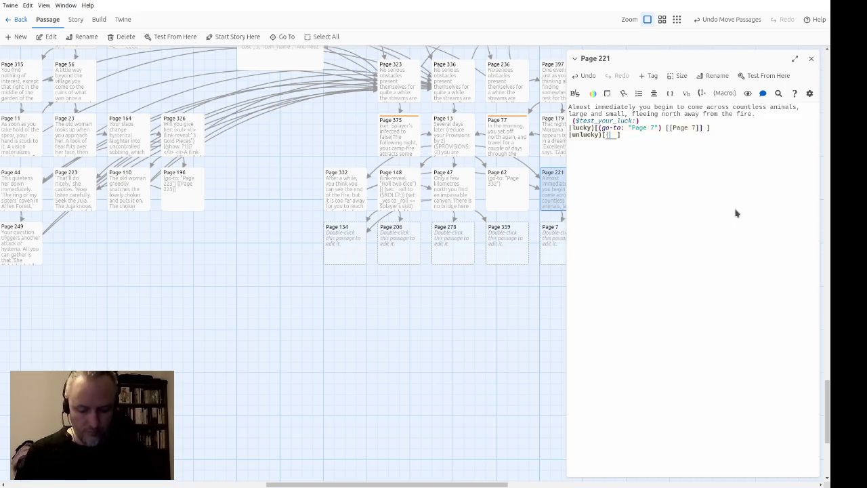
pyautogui.write('Page')
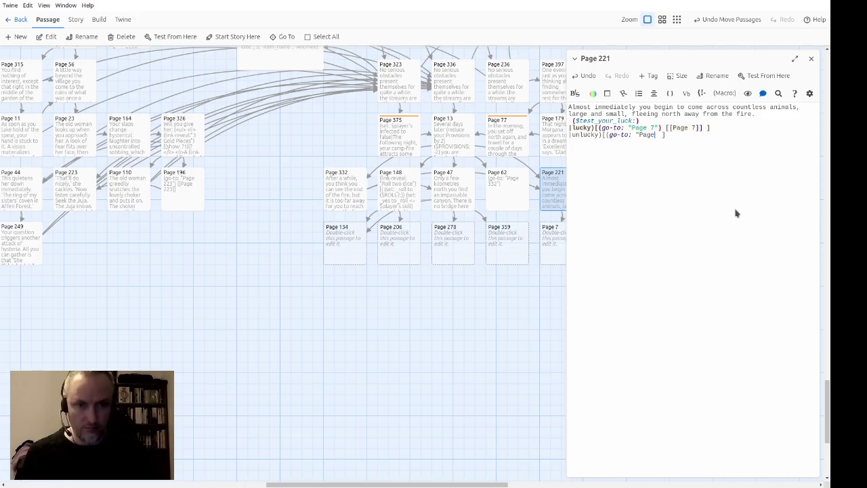
pyautogui.write('191"')
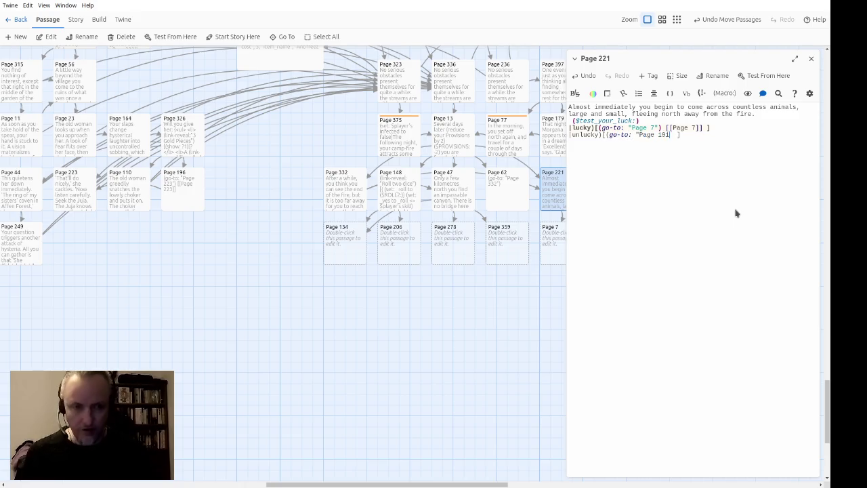
pyautogui.write(' [[')
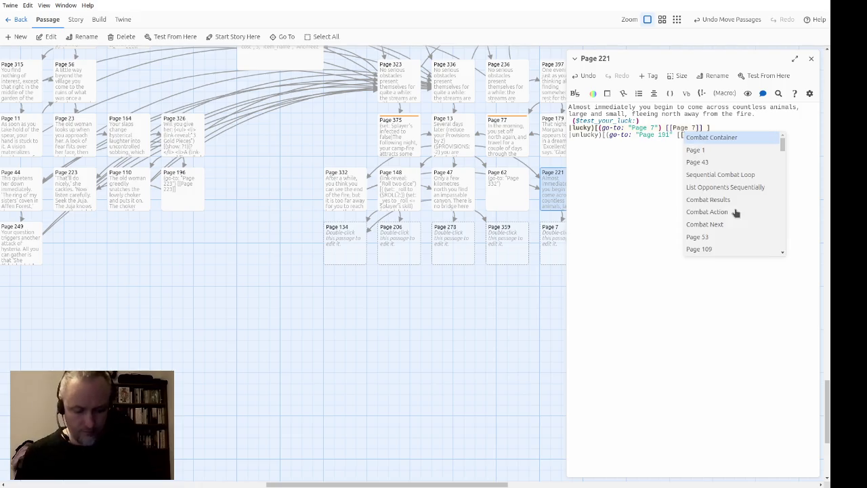
pyautogui.write('Page 191]]')
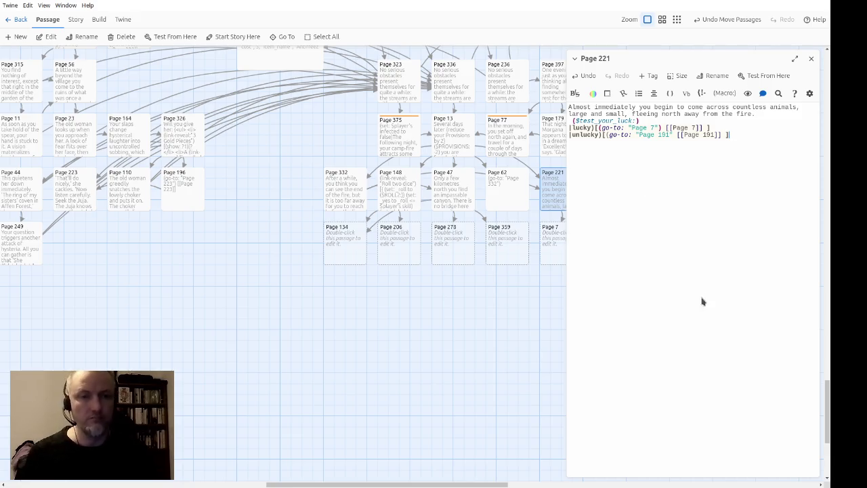
pyautogui.click(810, 59)
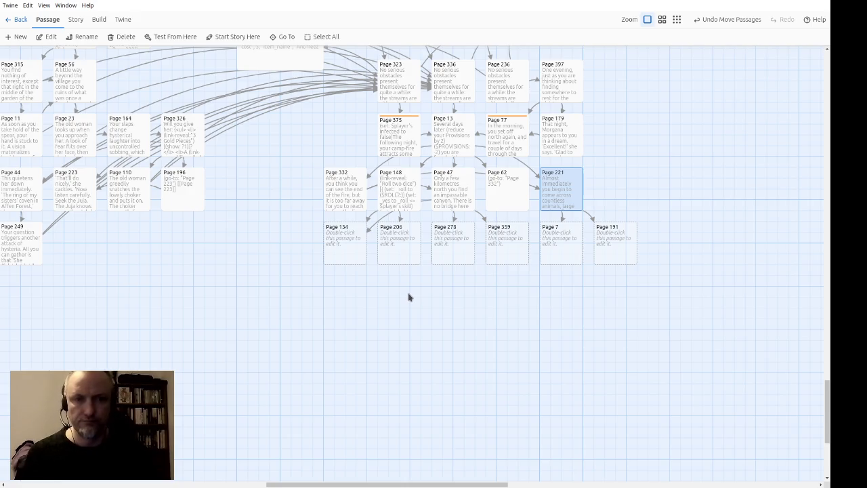
# Deselect Page 221, open the empty Page 134 passage, and reopen Page 47 to read it
pyautogui.click(554, 300)
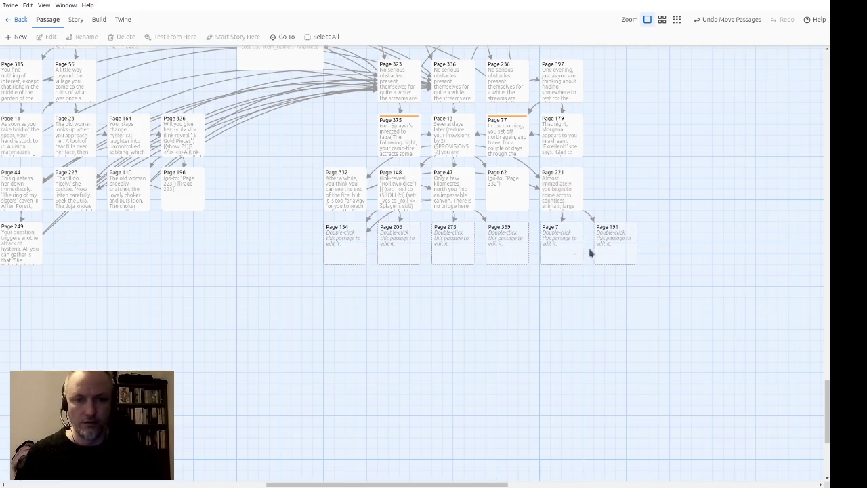
pyautogui.doubleClick(352, 255)
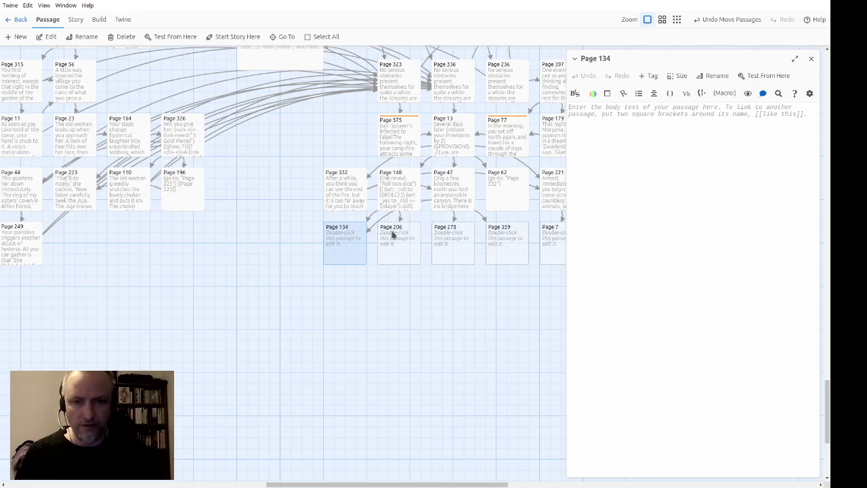
pyautogui.doubleClick(452, 211)
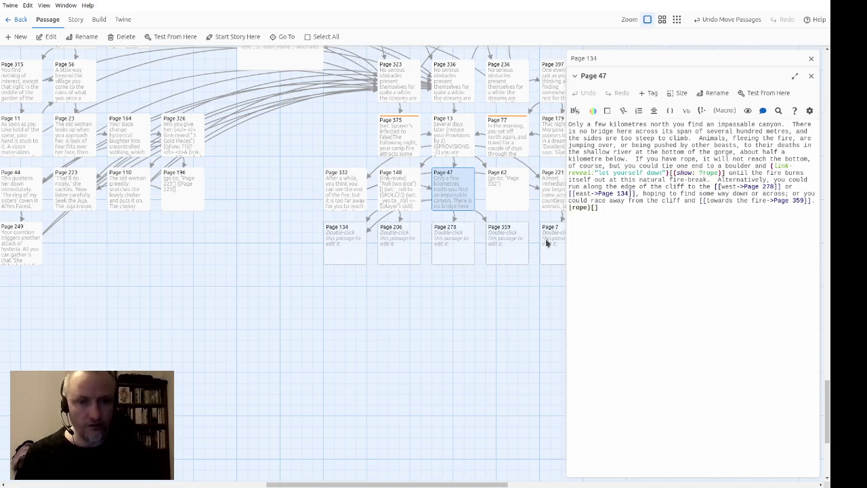
# Write Page 134's no-way-out death text, tag it 'death', and close its editor
pyautogui.click(810, 77)
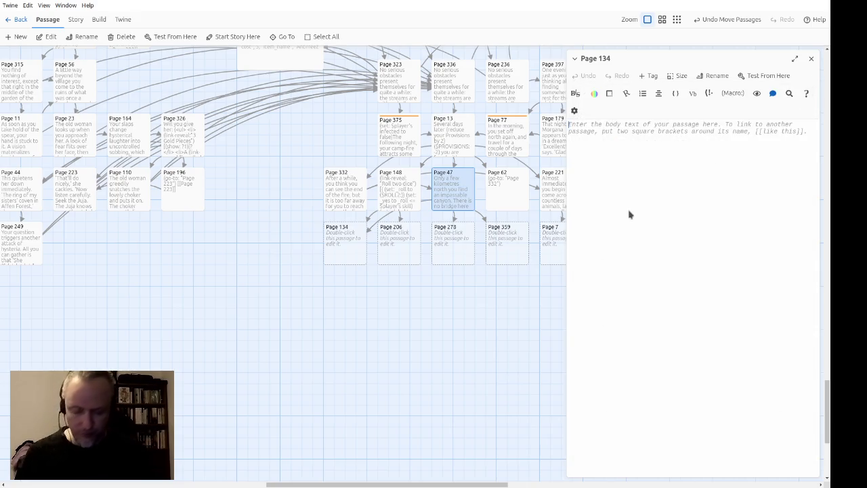
pyautogui.write('In the hour or so')
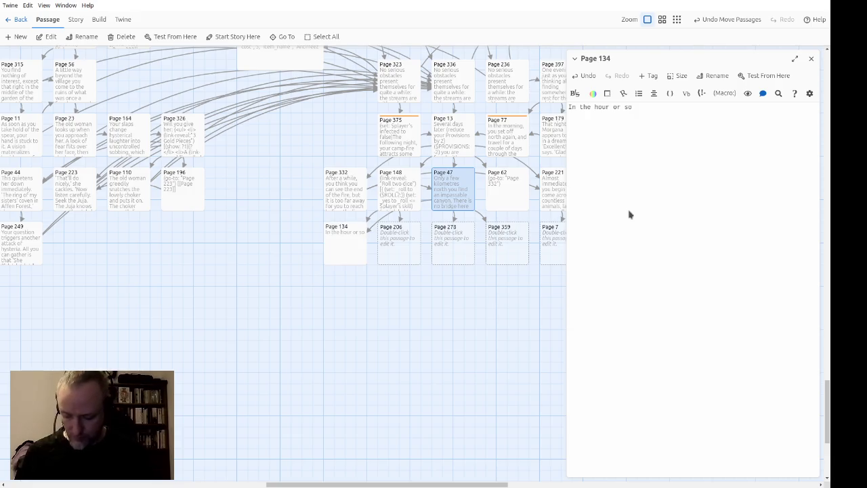
pyautogui.write(' which it')
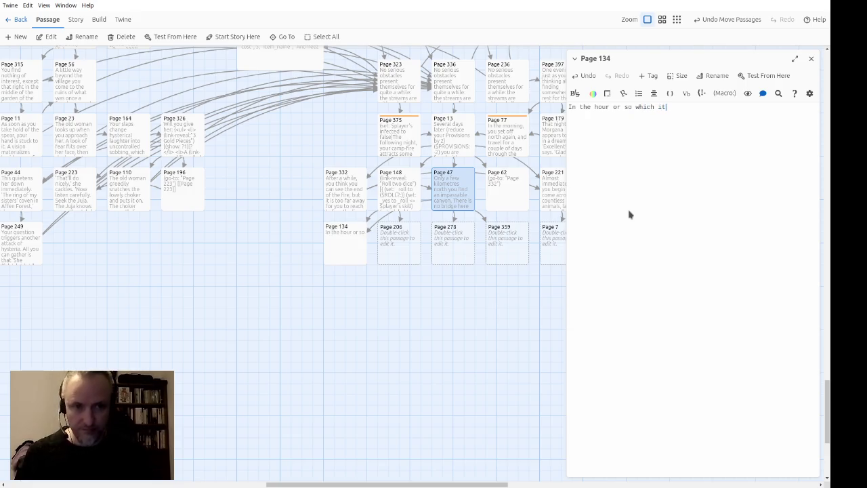
pyautogui.write(' takes for the f')
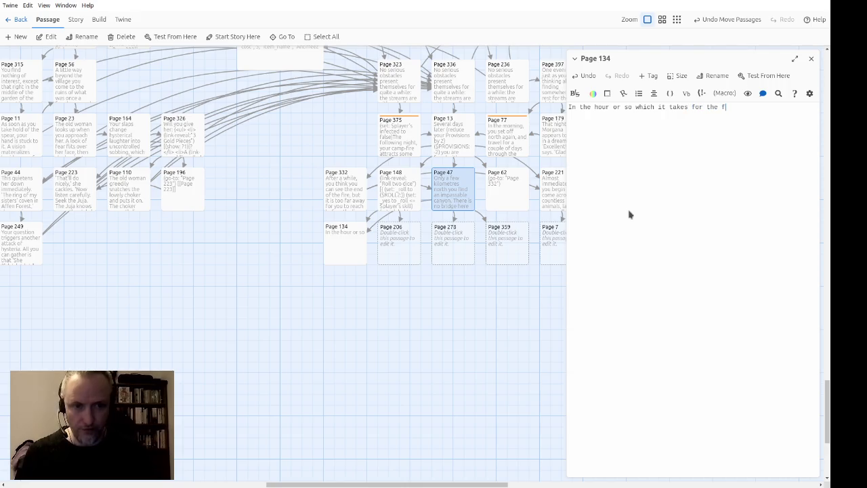
pyautogui.write('ire to reach you')
pyautogui.write(', you')
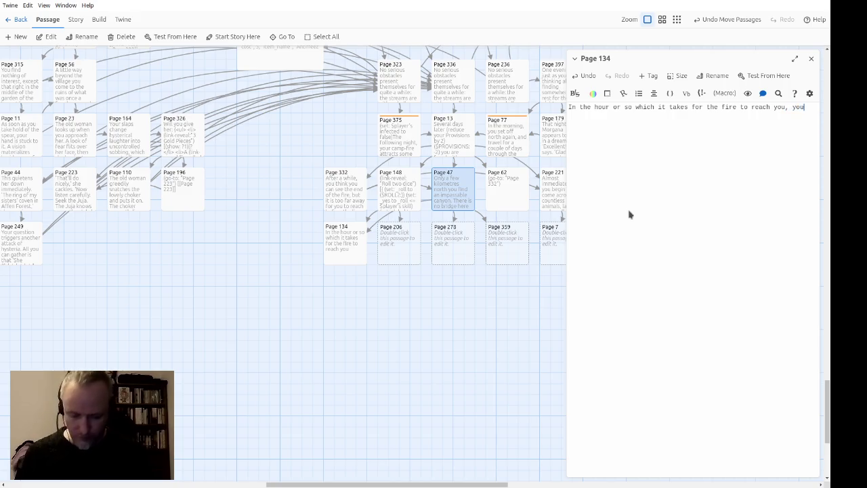
pyautogui.write(' have f')
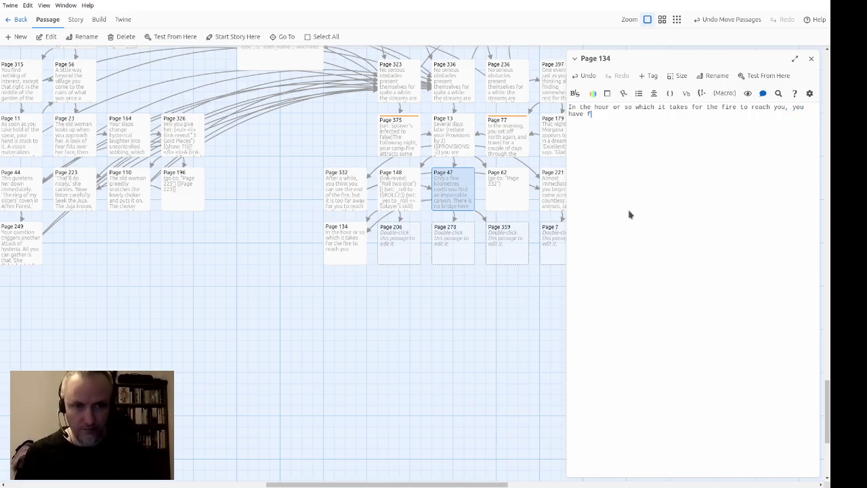
pyautogui.write('ound no way out')
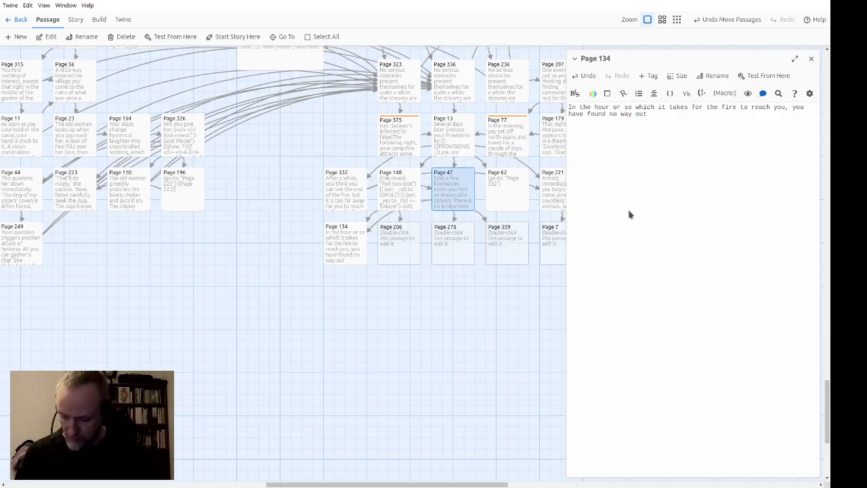
pyautogui.write(' of your p')
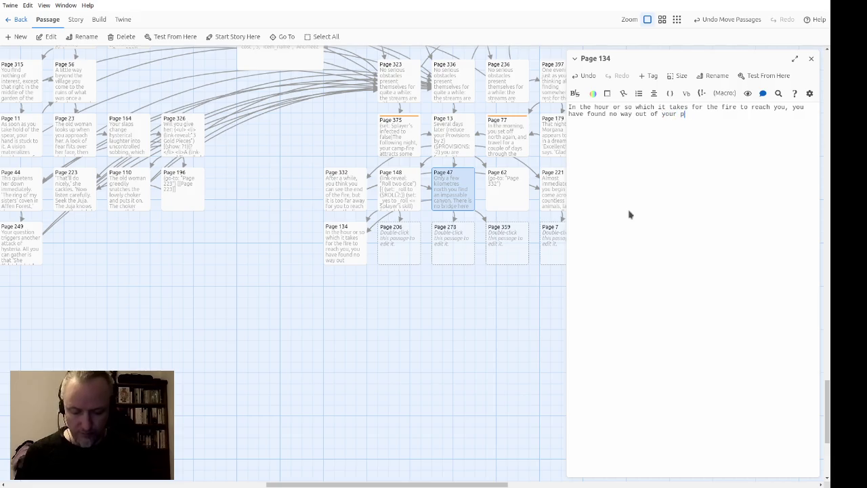
pyautogui.write('redicament. ')
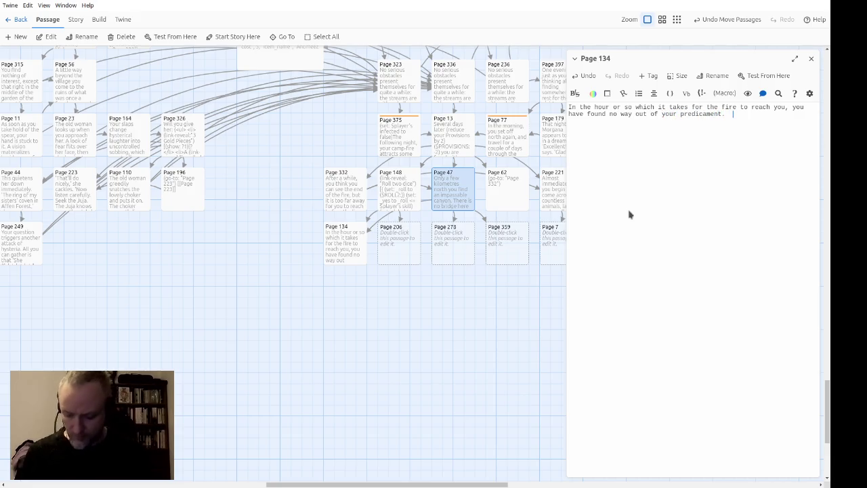
pyautogui.write(' You die ')
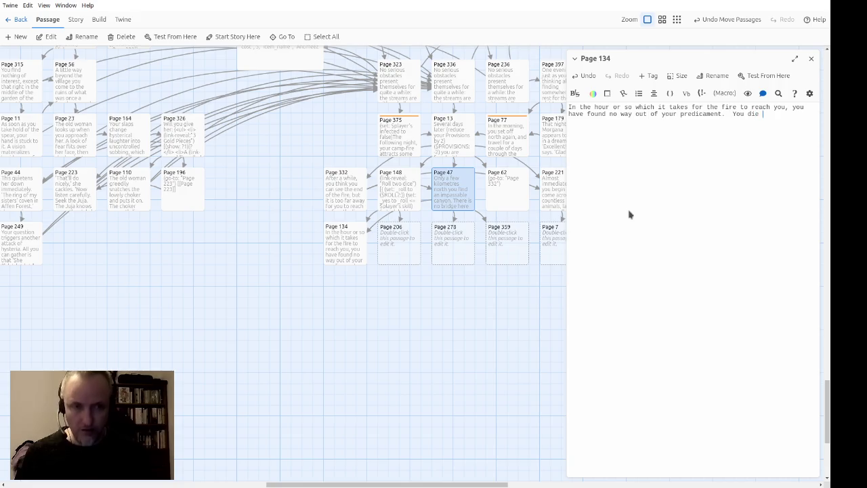
pyautogui.write('a quick and agonizing death.')
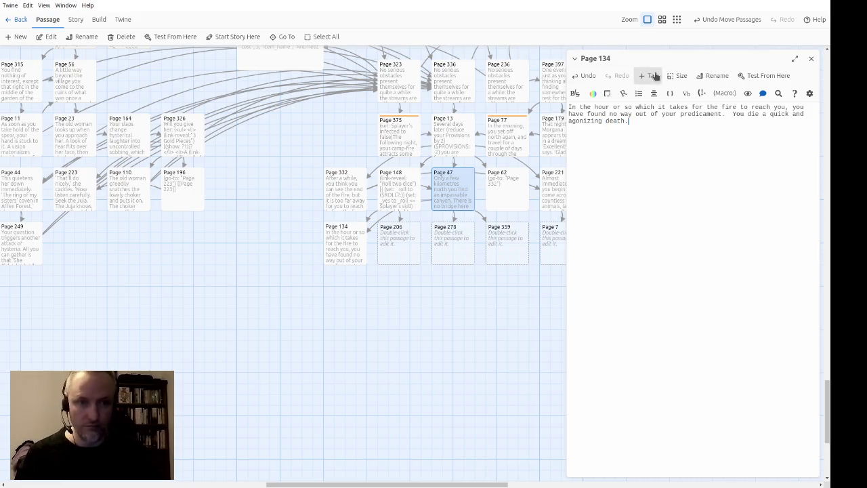
pyautogui.click(650, 75)
pyautogui.click(634, 98)
pyautogui.click(638, 127)
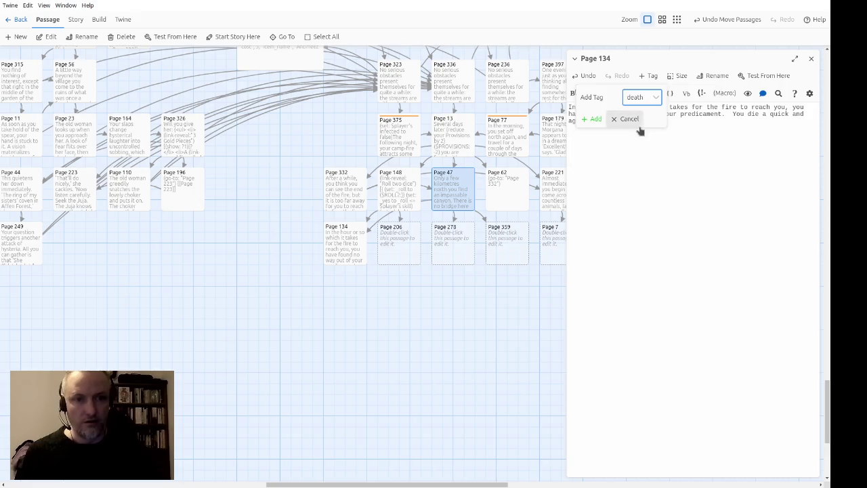
pyautogui.click(593, 122)
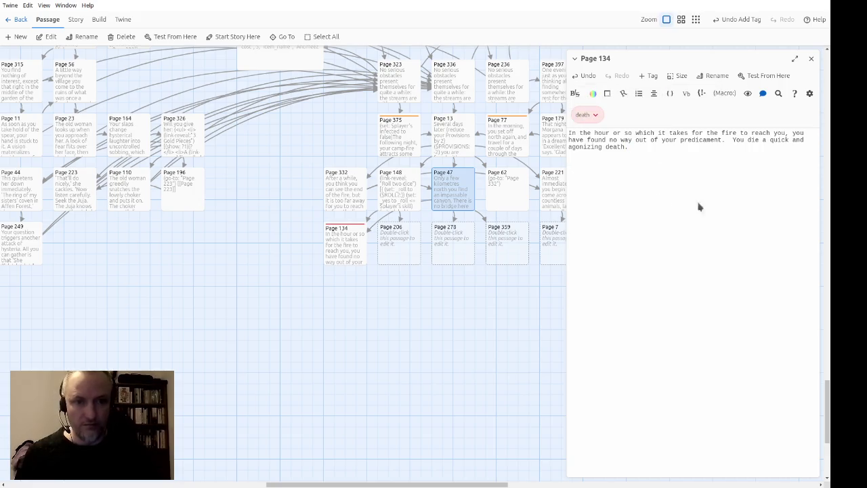
pyautogui.click(811, 59)
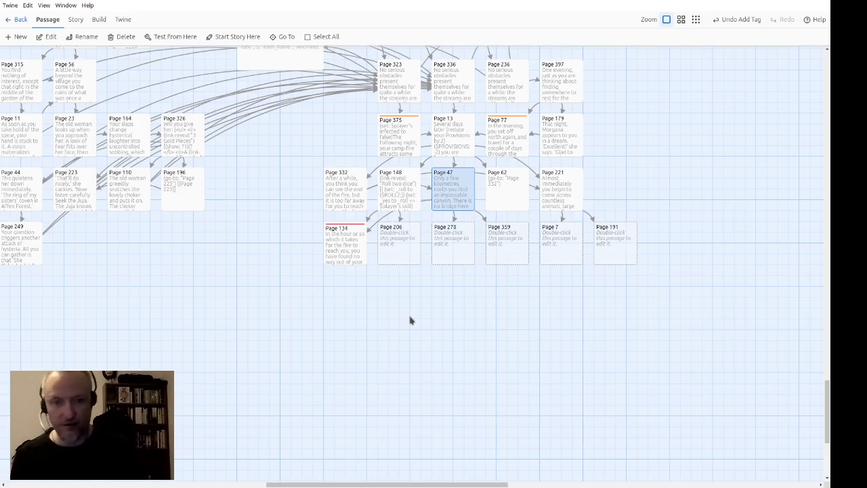
# Open Page 206 and swap its map position with Page 134
pyautogui.doubleClick(409, 248)
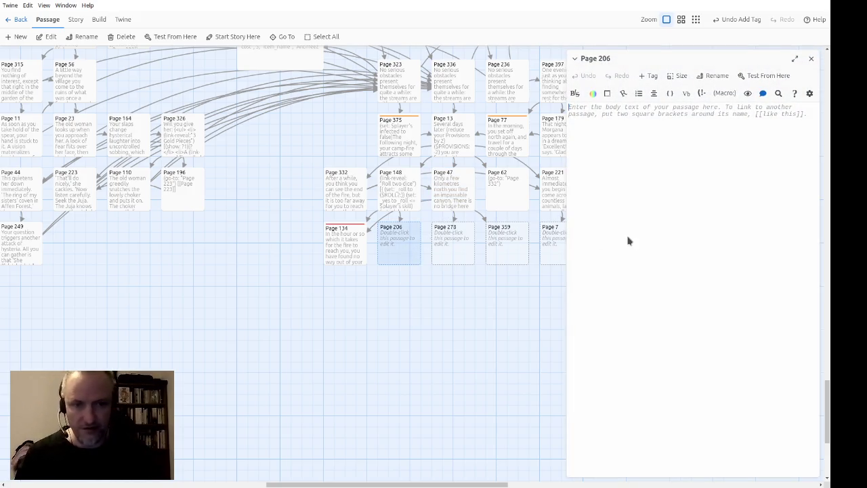
pyautogui.moveTo(389, 250)
pyautogui.mouseDown()
pyautogui.moveTo(367, 277)
pyautogui.moveTo(281, 251)
pyautogui.mouseUp()
pyautogui.moveTo(365, 307)
pyautogui.mouseDown()
pyautogui.moveTo(282, 248)
pyautogui.moveTo(336, 248)
pyautogui.mouseUp()
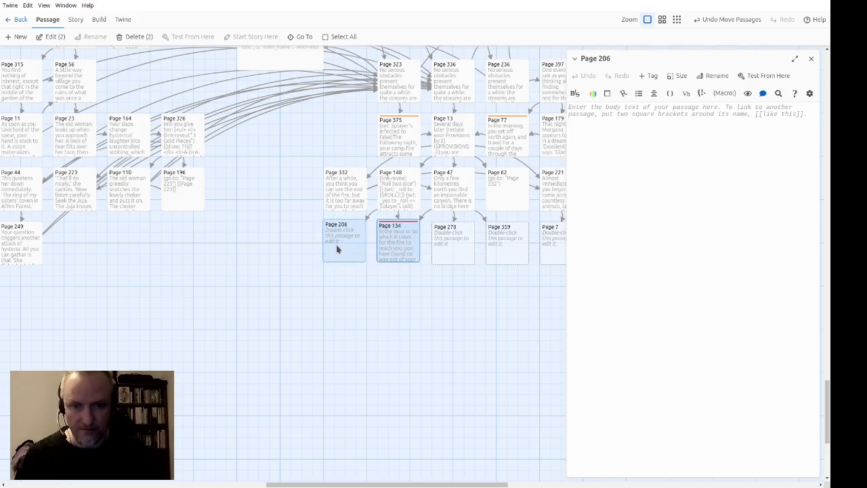
pyautogui.click(366, 300)
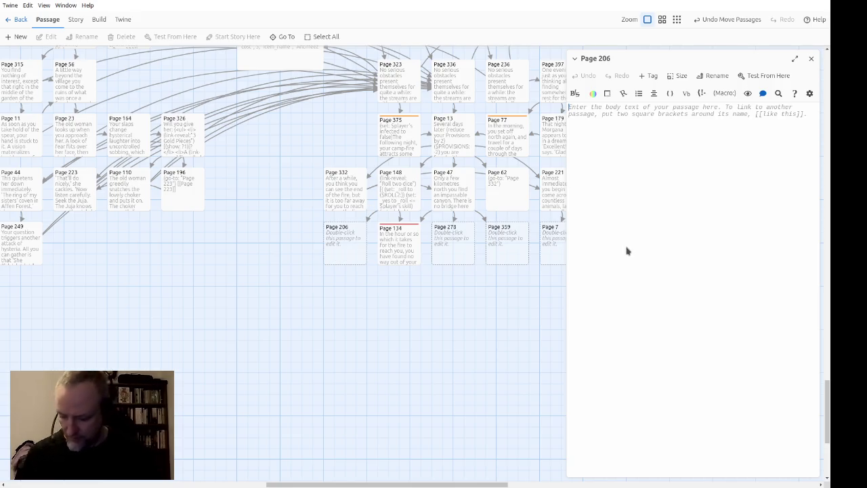
# Write Page 206's fire-break paragraph, asking whether to light the fire south or north
pyautogui.write('You real')
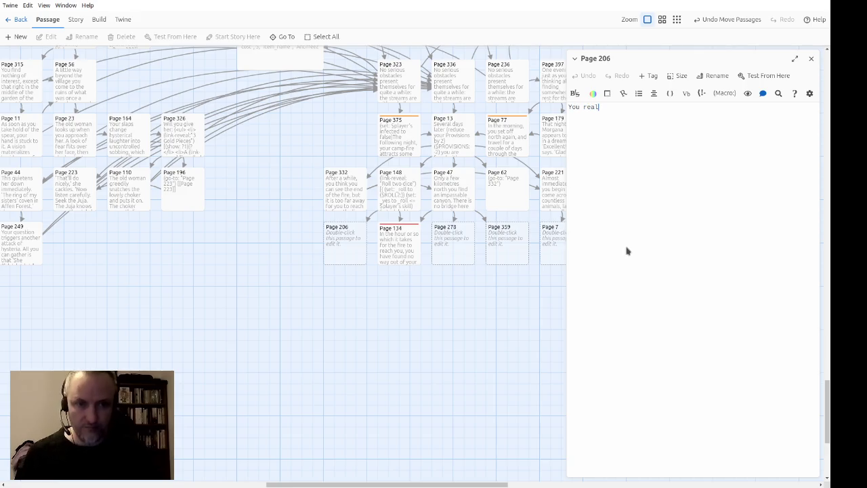
pyautogui.write('ize that')
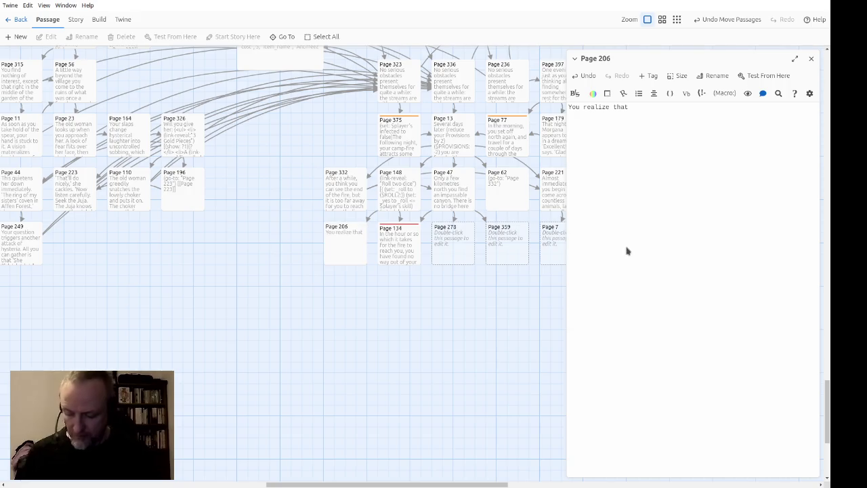
pyautogui.write(' there is li')
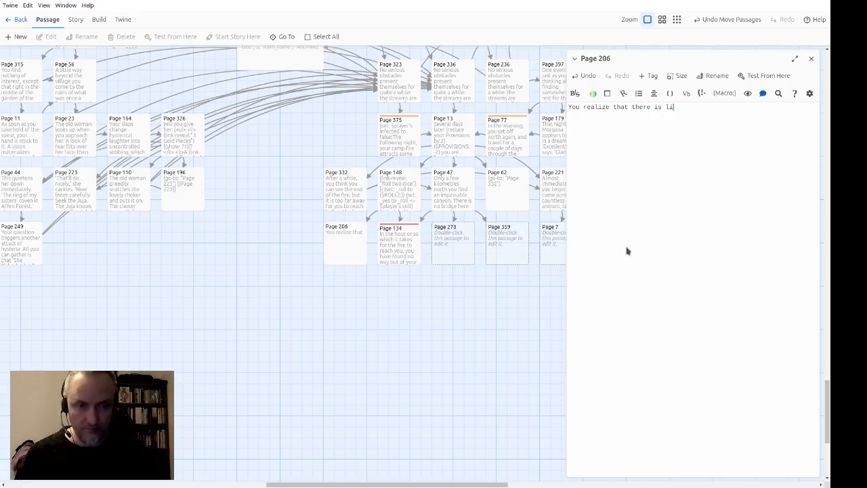
pyautogui.write('ttle point in ')
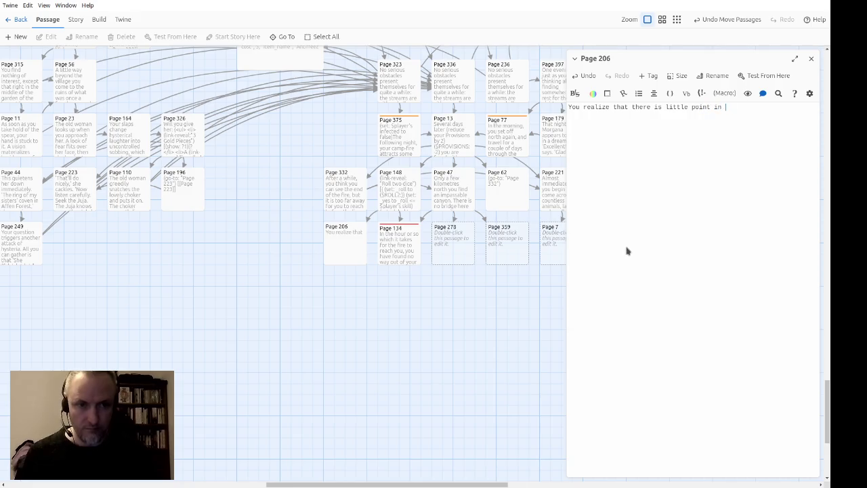
pyautogui.write('running')
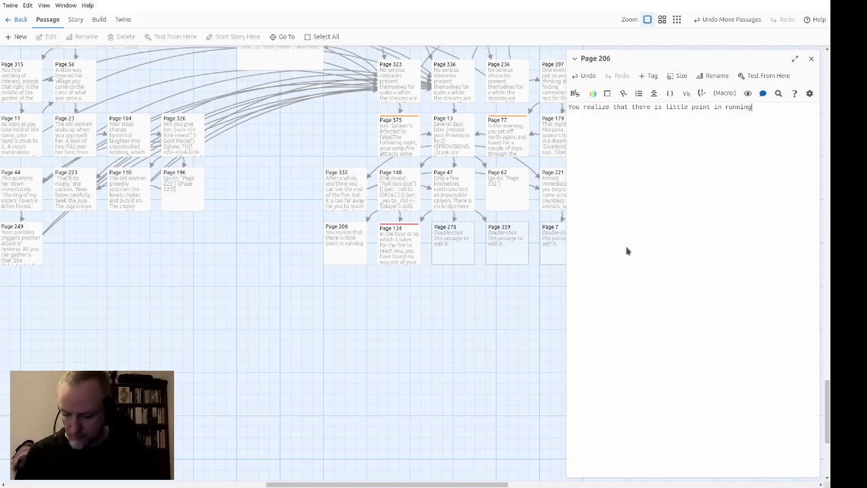
pyautogui.write(', and that your only hope ')
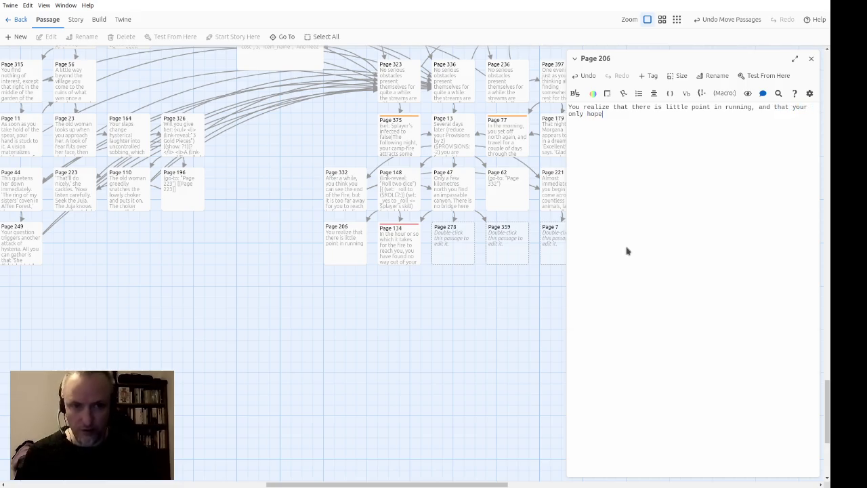
pyautogui.write('is t')
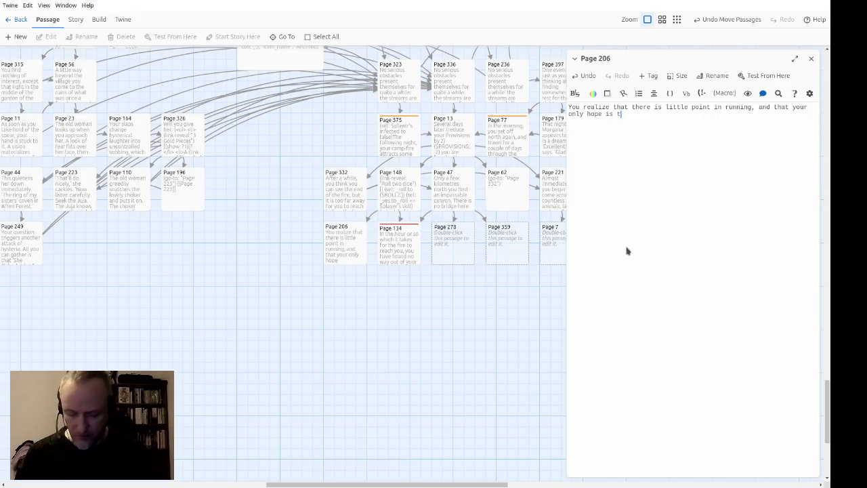
pyautogui.write('o create a fre-break ')
pyautogui.write('betwe')
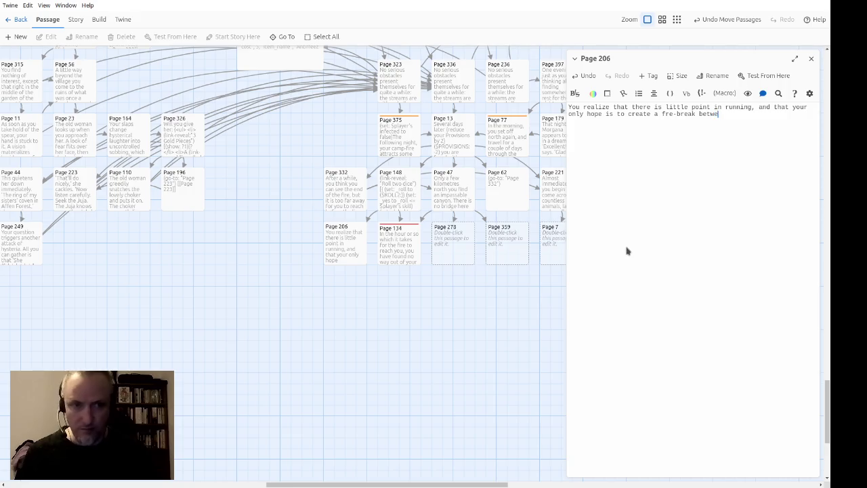
pyautogui.write('en yourself')
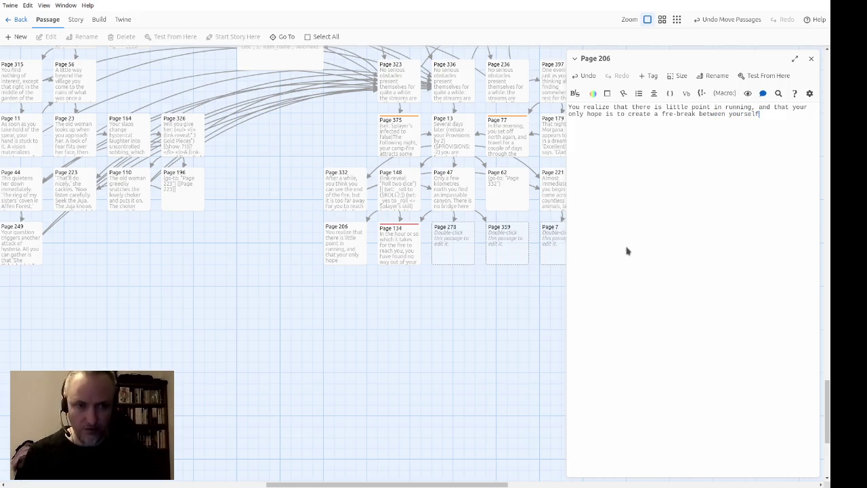
pyautogui.write(' and the bush8fire.')
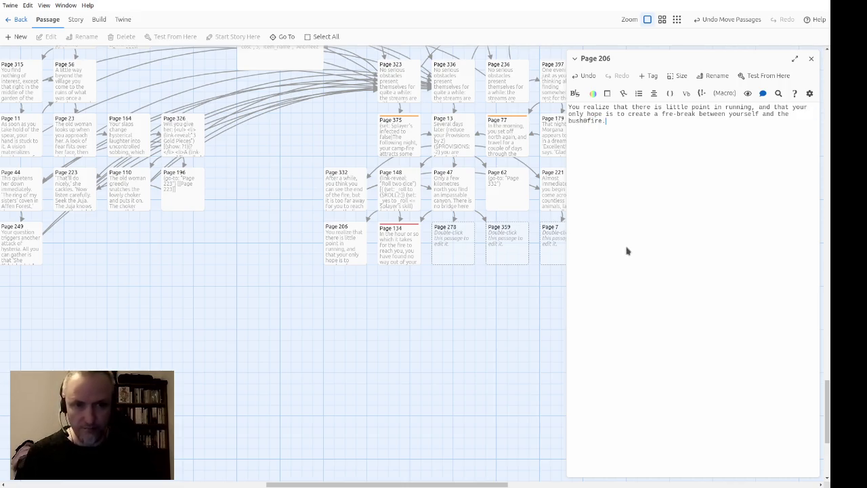
pyautogui.press('Left')
pyautogui.press('Left')
pyautogui.press('Left')
pyautogui.press('BackSpace')
pyautogui.write('-fire.')
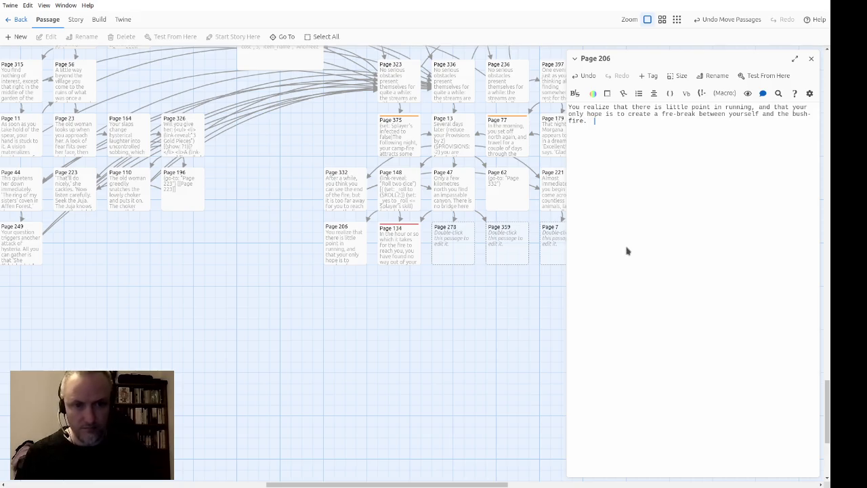
pyautogui.write('  The only')
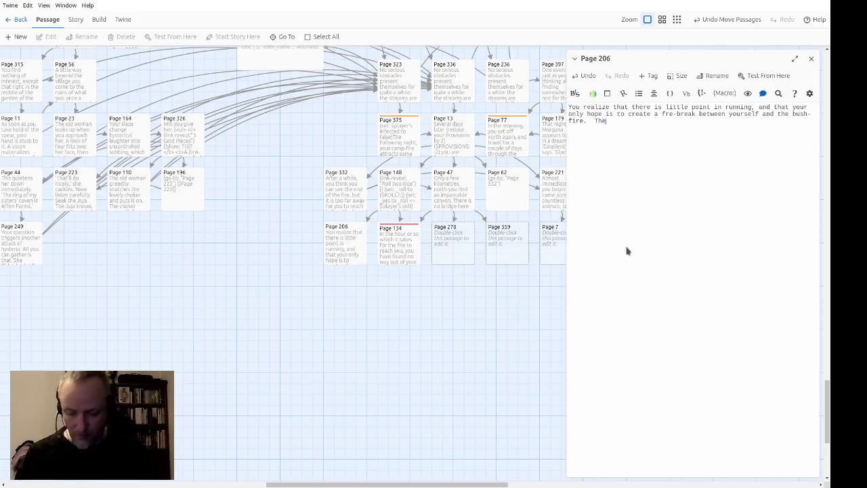
pyautogui.write(' means ')
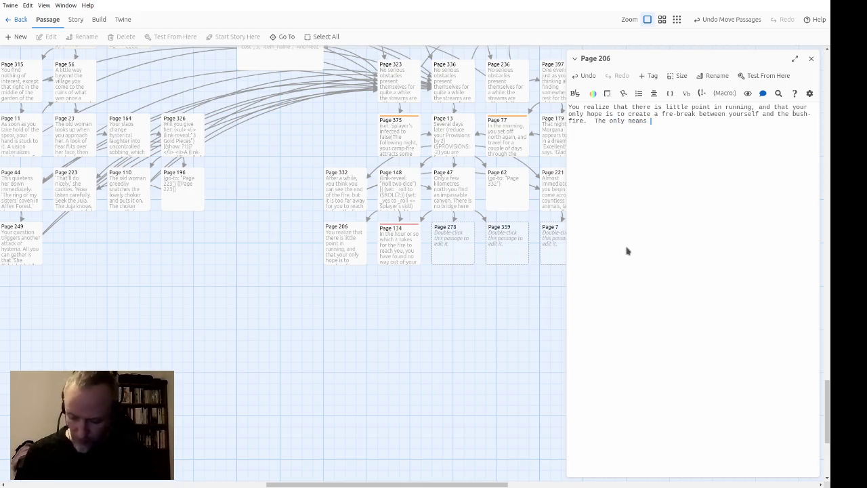
pyautogui.write('youhave of making')
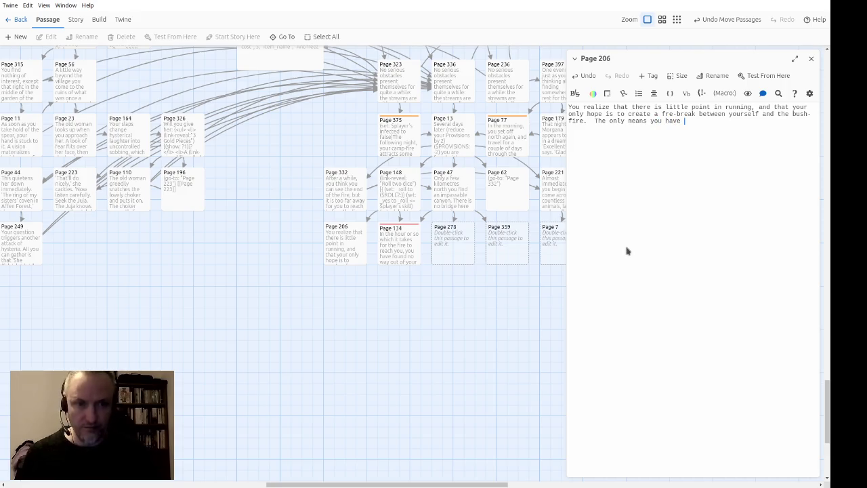
pyautogui.write(' such a fire')
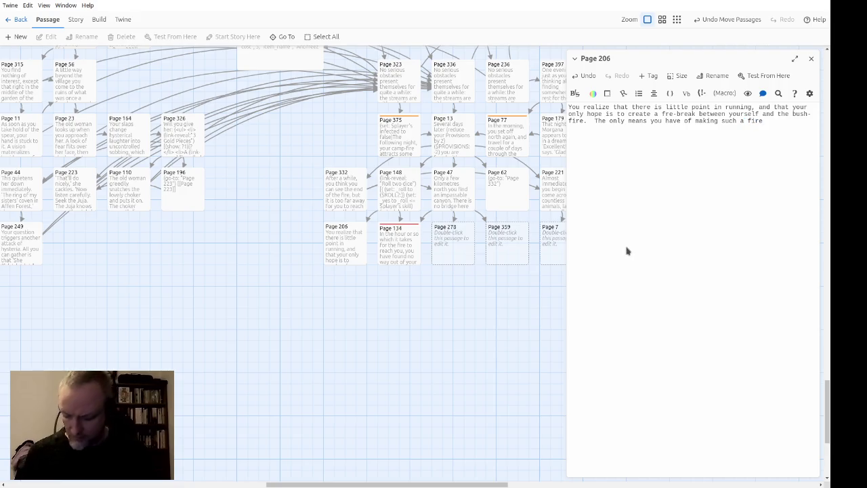
pyautogui.press('BackSpace')
pyautogui.write('-bre')
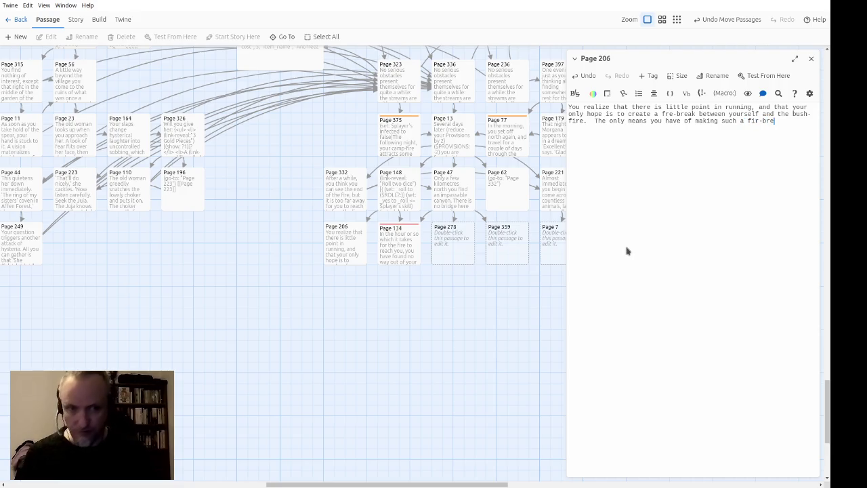
pyautogui.write('ak ie')
pyautogui.press('End')
pyautogui.write('tp')
pyautogui.press('BackSpace')
pyautogui.write('o start your own ')
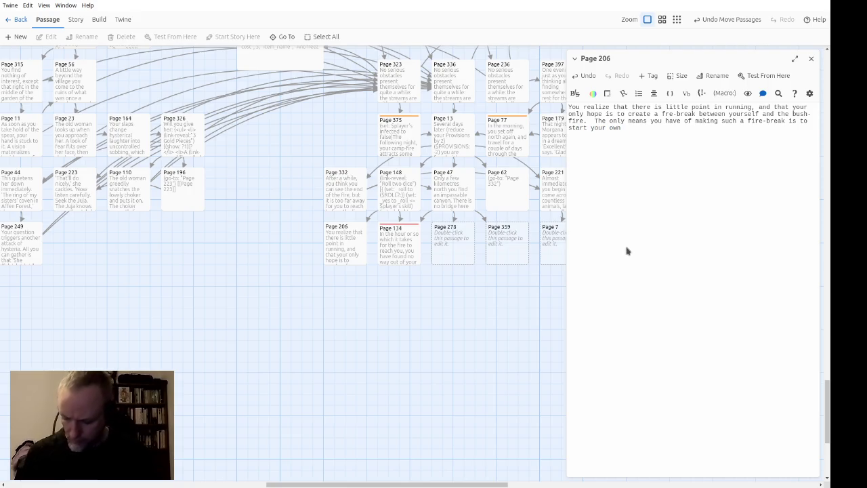
pyautogui.write('fir')
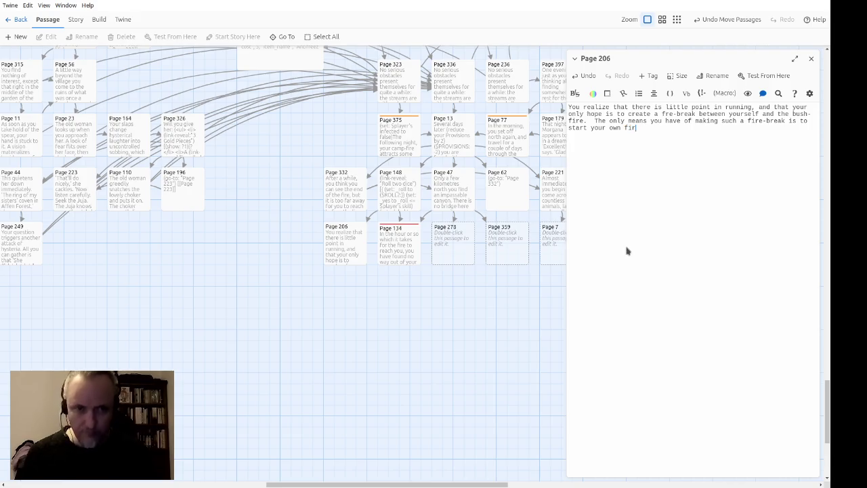
pyautogui.write('e, which will burn ')
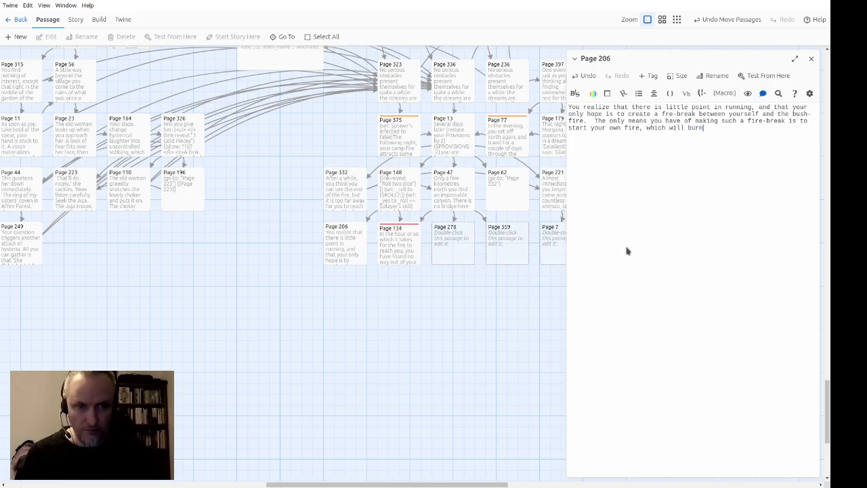
pyautogui.write('up the shrubs ')
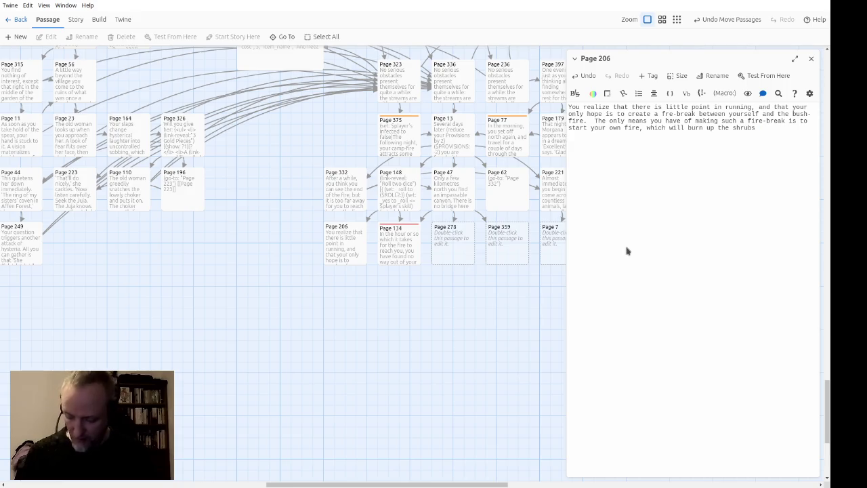
pyautogui.write('and ')
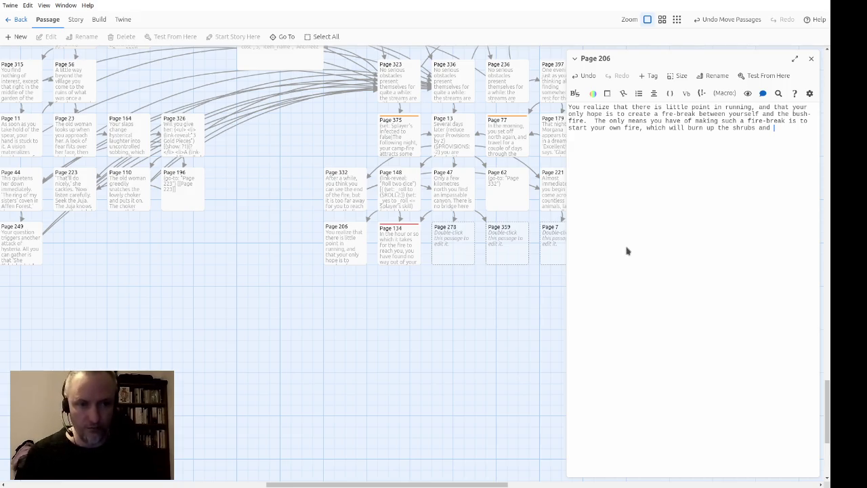
pyautogui.write('leave the bush')
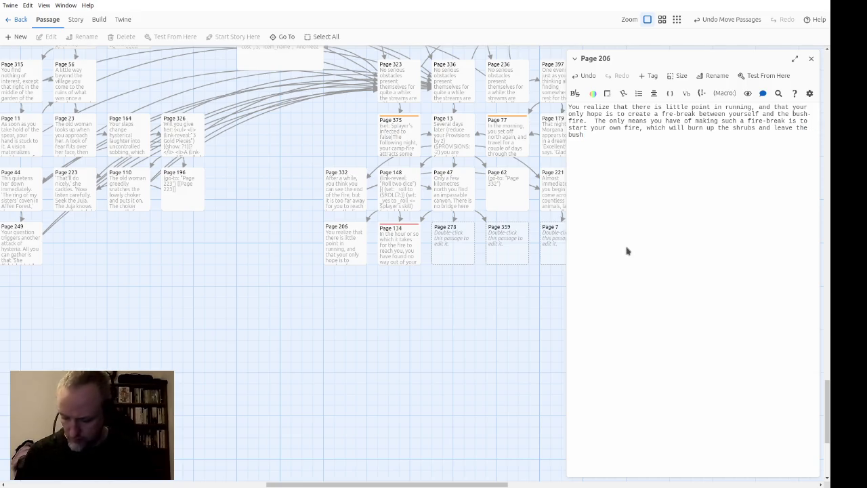
pyautogui.write('-fi')
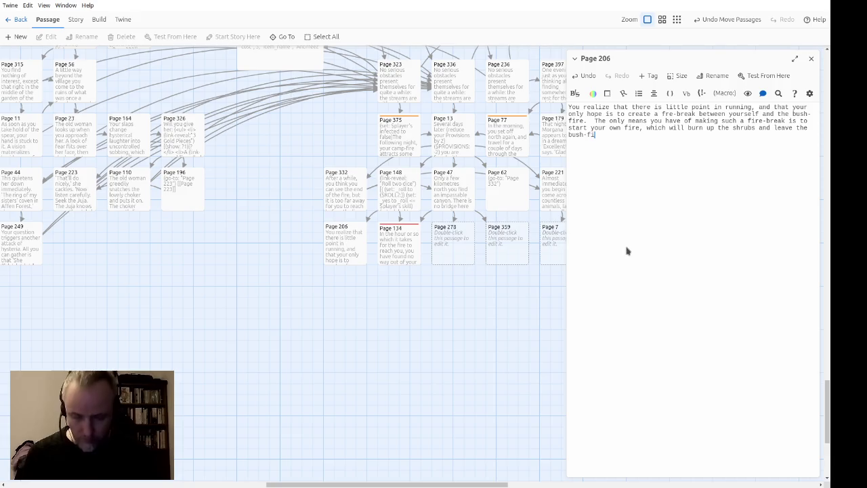
pyautogui.write('re nothing to catch on.  ')
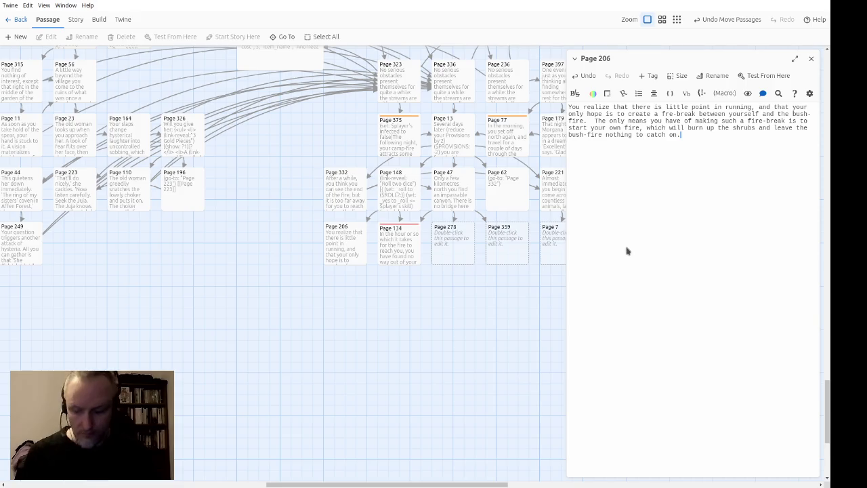
pyautogui.write('Wi')
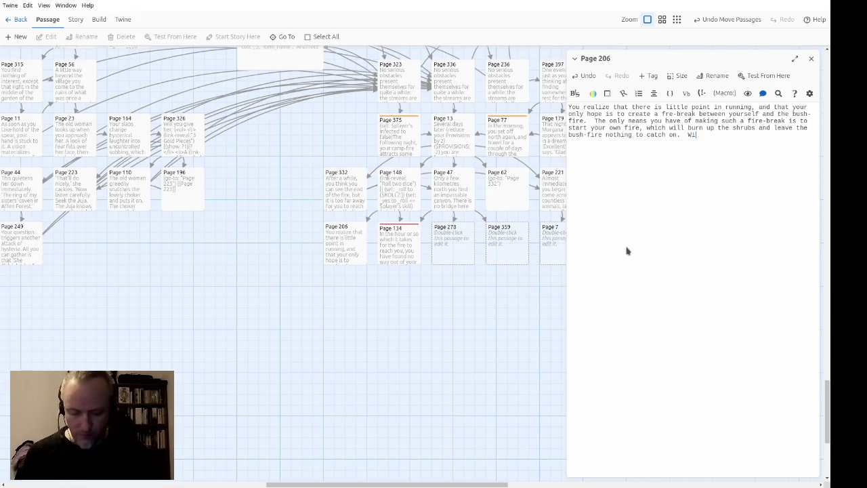
pyautogui.write('ll you start a fire')
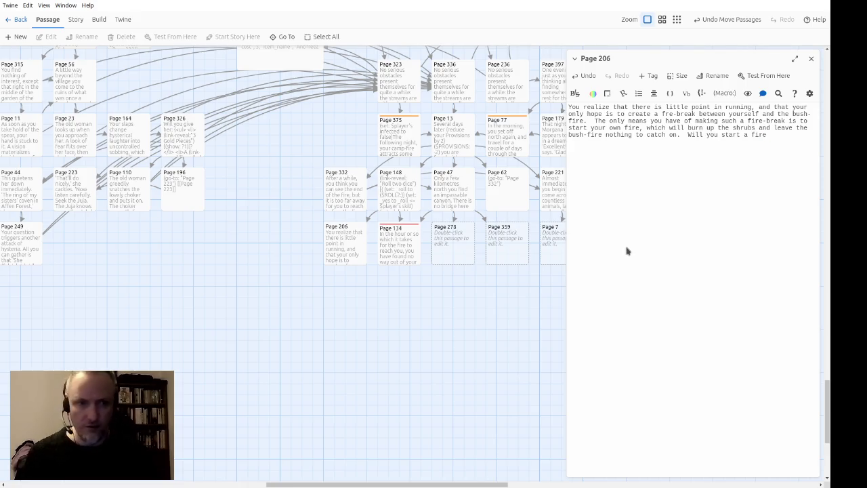
pyautogui.write('to the south of where y')
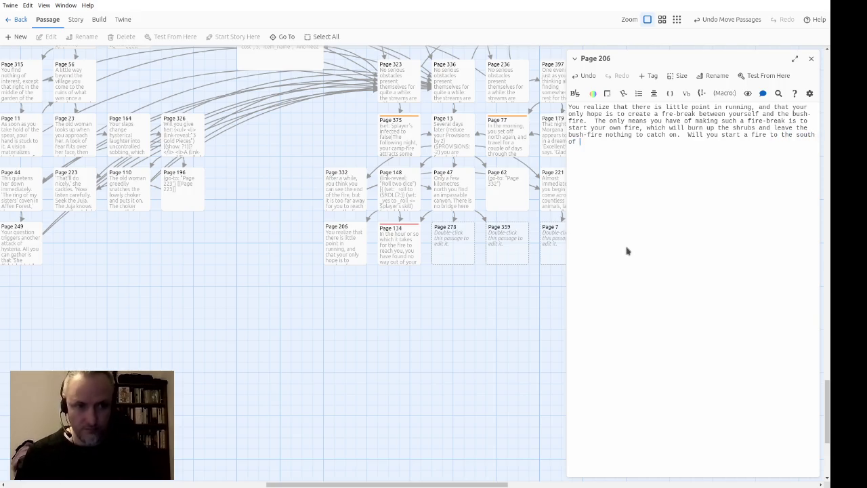
pyautogui.write('ou stand')
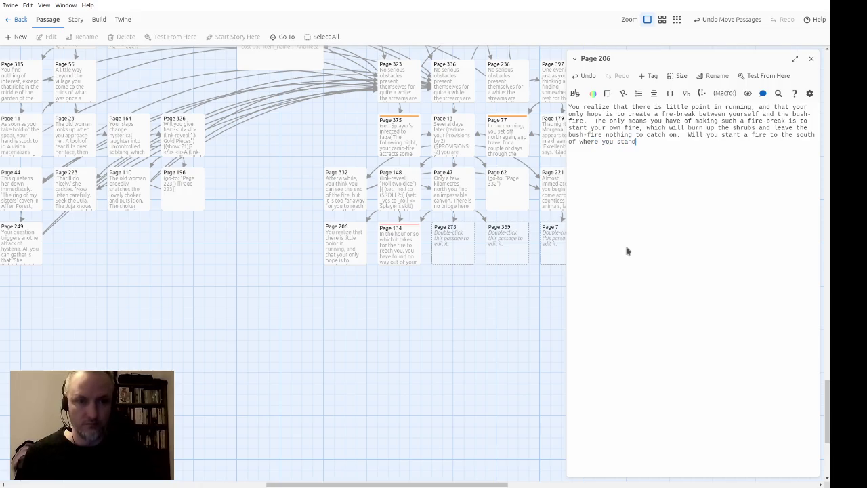
pyautogui.write(', between you')
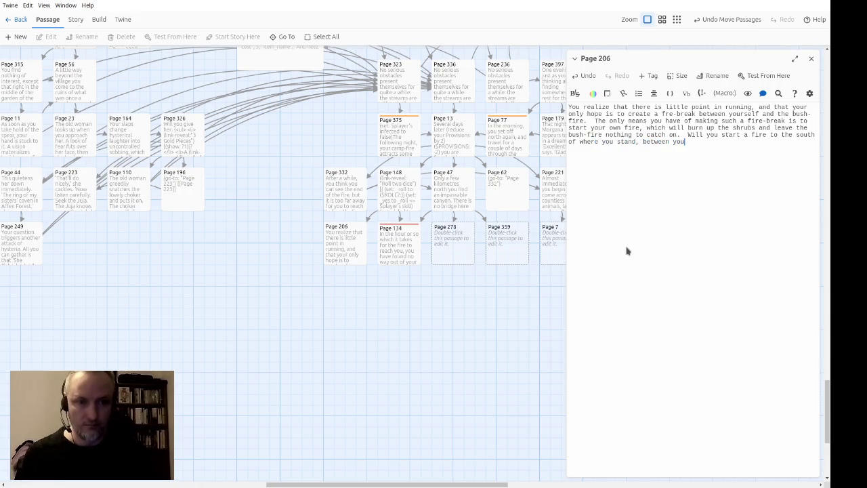
pyautogui.write('rself an')
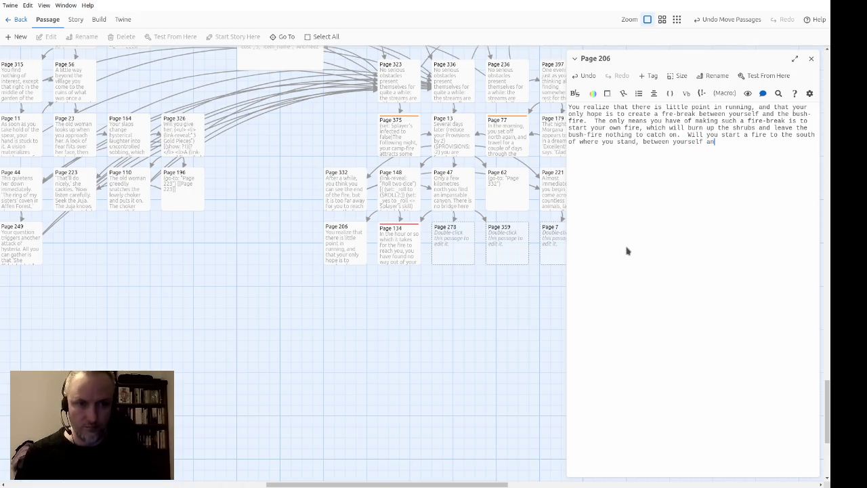
pyautogui.write('d the bush-fire')
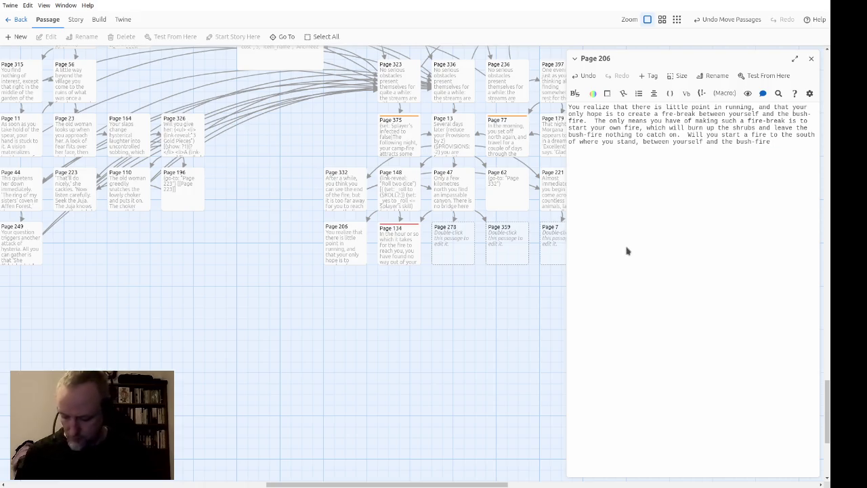
pyautogui.write(', n')
pyautogui.press('BackSpace')
pyautogui.write('or ')
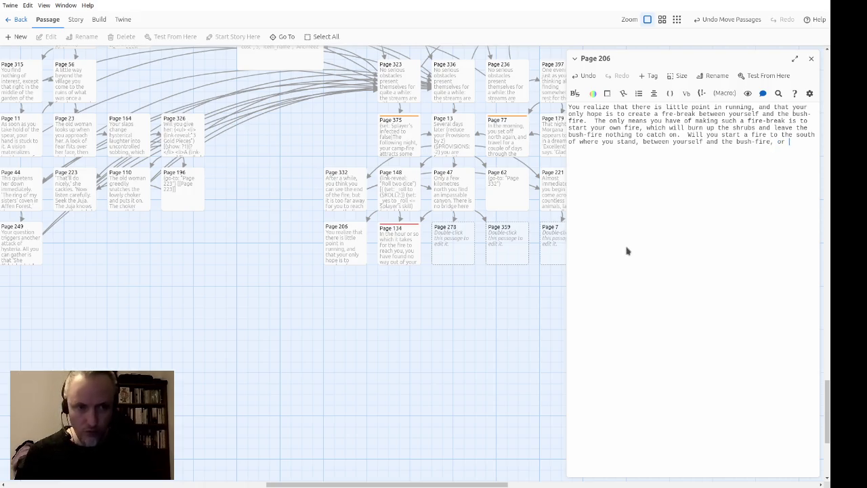
pyautogui.write('north of whe')
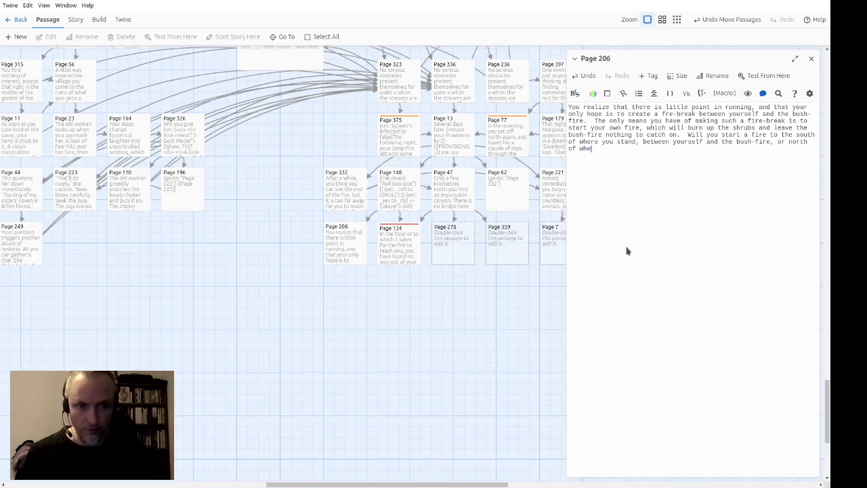
pyautogui.write('re you stand?')
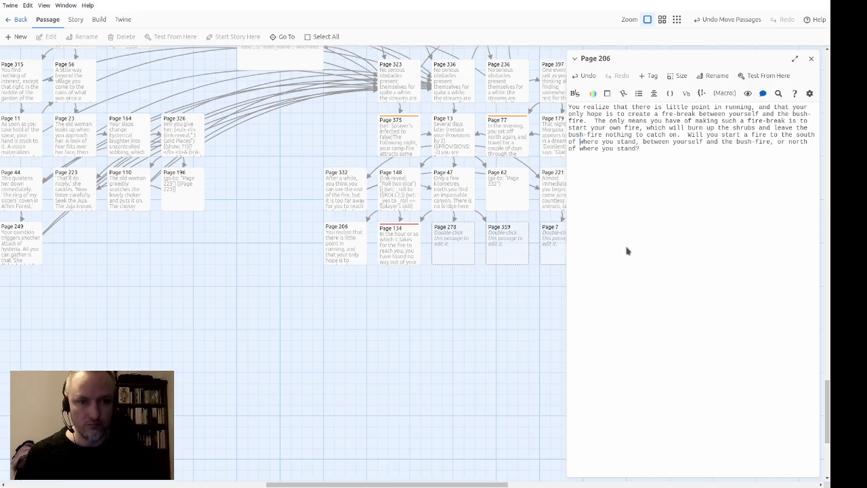
# Link south to Page 102 and north to Page 168, shift both new cards left, and close
pyautogui.write('[[')
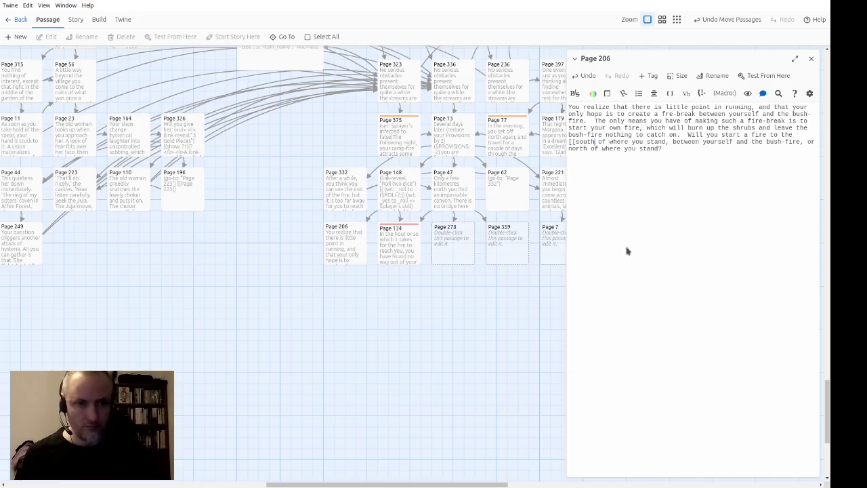
pyautogui.write('->Page ')
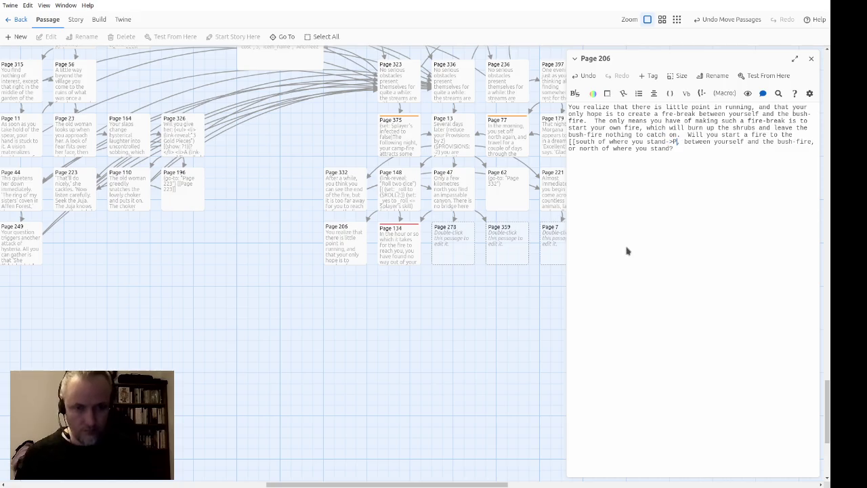
pyautogui.write('102]]')
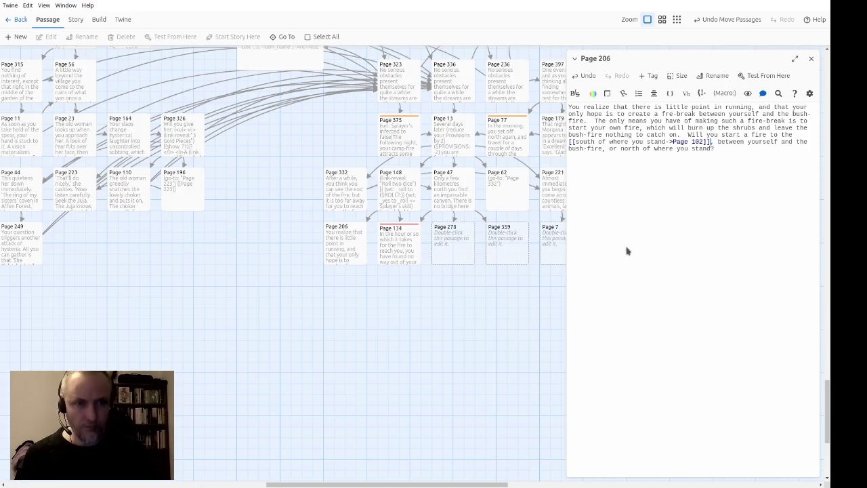
pyautogui.write('[[')
pyautogui.write('->Page ')
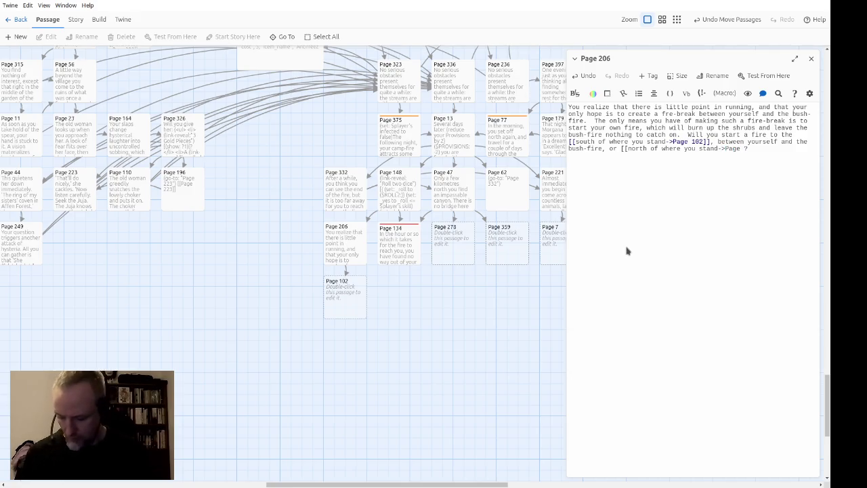
pyautogui.write('168]]')
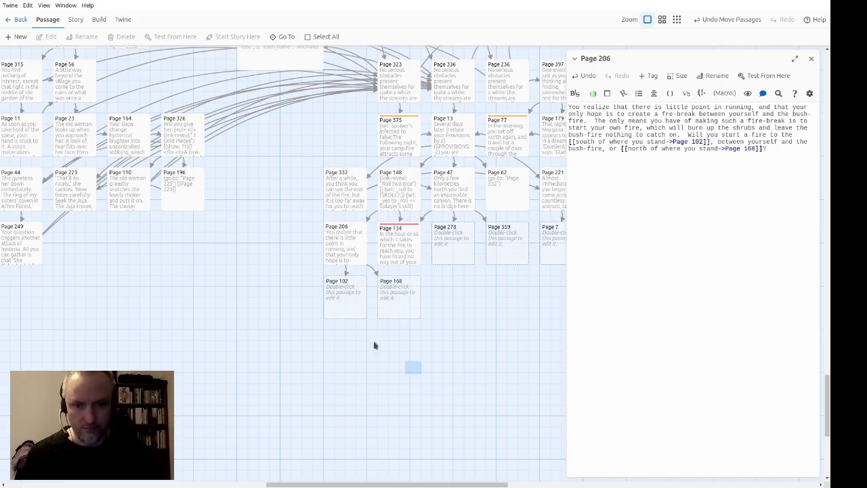
pyautogui.moveTo(421, 373); pyautogui.dragTo(287, 276)
pyautogui.moveTo(386, 302); pyautogui.dragTo(343, 304)
pyautogui.click(493, 307)
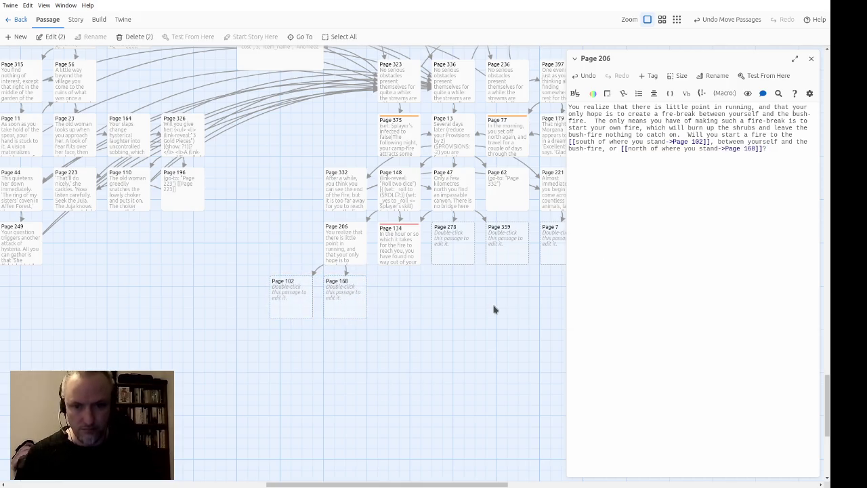
pyautogui.click(811, 59)
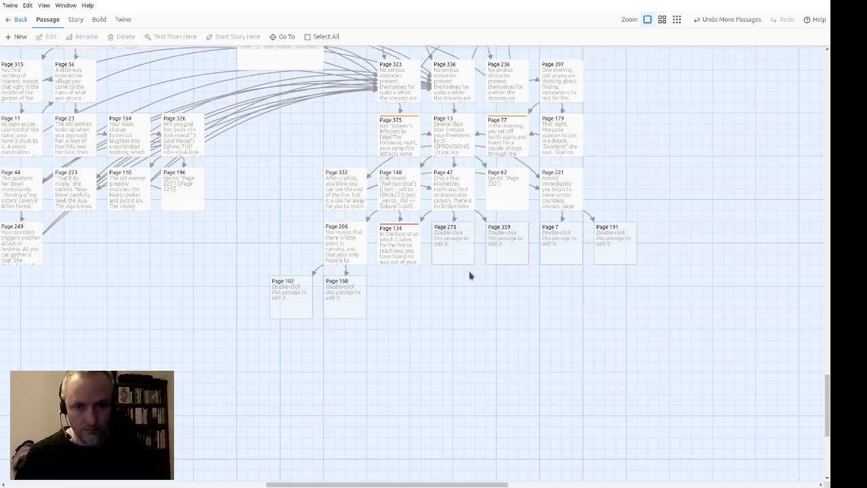
# Give Page 278 the body (go-to: "Page 134")[[Page 134]] and close its editor
pyautogui.doubleClick(454, 245)
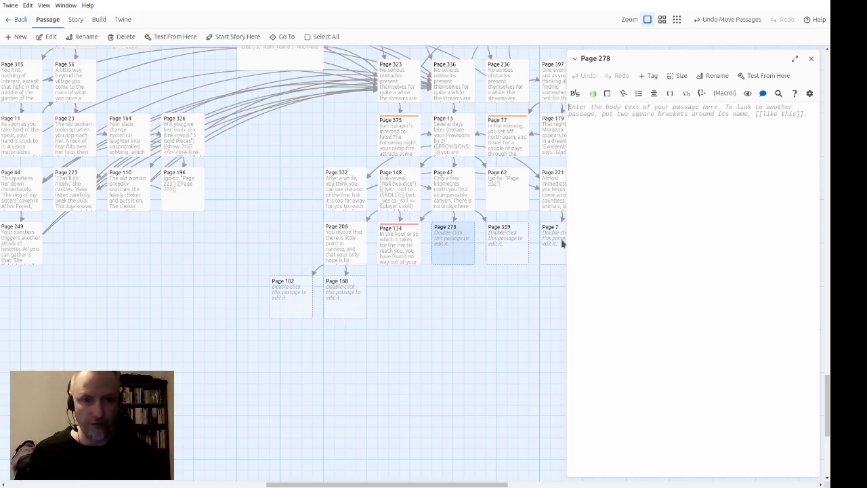
pyautogui.write('(')
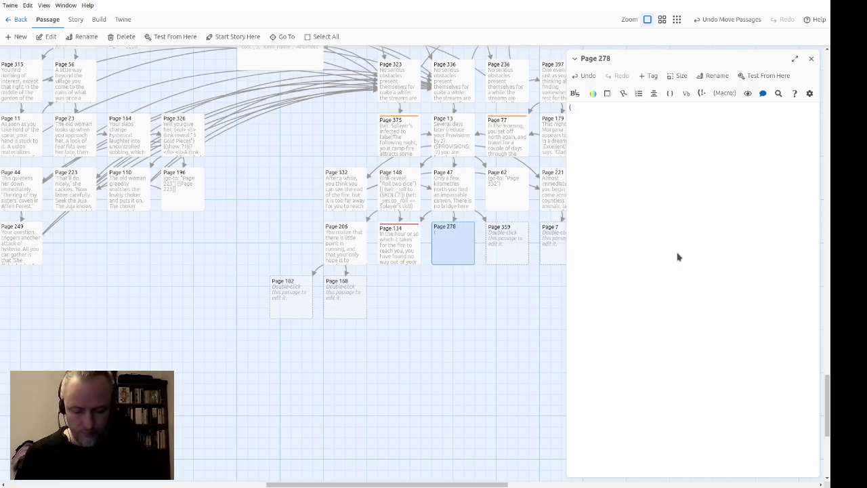
pyautogui.write('go-to: "Page ')
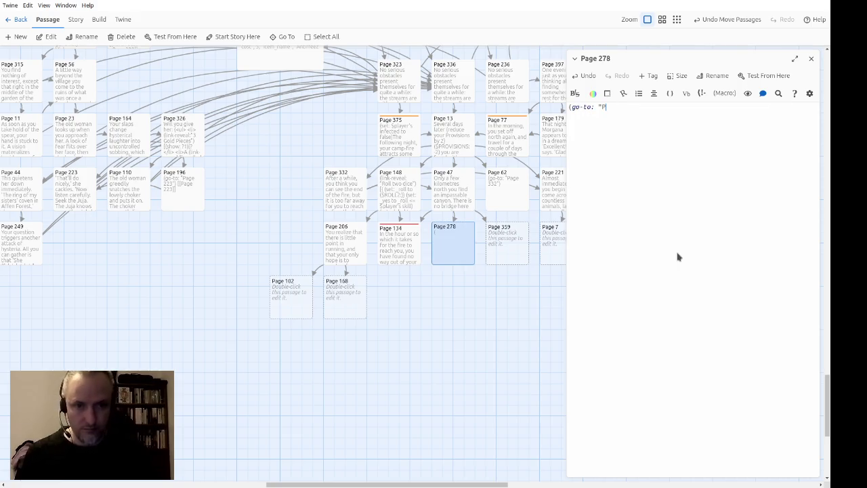
pyautogui.write('134"')
pyautogui.write(')[[P')
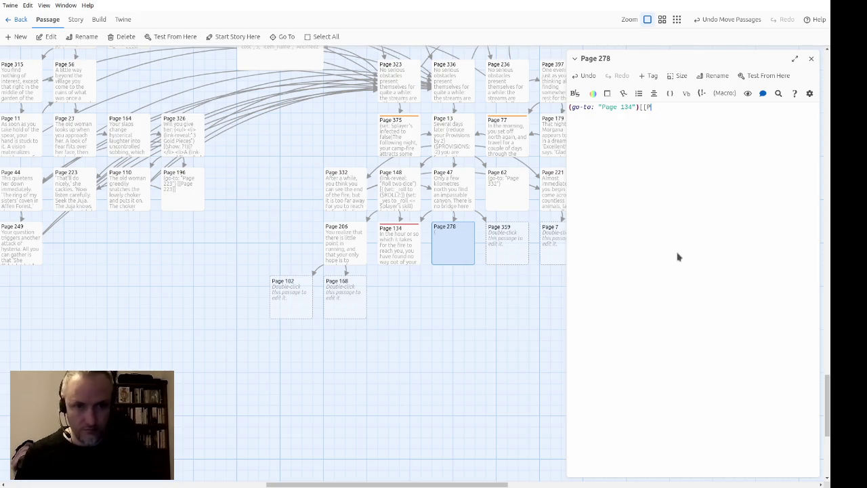
pyautogui.write('age 134]]')
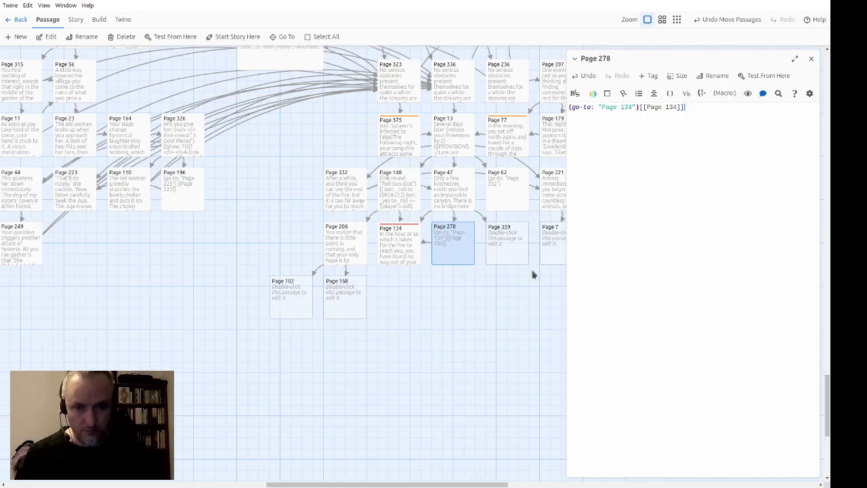
pyautogui.click(811, 58)
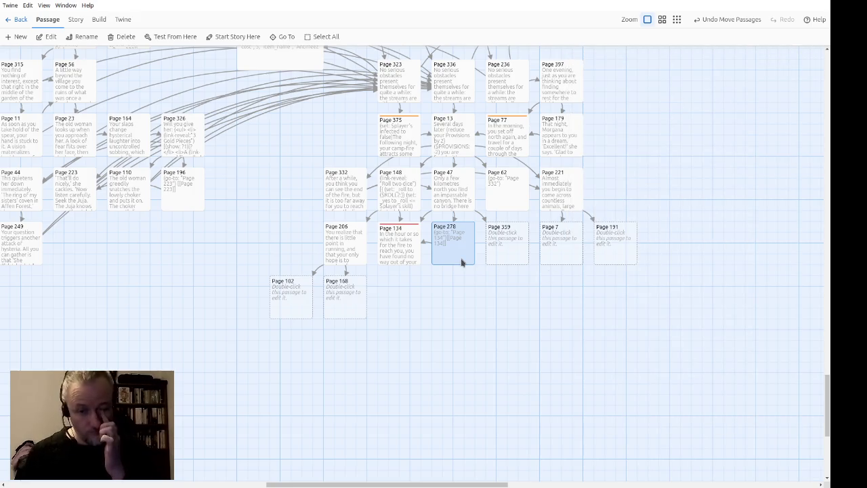
# Add a [[Page 332]] link after Page 62's (go-to: "Page 332") macro and close its editor
pyautogui.doubleClick(508, 207)
pyautogui.write('[')
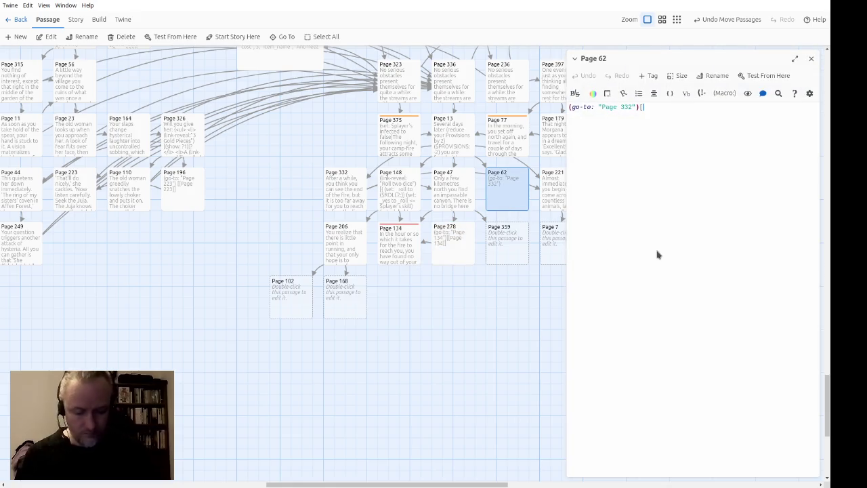
pyautogui.write('[Page ')
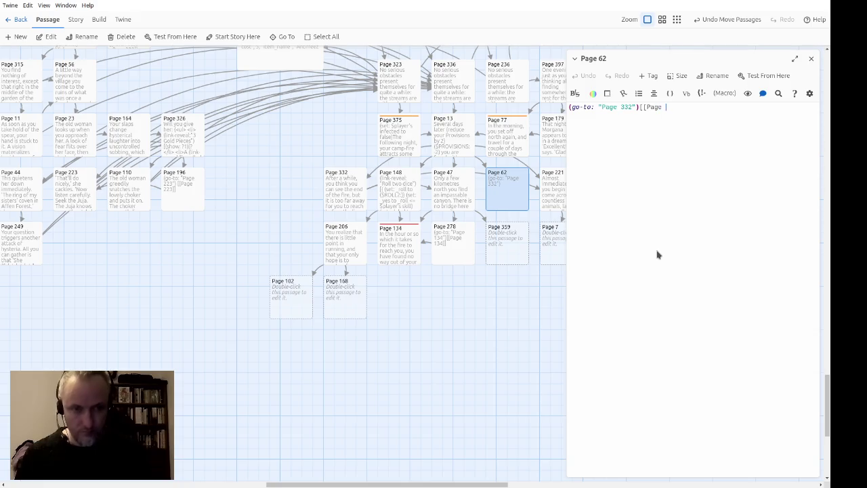
pyautogui.write('332]]')
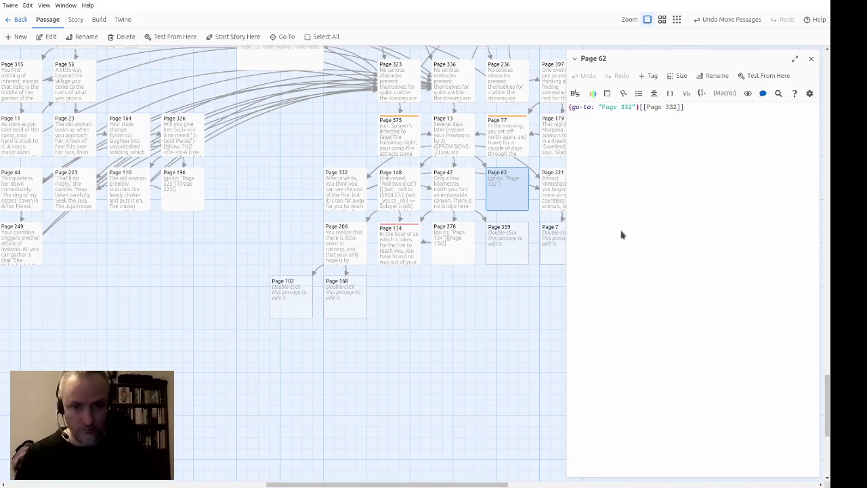
pyautogui.click(811, 59)
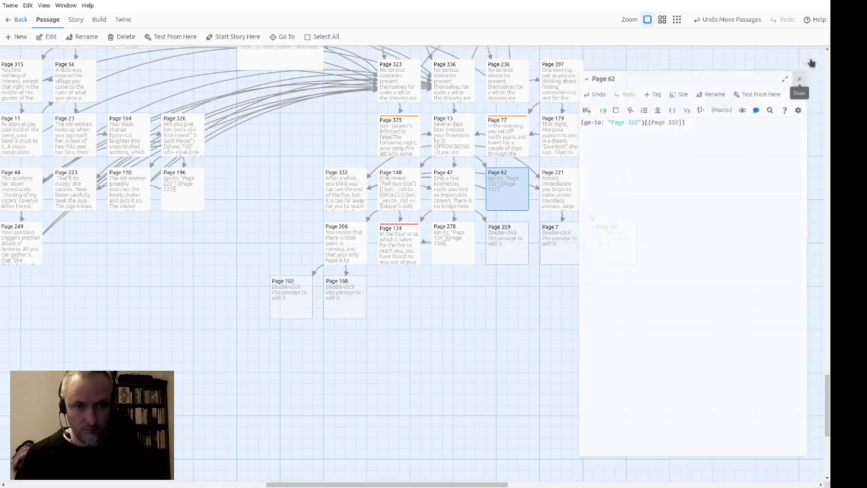
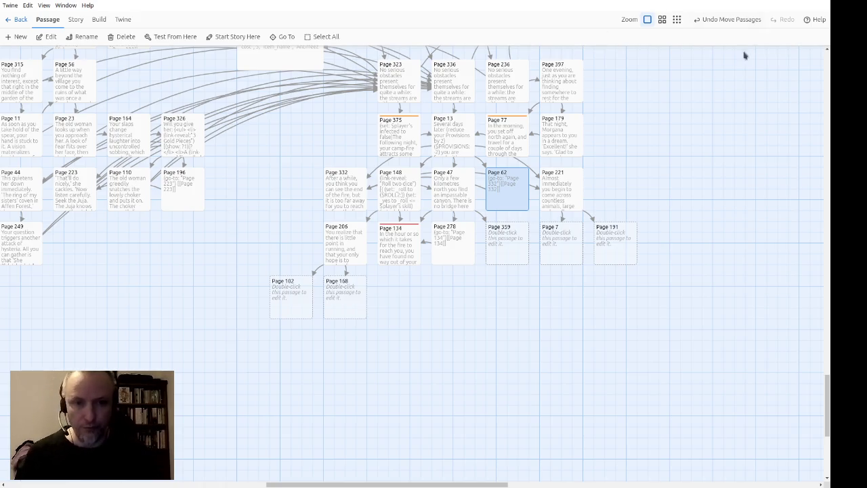
# Close Page 47, write 'Half a kilometre away from the cliff, you pause for thought' in Page 359, and open Page 148
pyautogui.click(447, 188)
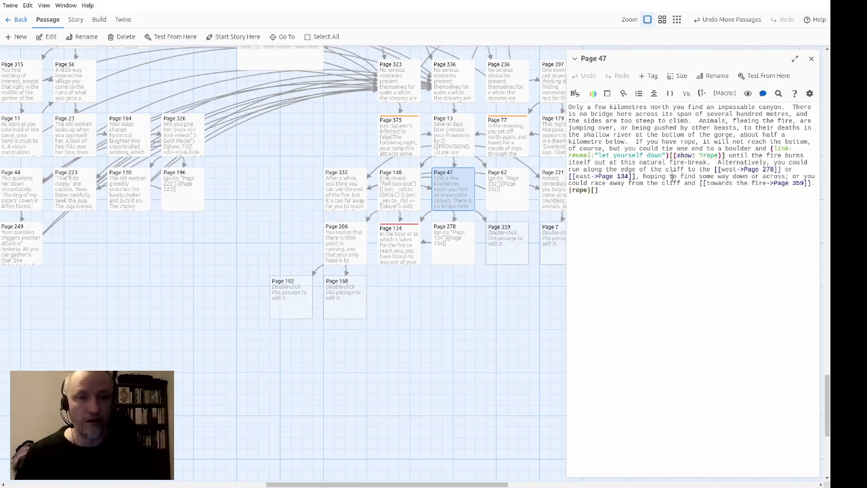
pyautogui.click(811, 59)
pyautogui.click(506, 248)
pyautogui.doubleClick(507, 247)
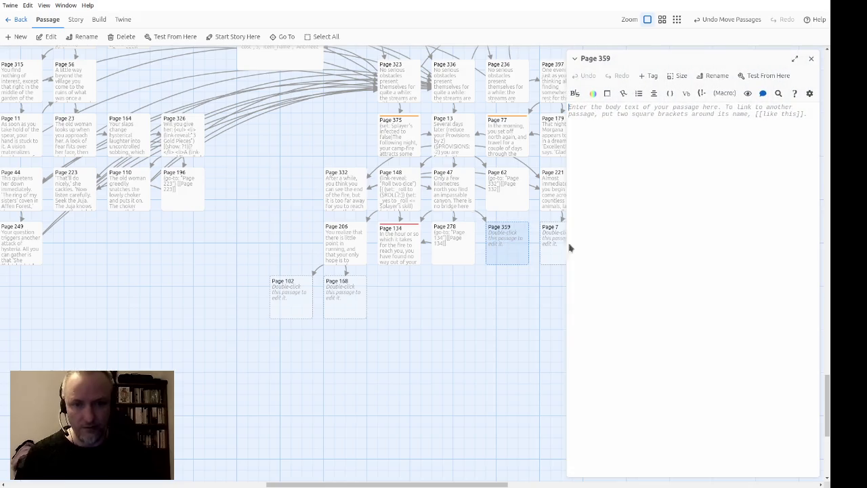
pyautogui.write('Half a ')
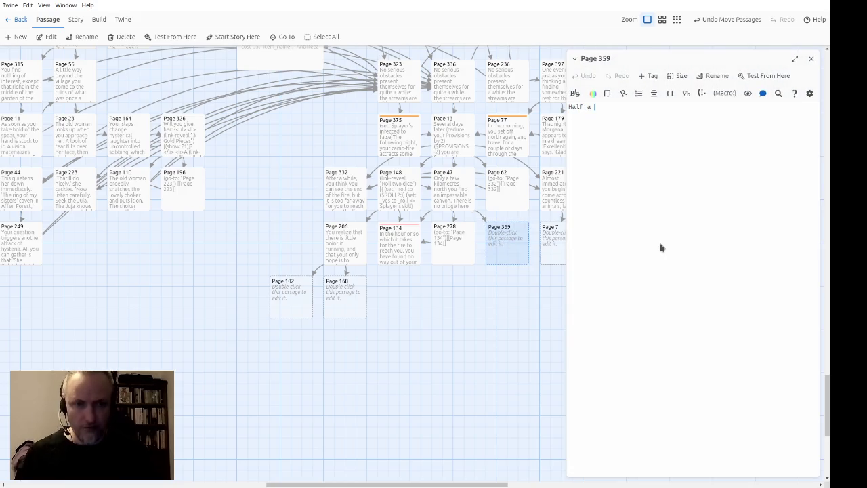
pyautogui.write('kilom')
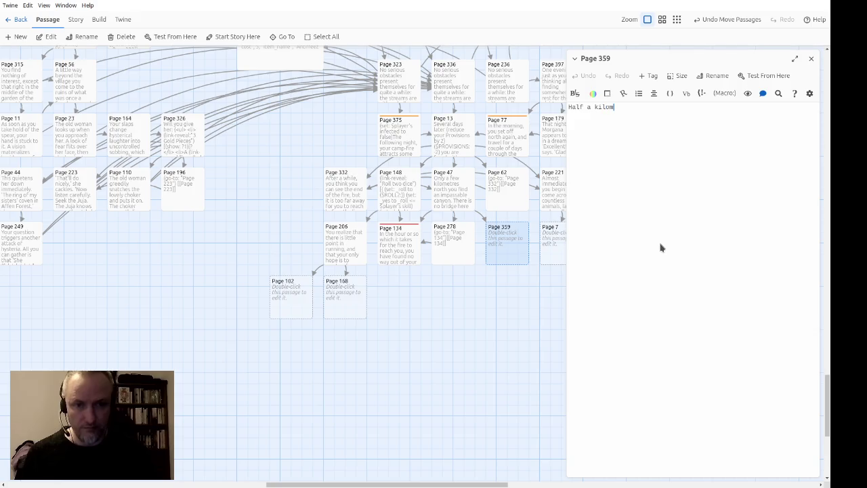
pyautogui.write('etre away fr')
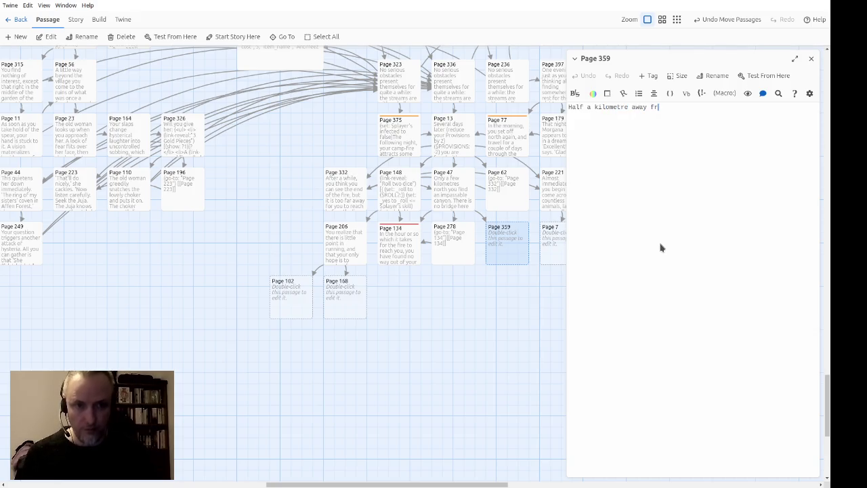
pyautogui.write('om the cliff')
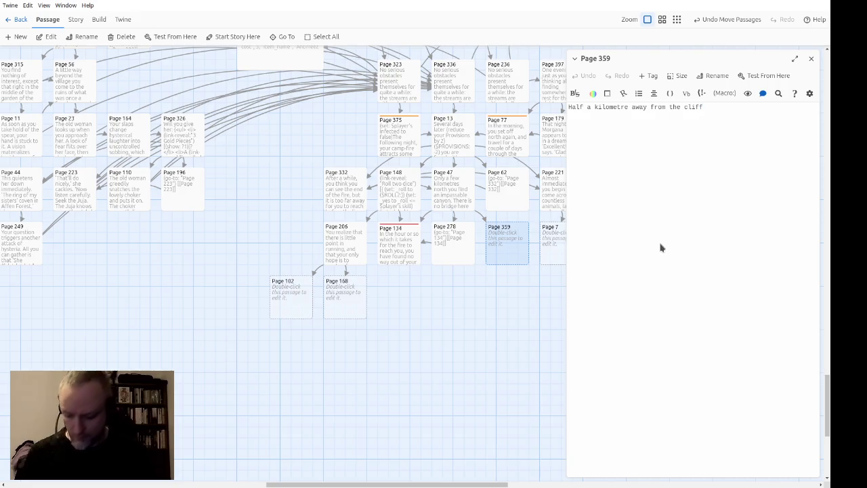
pyautogui.write(', yo')
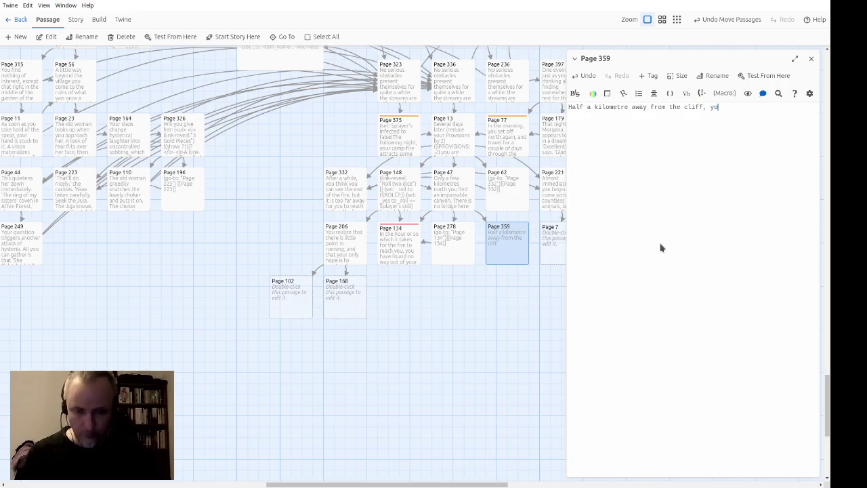
pyautogui.write('u pause for thought')
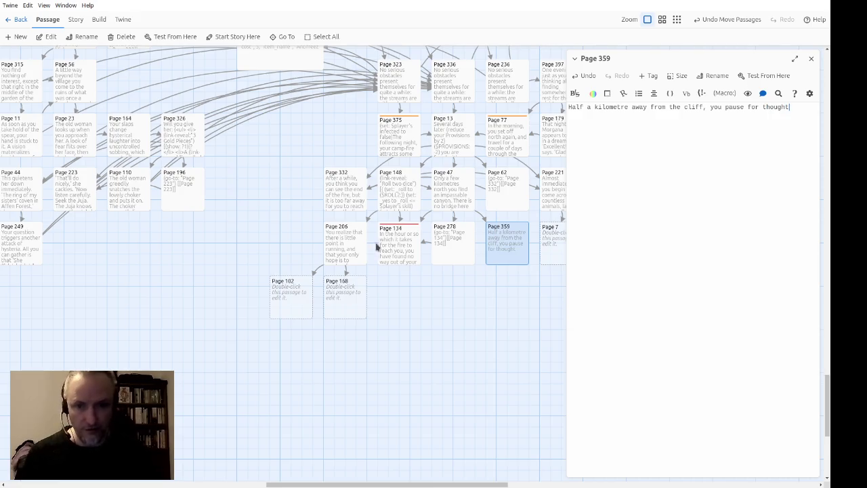
pyautogui.click(395, 197)
pyautogui.doubleClick(396, 197)
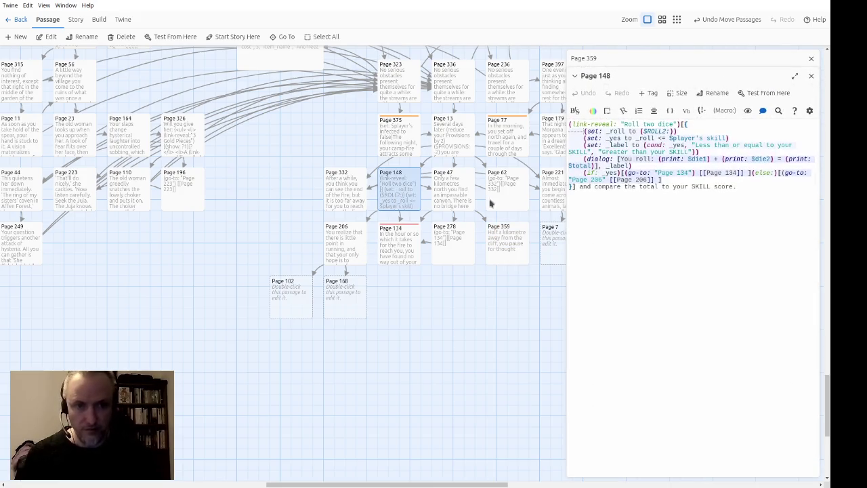
# Copy Page 148's dice-roll code and paste it into Page 359 after a full stop
pyautogui.moveTo(765, 197)
pyautogui.mouseDown()
pyautogui.moveTo(526, 133)
pyautogui.moveTo(520, 123)
pyautogui.mouseUp()
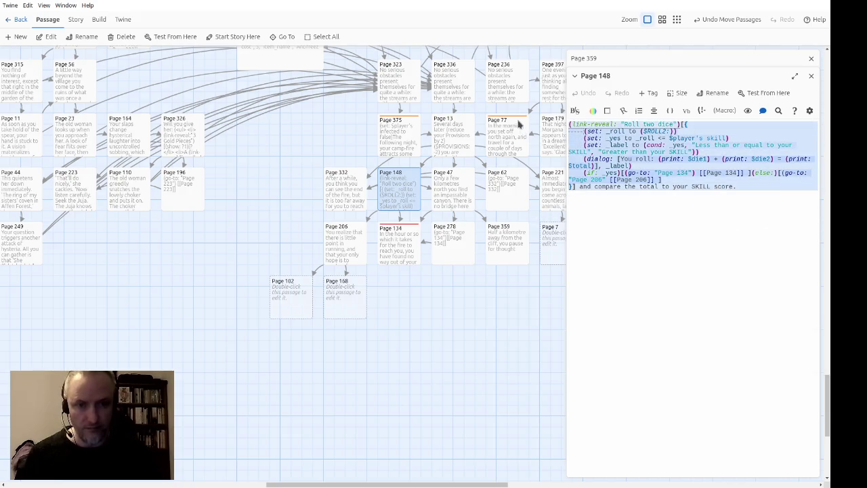
pyautogui.click(810, 76)
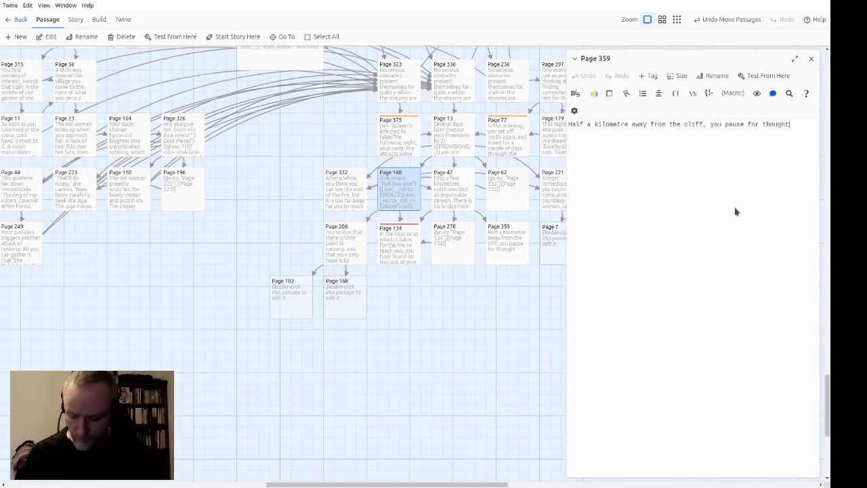
pyautogui.write('.')
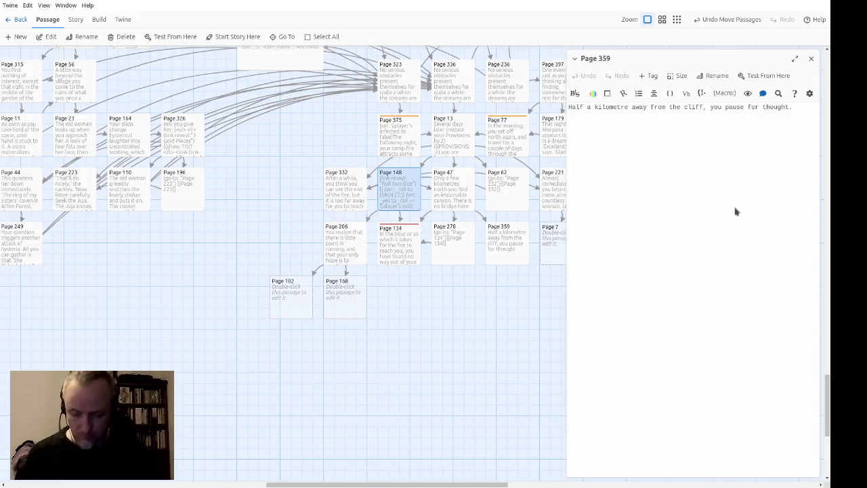
pyautogui.hotkey('ctrl', 'v')
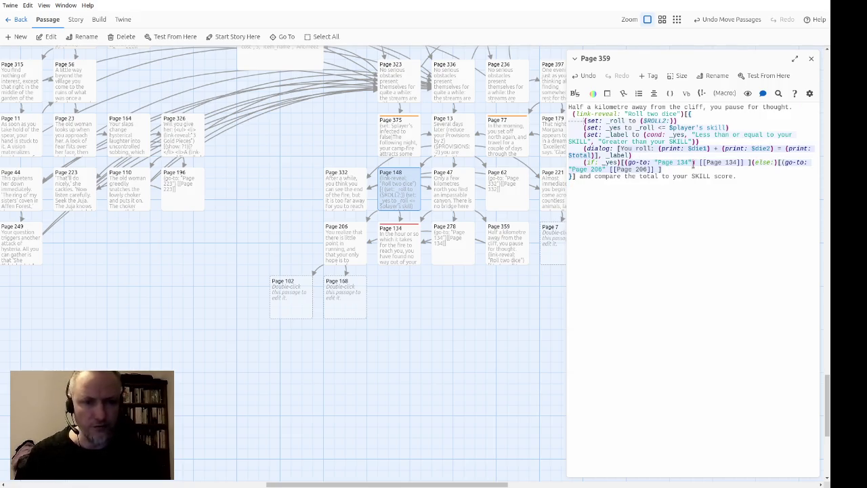
# Change both Page 206 references in the pasted failure branch to Page 365, then close Page 359
pyautogui.doubleClick(596, 169)
pyautogui.write('365')
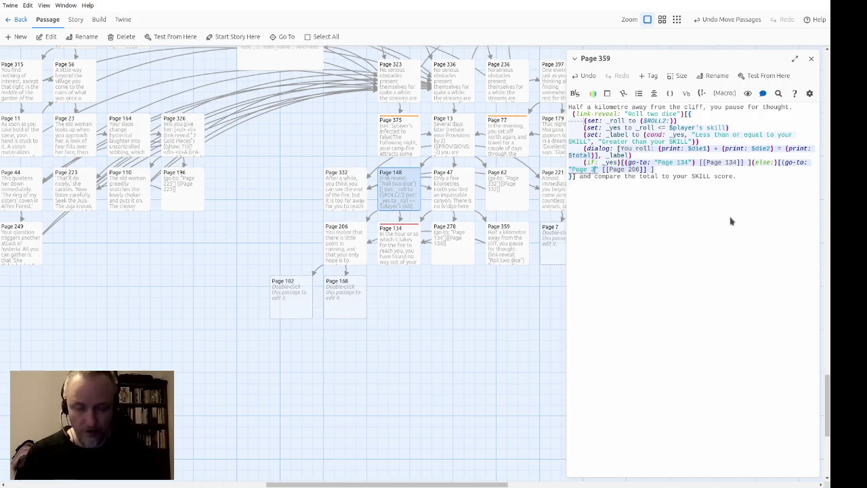
pyautogui.press('BackSpace')
pyautogui.press('BackSpace')
pyautogui.press('BackSpace')
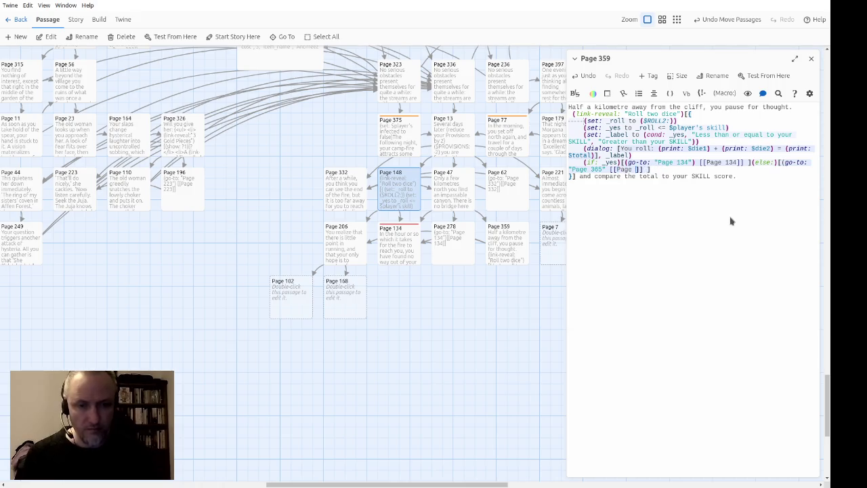
pyautogui.write('365')
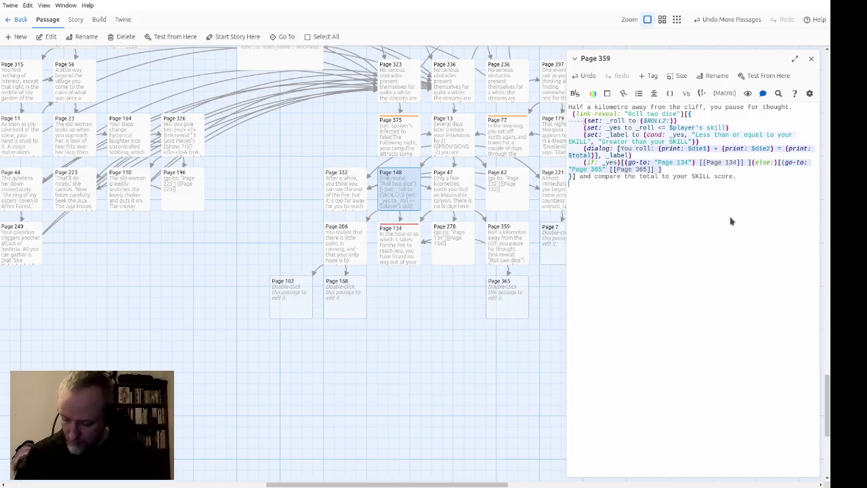
pyautogui.press('Down')
pyautogui.press('Up')
pyautogui.press('Up')
pyautogui.press('Up')
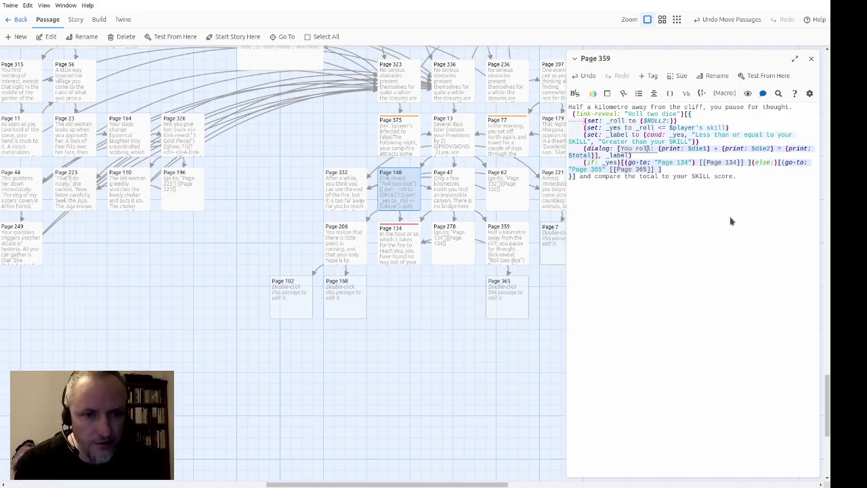
pyautogui.press('Down')
pyautogui.press('Down')
pyautogui.press('Down')
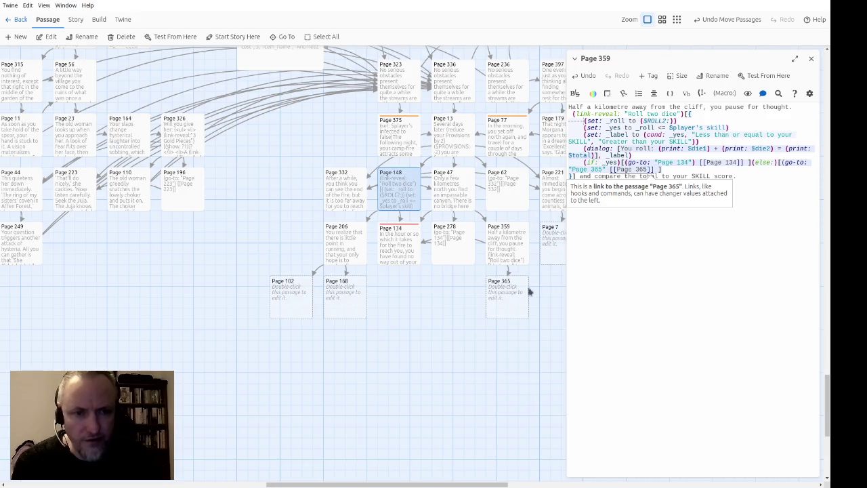
pyautogui.click(729, 267)
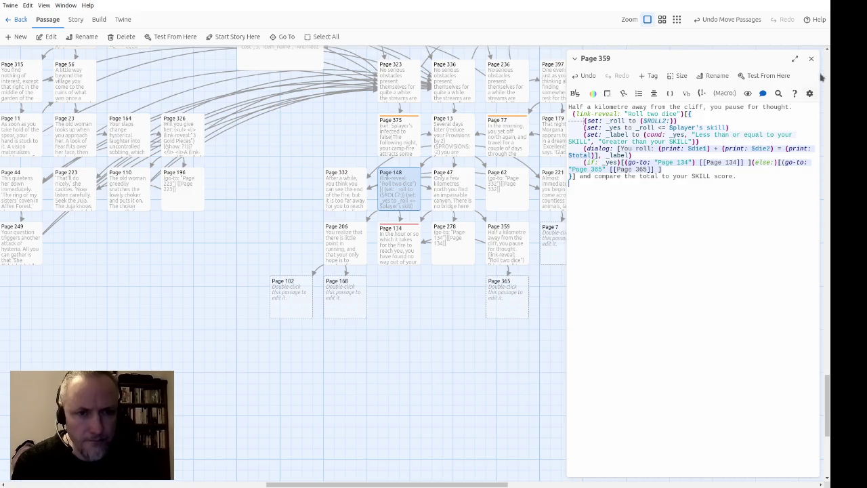
pyautogui.click(813, 60)
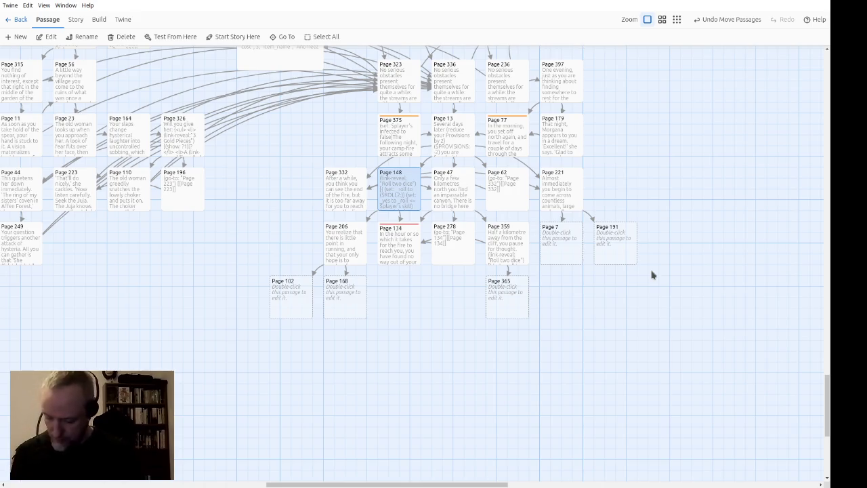
# Write Page 7's rush-and-rock text with the 'carry on south' choice linking to Page 288
pyautogui.doubleClick(557, 252)
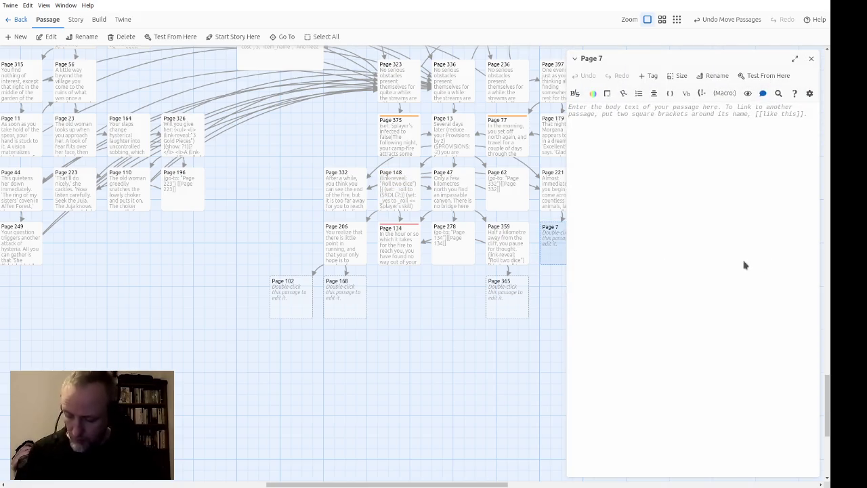
pyautogui.write('You a')
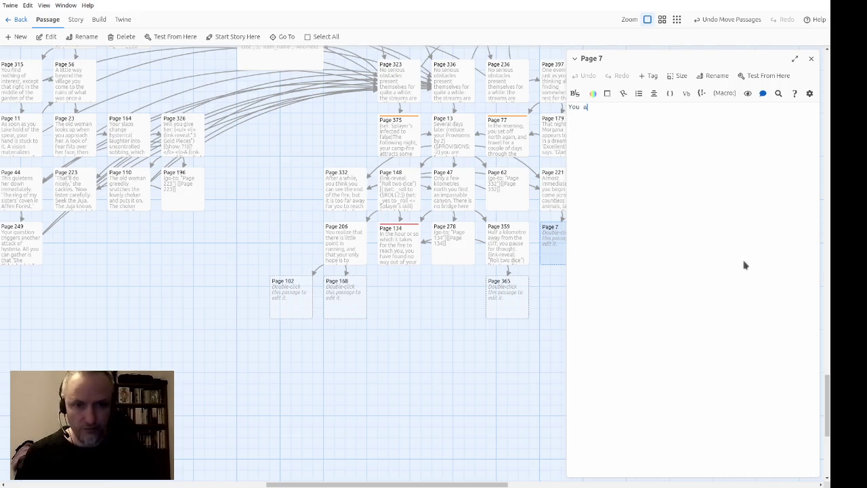
pyautogui.write('re bowled ov')
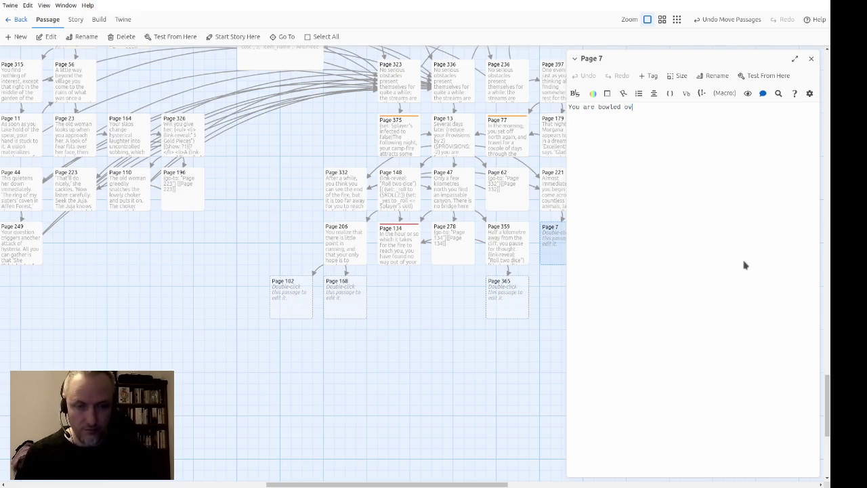
pyautogui.write('er in the rush,')
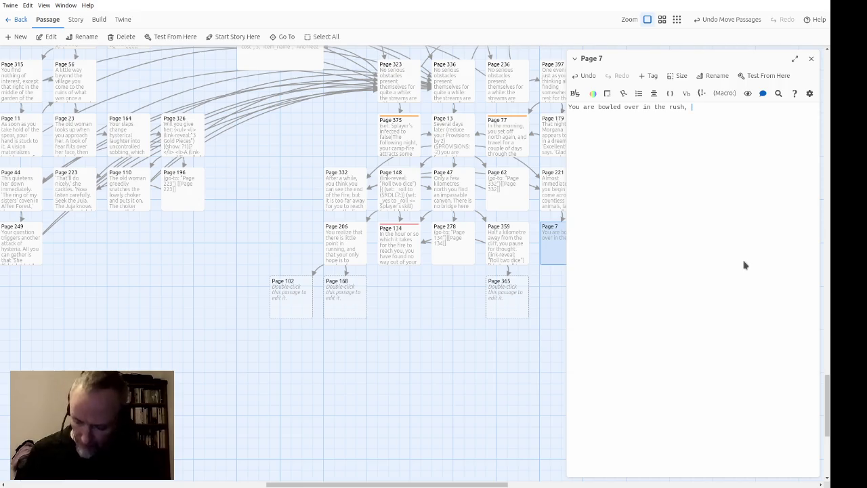
pyautogui.write('and n')
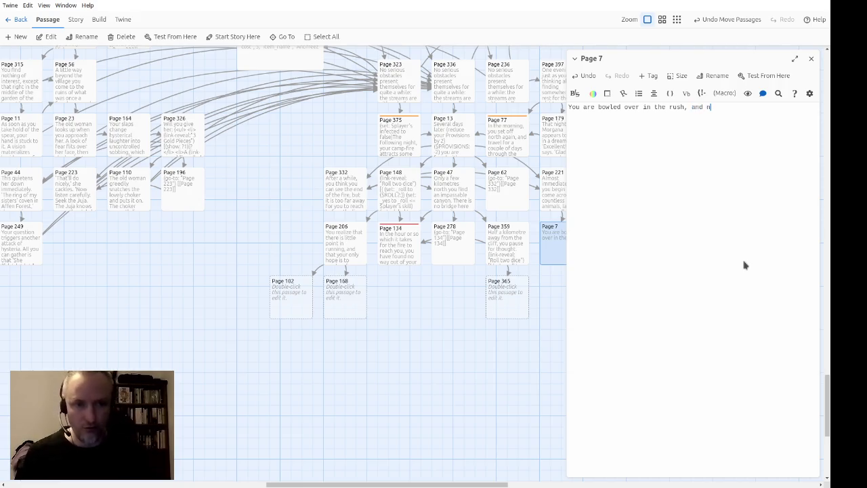
pyautogui.write('arrowly miss ')
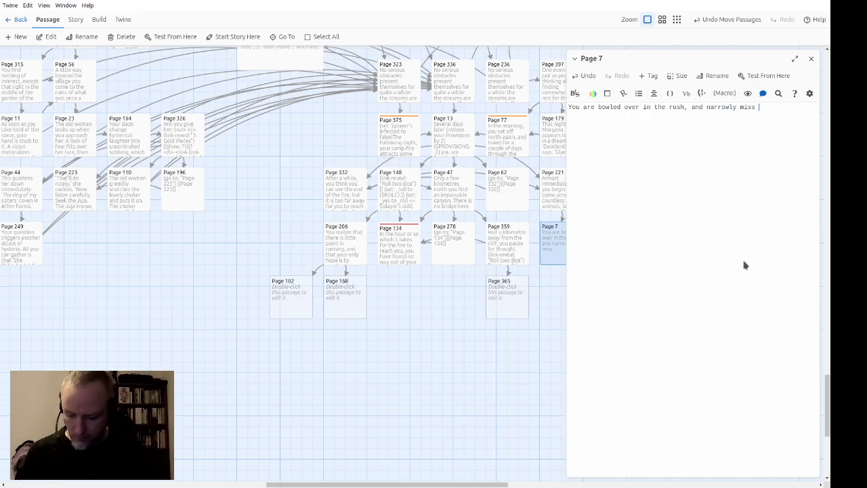
pyautogui.write('knocking ')
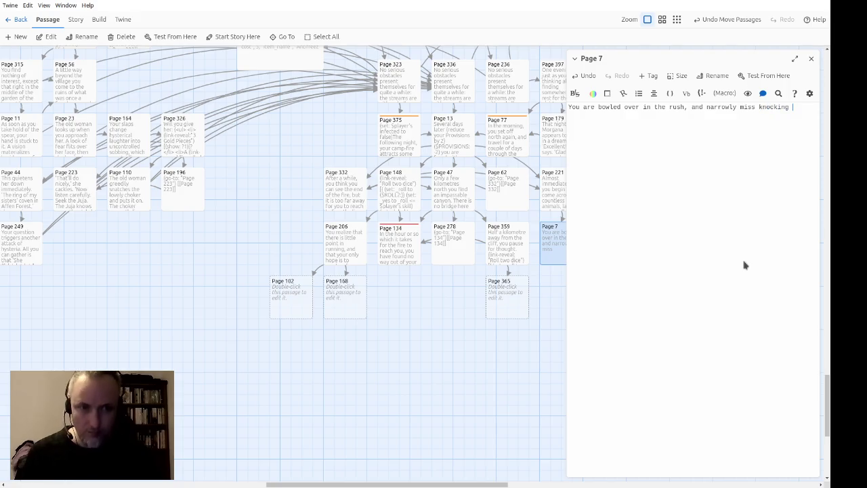
pyautogui.write('your hea')
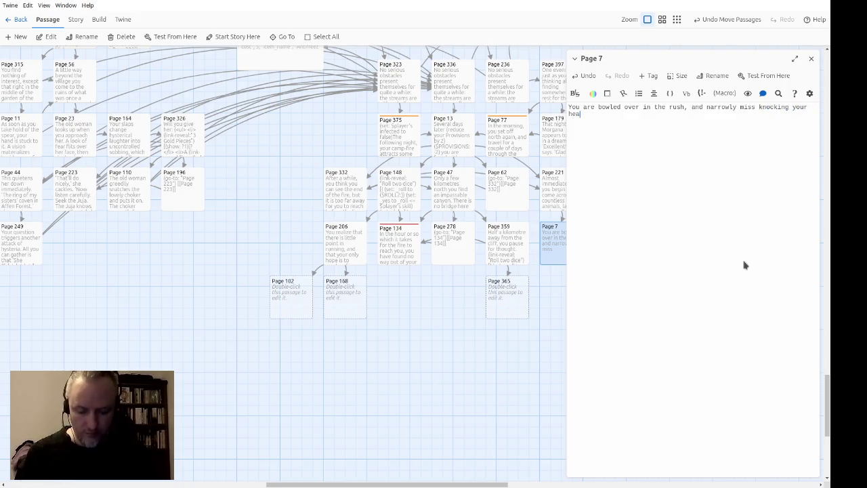
pyautogui.write('d against a rock.  ')
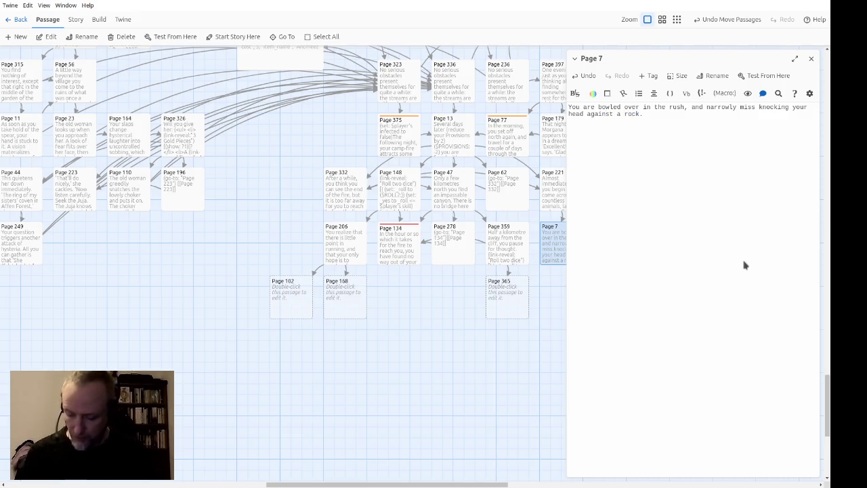
pyautogui.write('Will you now go')
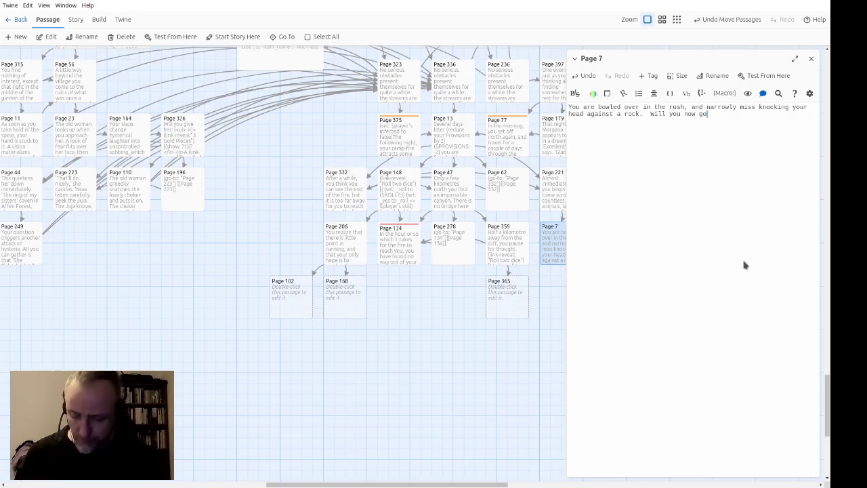
pyautogui.press('BackSpace')
pyautogui.press('BackSpace')
pyautogui.write('carry o')
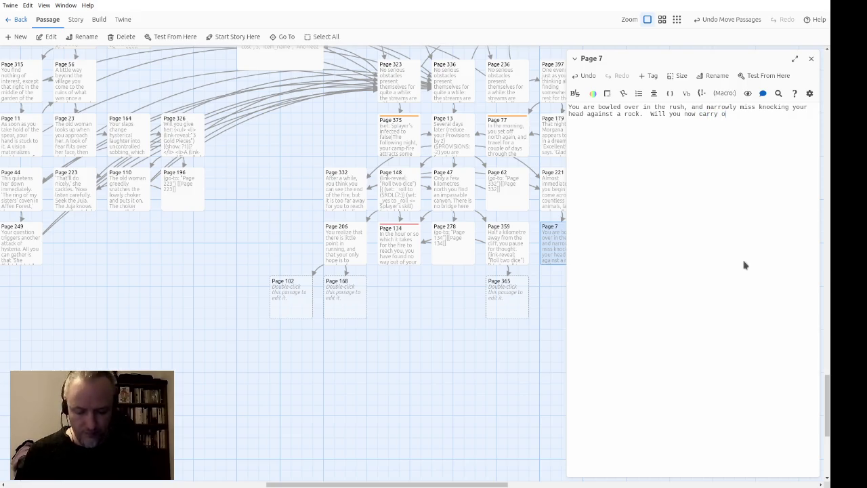
pyautogui.write('n south towar')
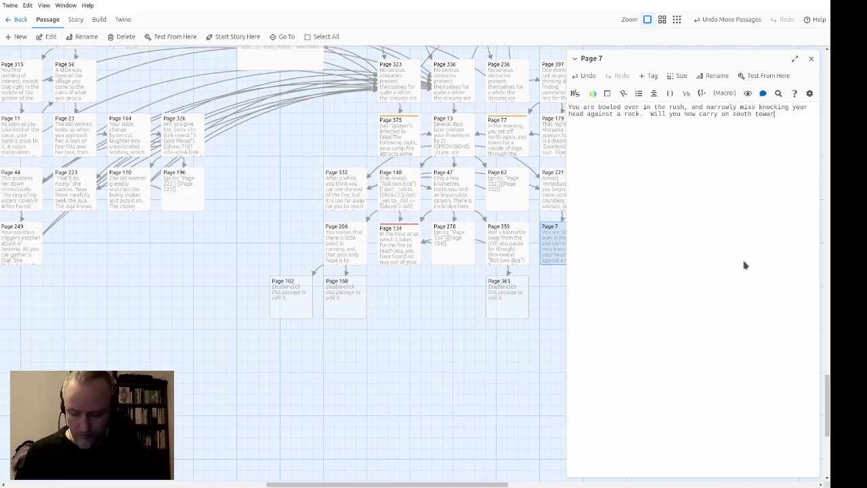
pyautogui.write('ds the fire')
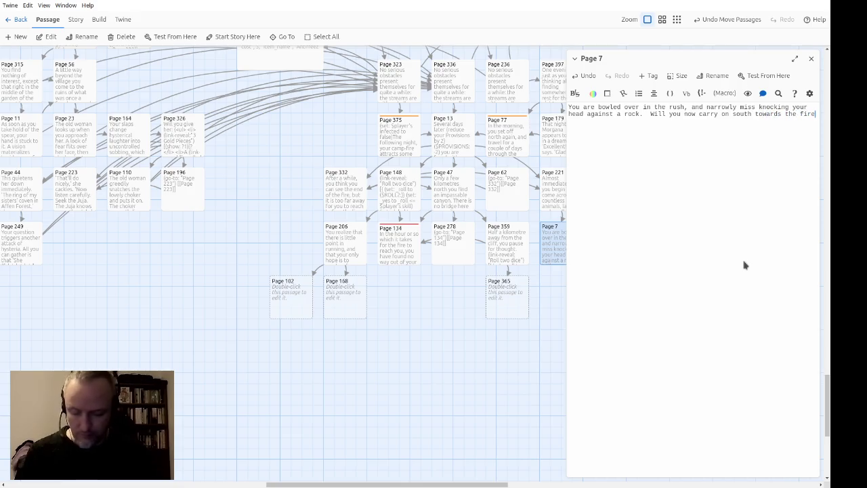
pyautogui.write(', or go')
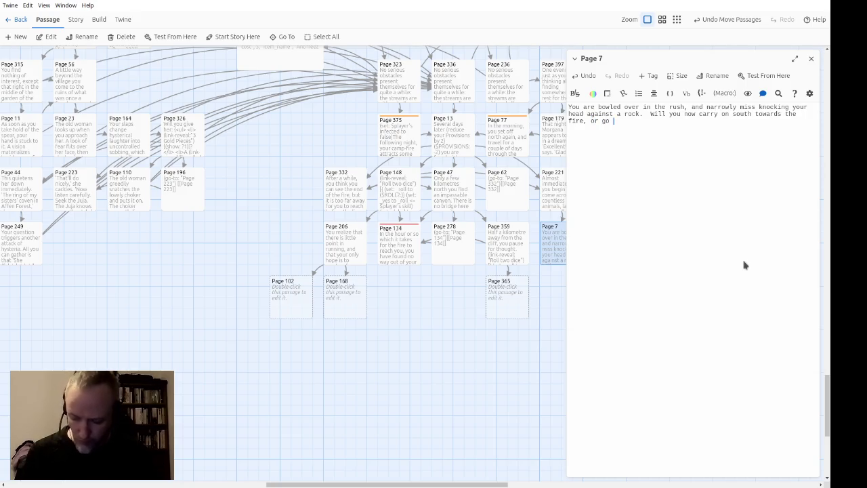
pyautogui.write('north wi')
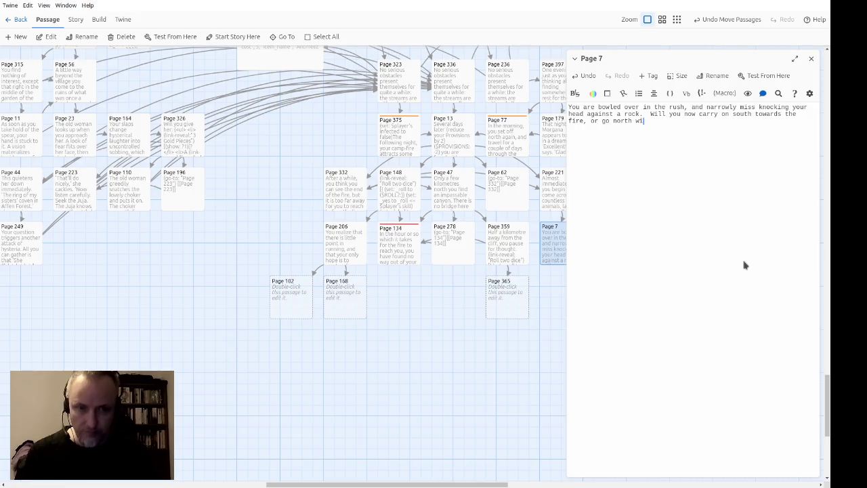
pyautogui.write('th the animals?')
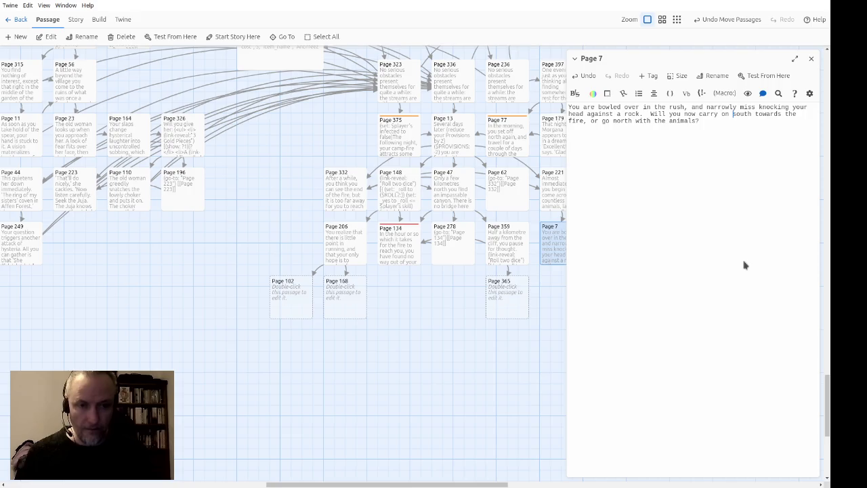
pyautogui.write('[[')
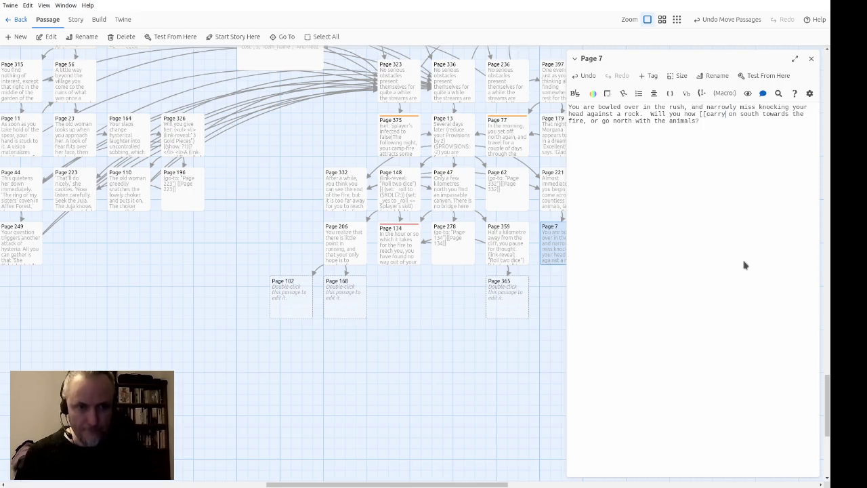
pyautogui.write('->Page ')
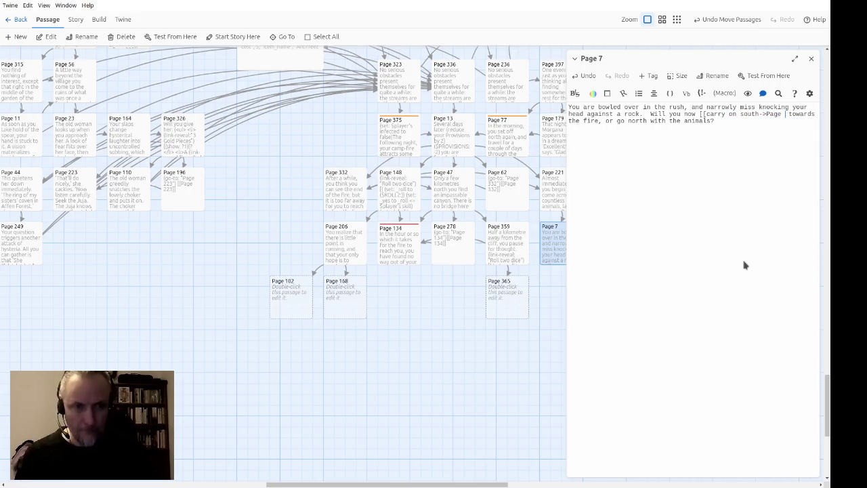
pyautogui.write('288]]')
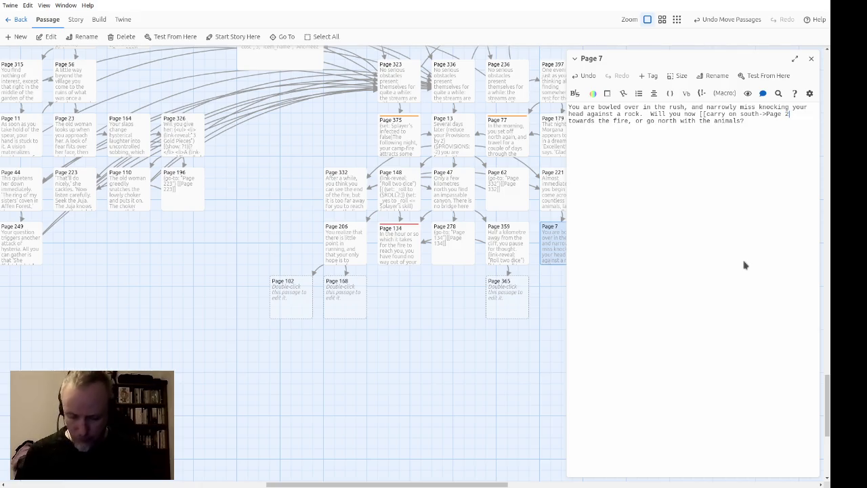
# Turn 'go north' into a link to Page 47 and close the Page 7 editor
pyautogui.hotkey('ctrl', 'Right')
pyautogui.hotkey('ctrl', 'Right')
pyautogui.hotkey('ctrl', 'Right')
pyautogui.write('[[')
pyautogui.hotkey('ctrl', 'Right')
pyautogui.hotkey('ctrl', 'Right')
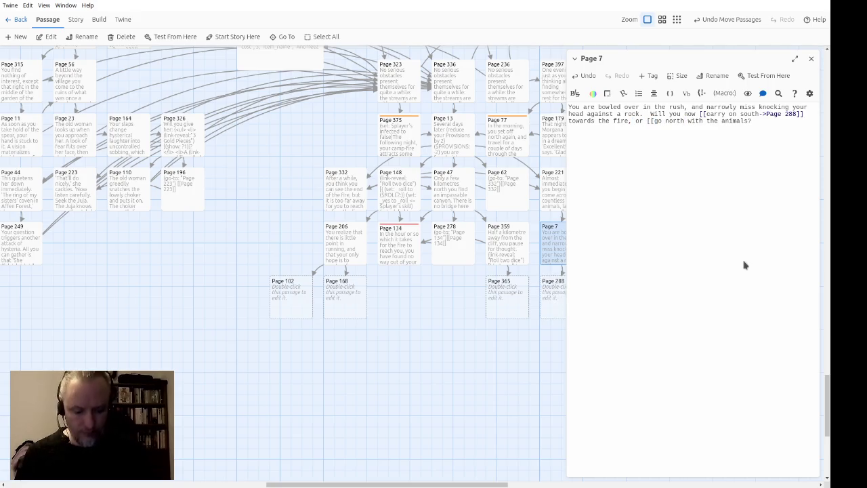
pyautogui.write('->Page 5')
pyautogui.press('BackSpace')
pyautogui.write('47]]')
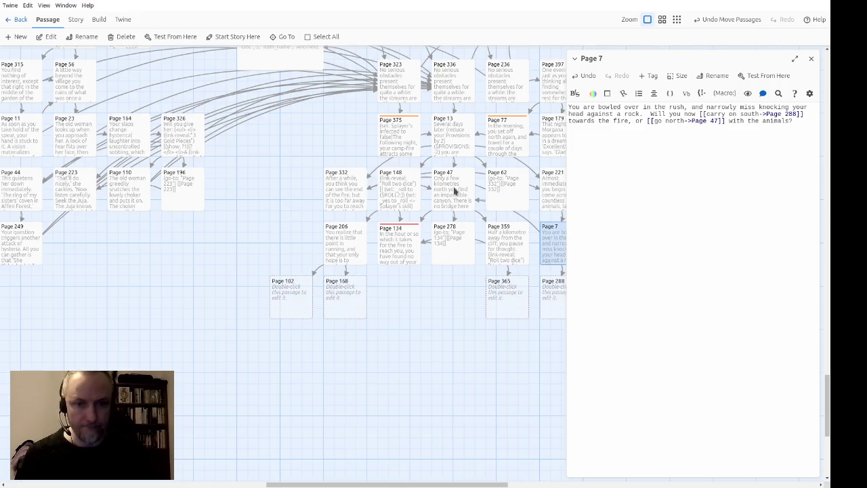
pyautogui.click(812, 65)
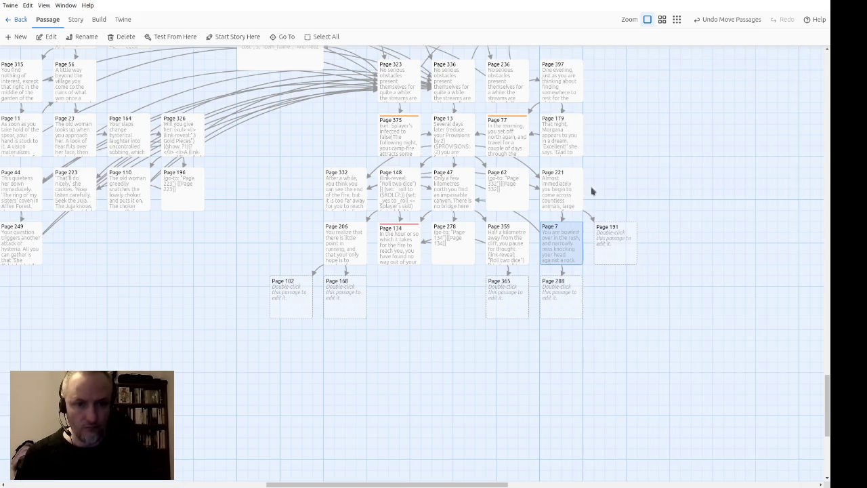
# Copy all of Page 7's text into the new Page 191 passage
pyautogui.doubleClick(629, 250)
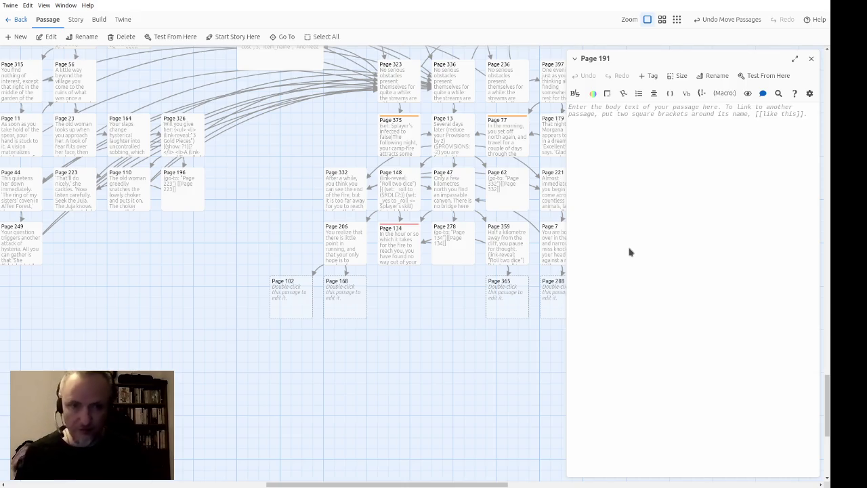
pyautogui.hscroll(5, 480, 363)
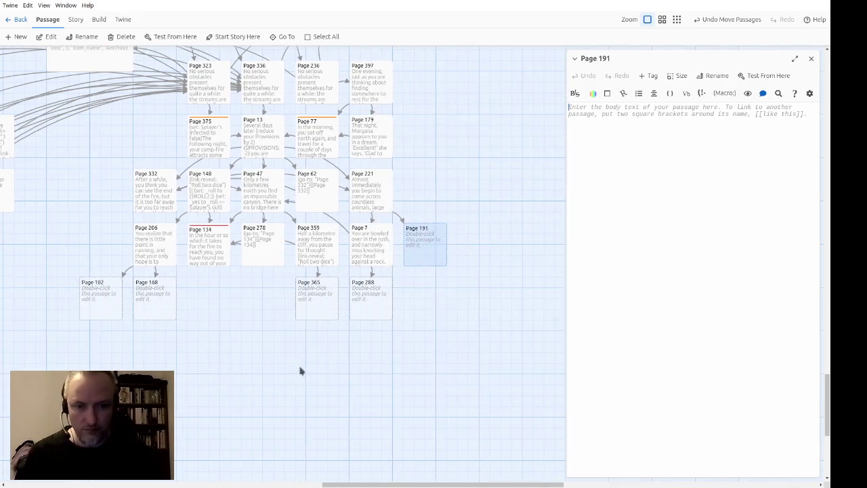
pyautogui.doubleClick(377, 233)
pyautogui.hotkey('ctrl', 'a')
pyautogui.hotkey('ctrl', 'c')
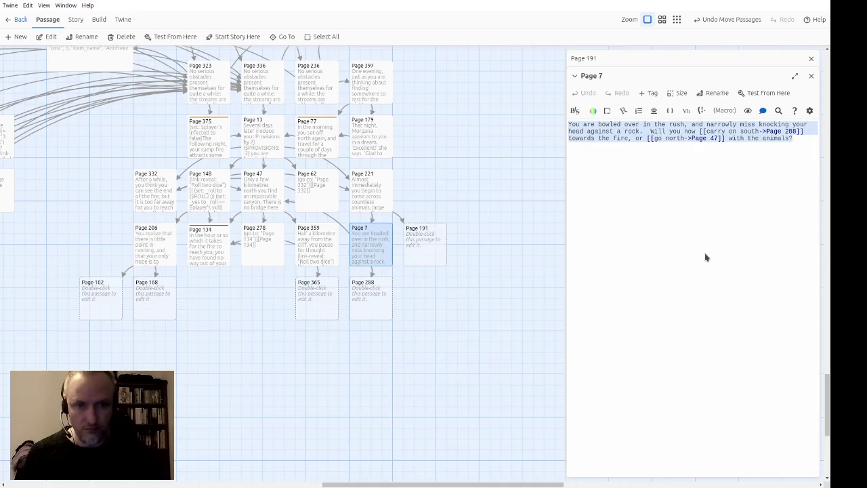
pyautogui.click(811, 76)
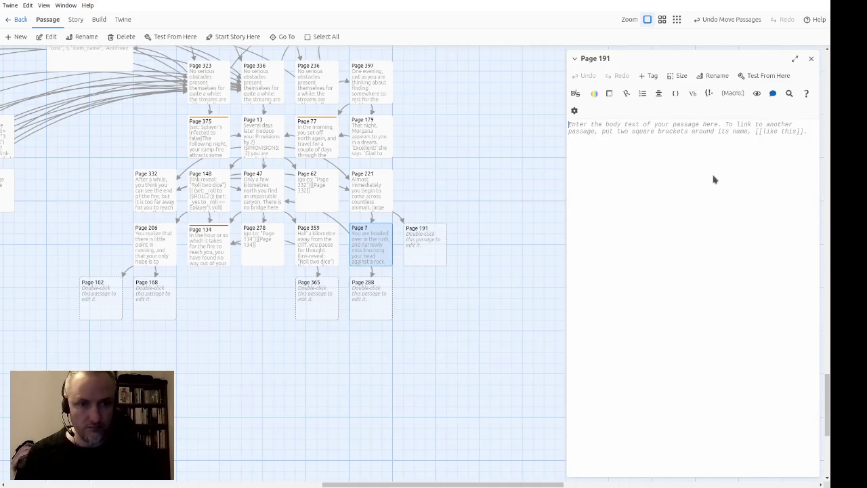
pyautogui.hotkey('ctrl', 'v')
# Replace the narrowly-missing-your-head phrase with 'knock yourself unconscious'
pyautogui.doubleClick(723, 106)
pyautogui.moveTo(724, 107)
pyautogui.mouseDown()
pyautogui.moveTo(566, 108)
pyautogui.moveTo(577, 113)
pyautogui.mouseUp()
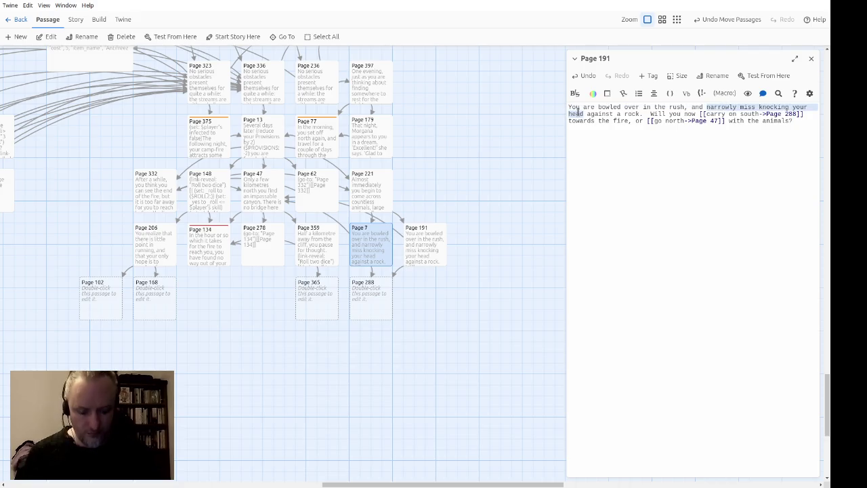
pyautogui.write('knock yourself unconcscio')
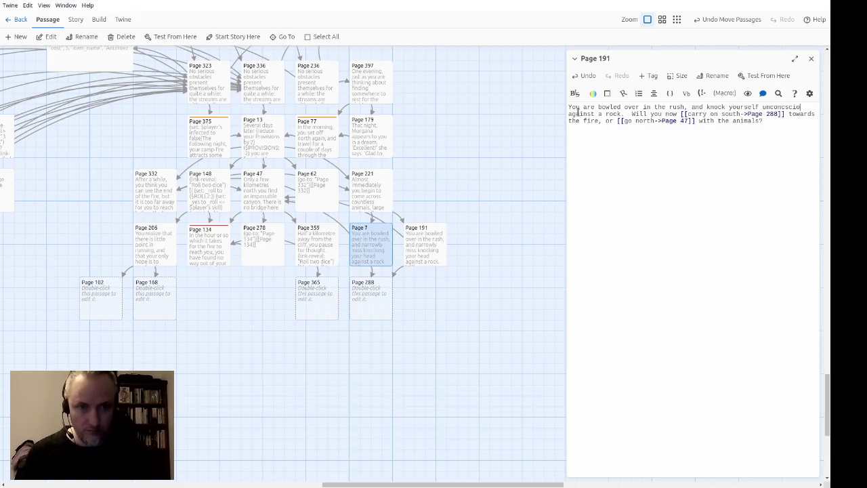
pyautogui.write('us')
pyautogui.press('Left')
pyautogui.press('Left')
pyautogui.press('Left')
pyautogui.press('BackSpace')
pyautogui.press('BackSpace')
pyautogui.write('scious')
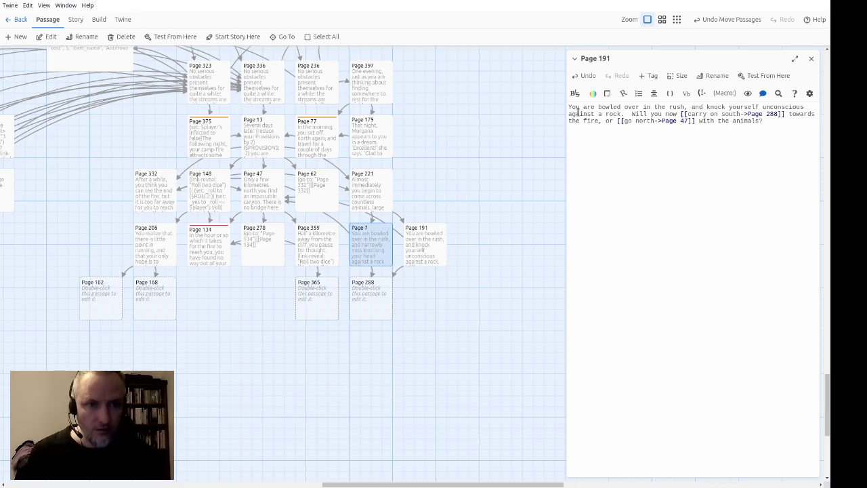
# Delete the choices and end with the fire consuming your body: 'Your adventure is over.'
pyautogui.hotkey('ctrl', 'shift', 'End')
pyautogui.press('Delete')
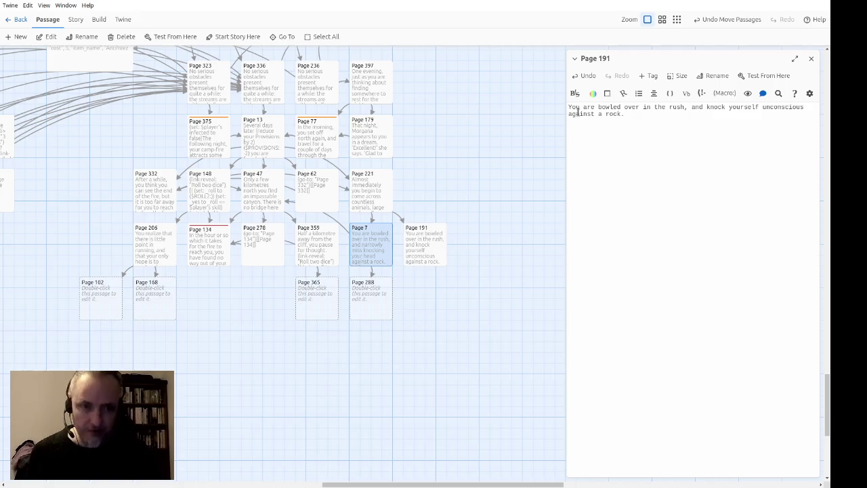
pyautogui.write('  Only th')
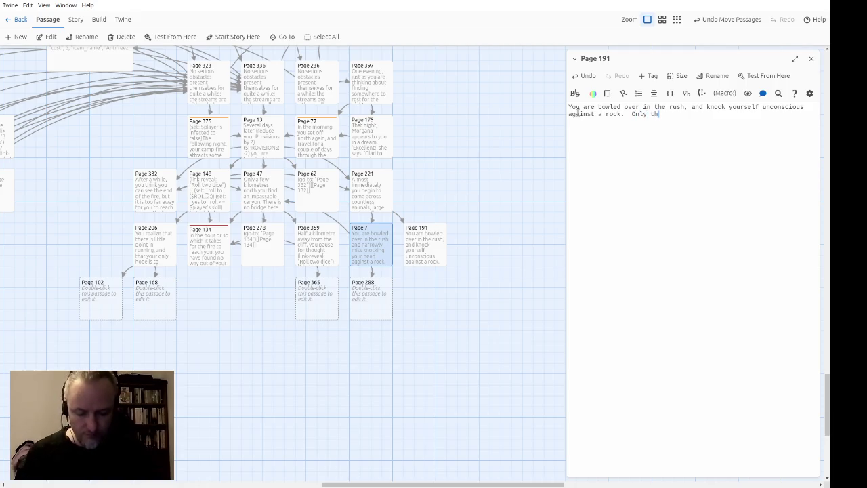
pyautogui.write('e agony of the f')
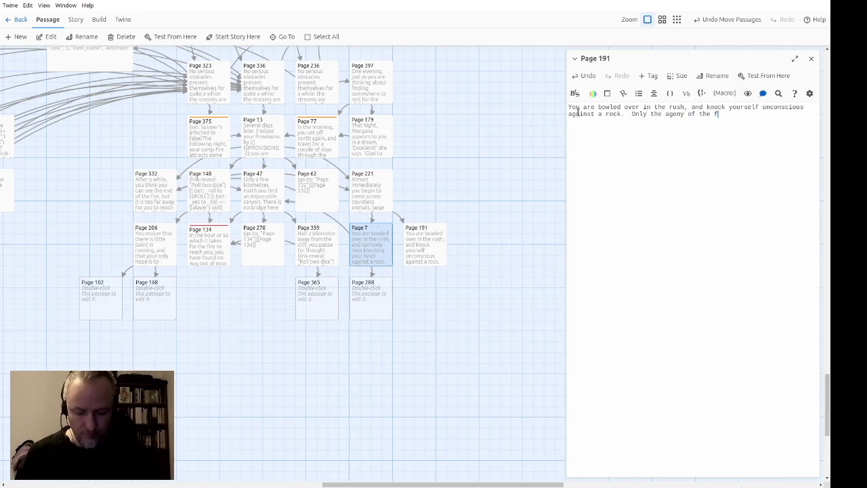
pyautogui.write('ire consuming')
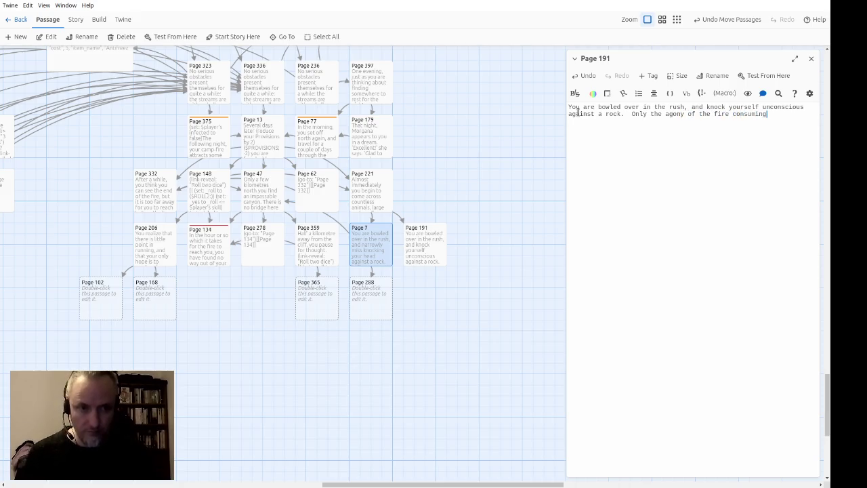
pyautogui.write(' your body ')
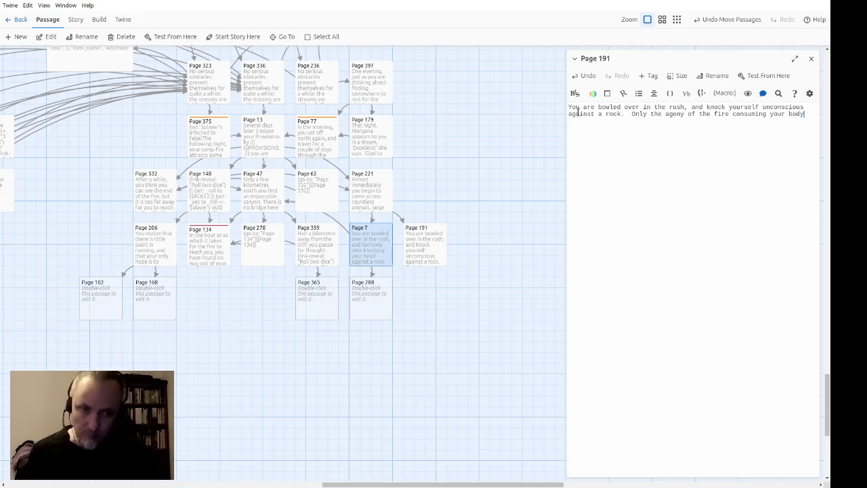
pyautogui.write('rou')
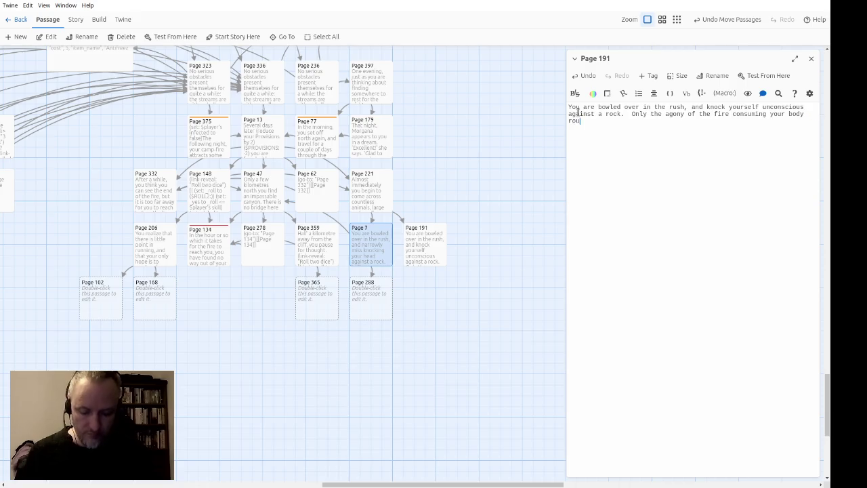
pyautogui.write('ses you for a b')
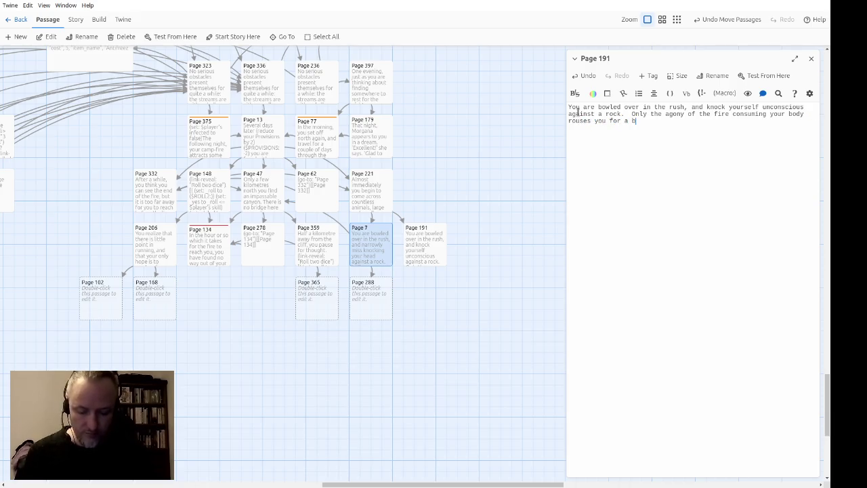
pyautogui.write('rief instant.  Your adventure ')
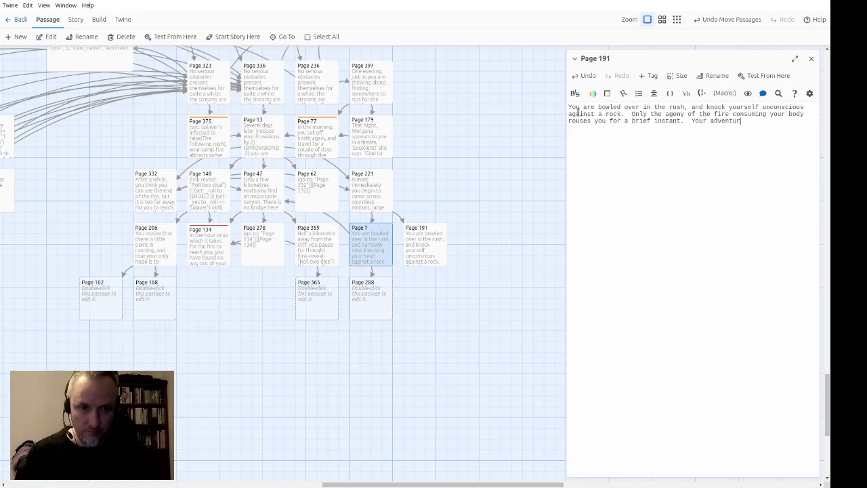
pyautogui.write('is over.')
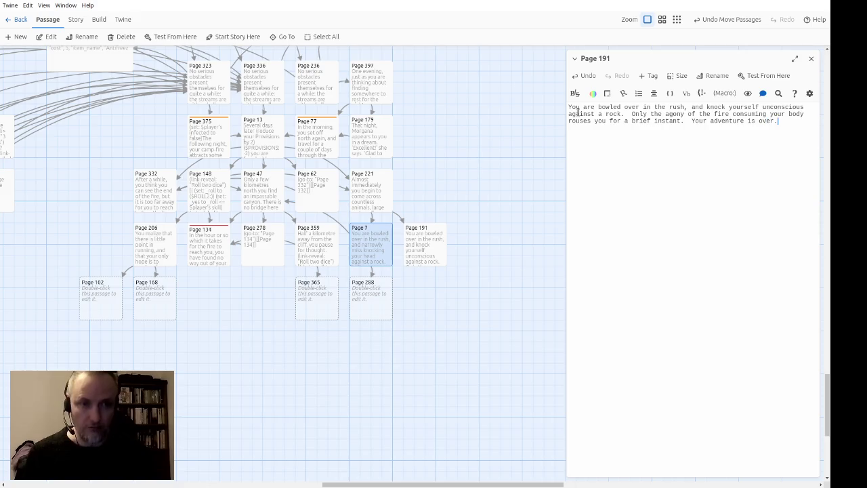
pyautogui.click(648, 75)
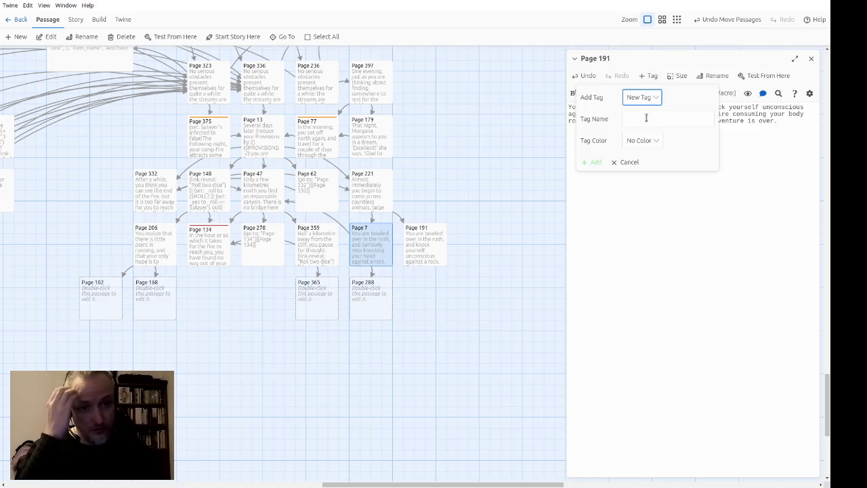
# Add the existing death tag to Page 191 and close its editor
pyautogui.click(648, 99)
pyautogui.click(645, 125)
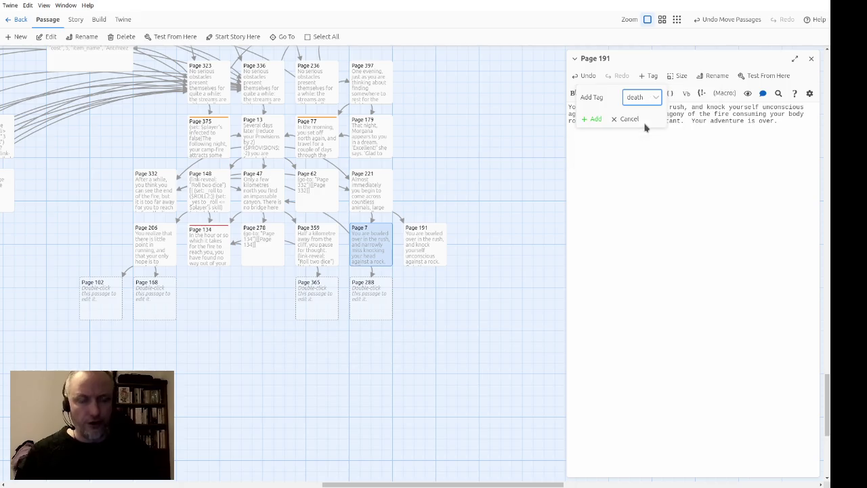
pyautogui.click(586, 122)
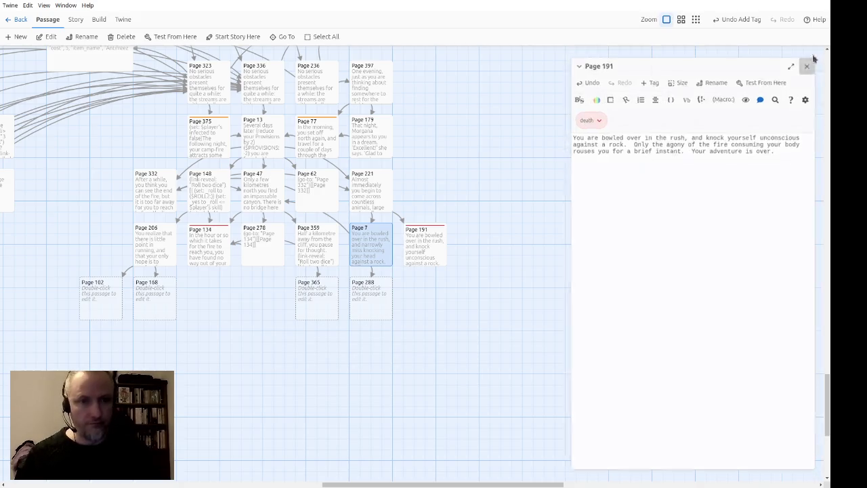
pyautogui.click(811, 58)
# Box-select Pages 102 and 168 and move them to a new spot on the map
pyautogui.click(452, 339)
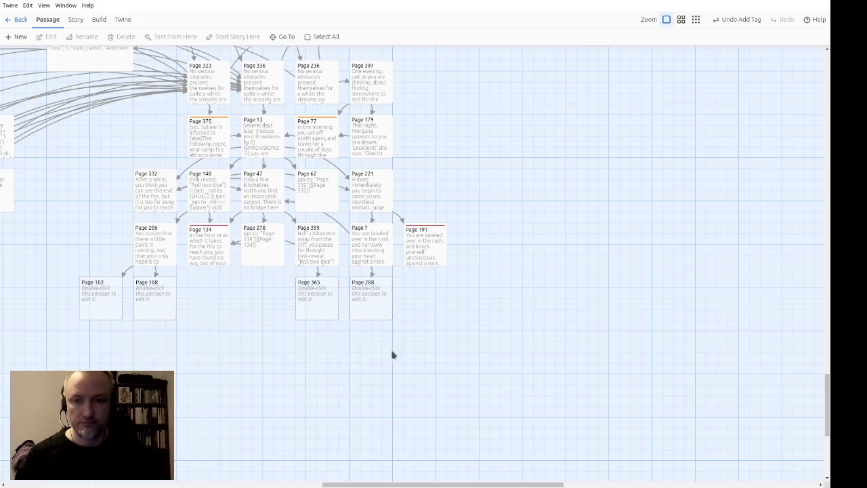
pyautogui.hscroll(-3, 245, 357)
pyautogui.moveTo(262, 373)
pyautogui.mouseDown()
pyautogui.moveTo(211, 362)
pyautogui.moveTo(157, 301)
pyautogui.moveTo(226, 300)
pyautogui.moveTo(219, 298)
pyautogui.mouseUp()
pyautogui.click(280, 334)
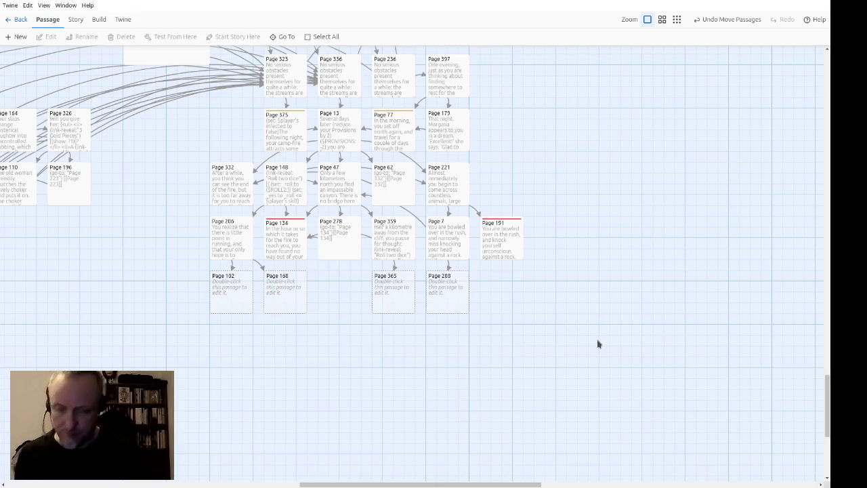
# Give Page 102 the existing death tag
pyautogui.doubleClick(233, 298)
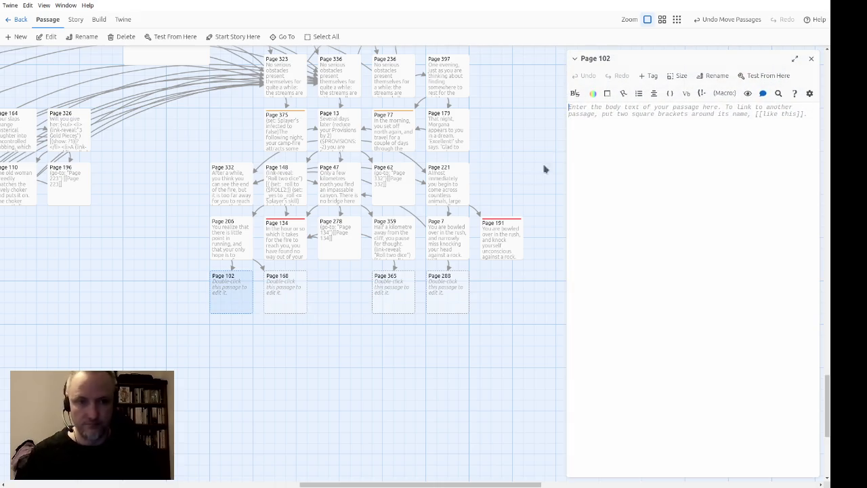
pyautogui.click(649, 76)
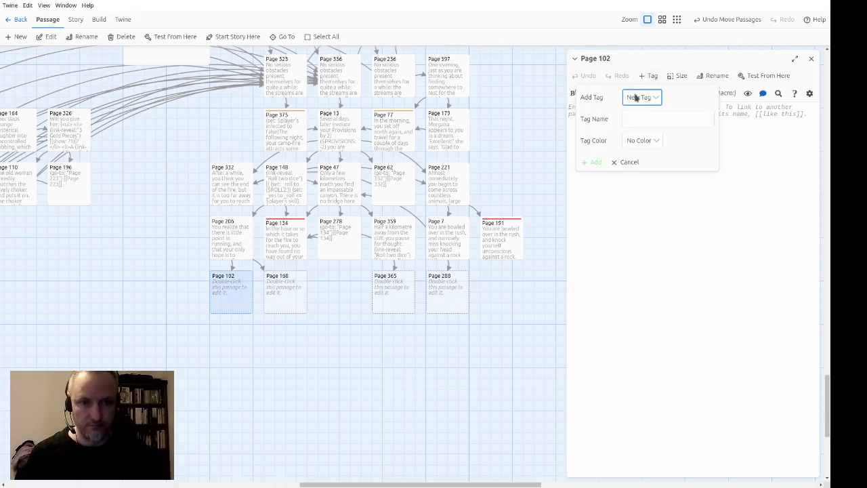
pyautogui.click(641, 124)
pyautogui.click(587, 117)
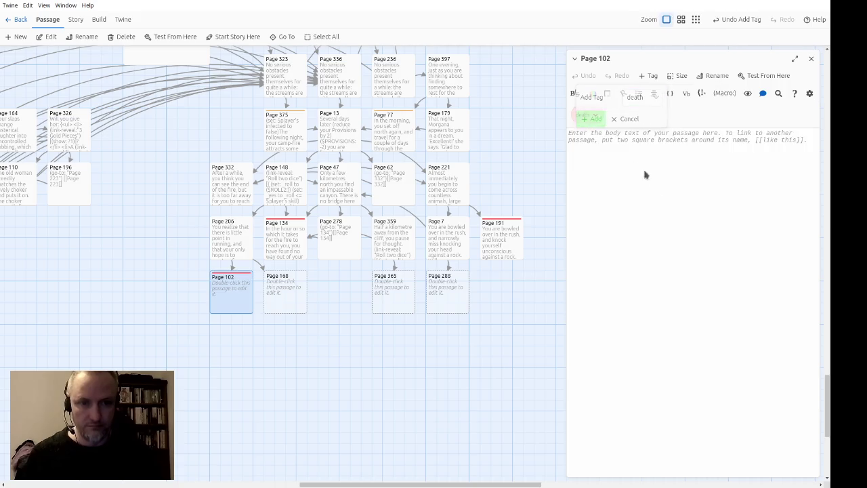
# Write Page 102's ending where your fire-break fails and the bush-fire catches you: 'Your adventure is over.'
pyautogui.write('You start')
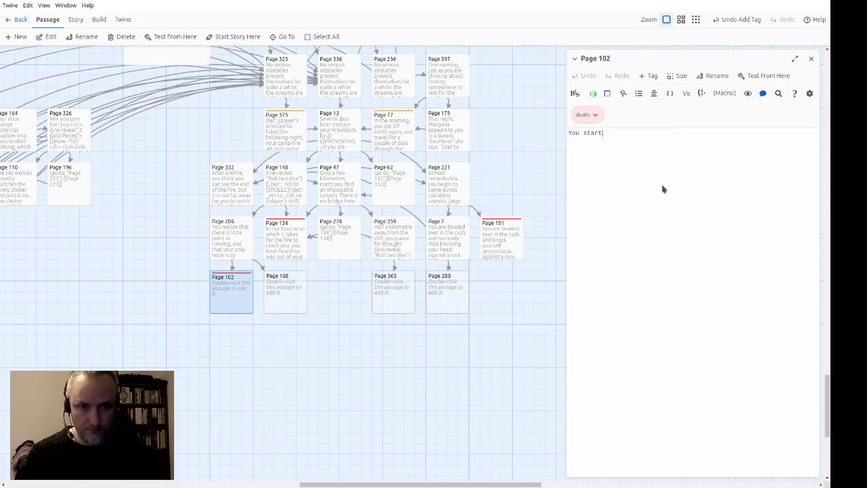
pyautogui.write(' a small fire')
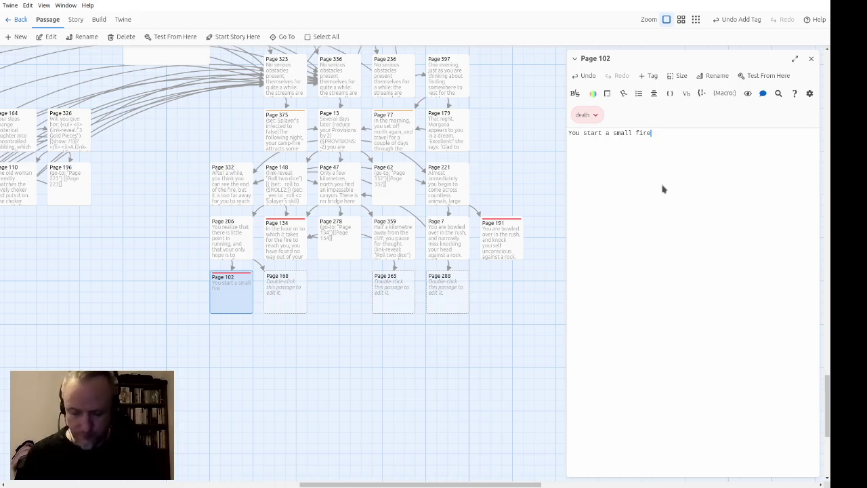
pyautogui.write('and move ')
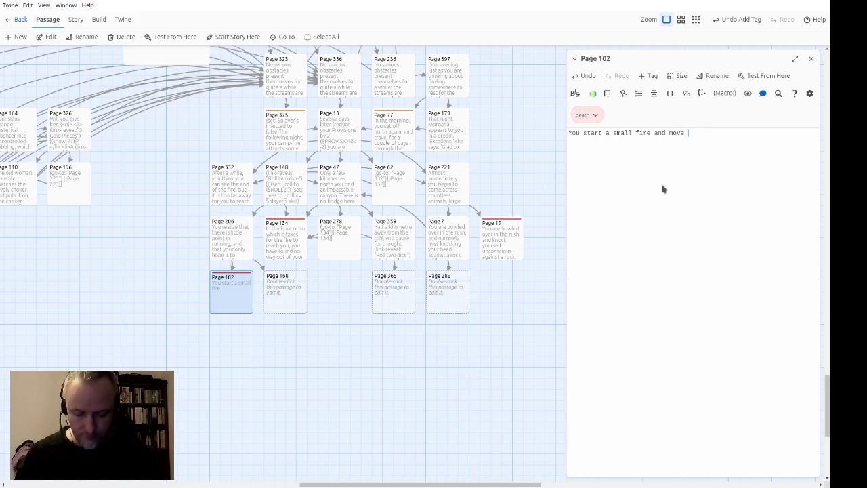
pyautogui.write('away north to wait until your fire has, as you hope, ')
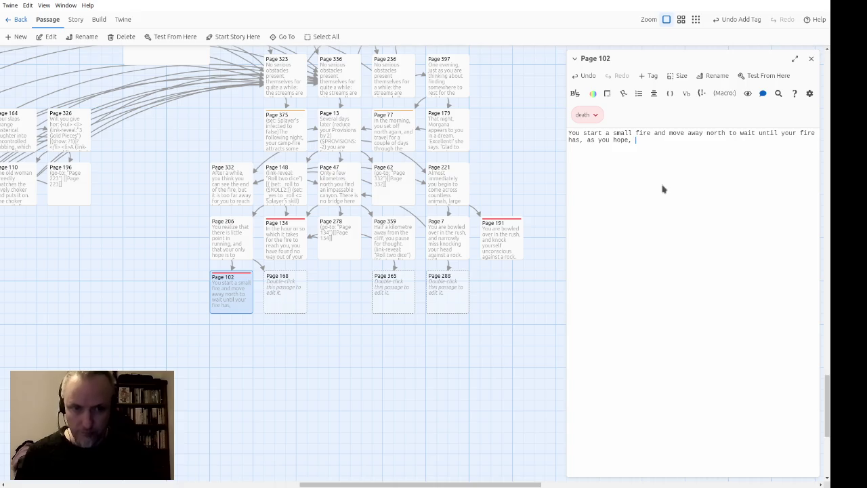
pyautogui.write('created a fire-break between you and the bush-fire')
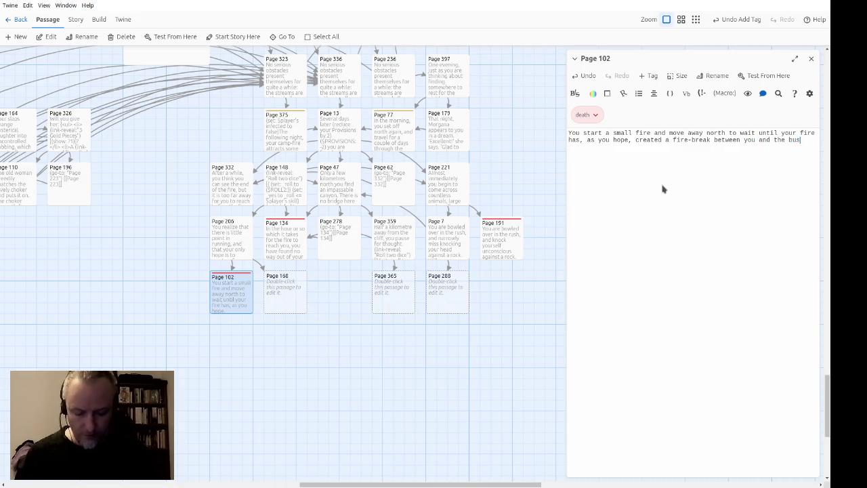
pyautogui.write('.  ')
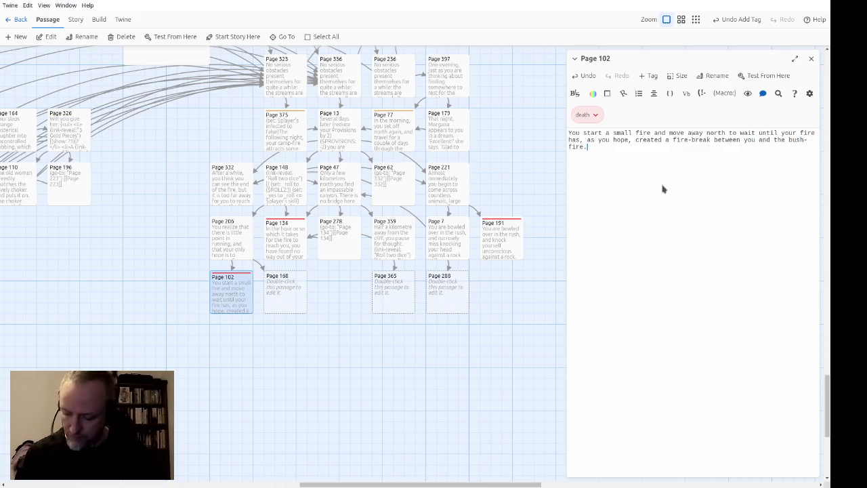
pyautogui.write('It')
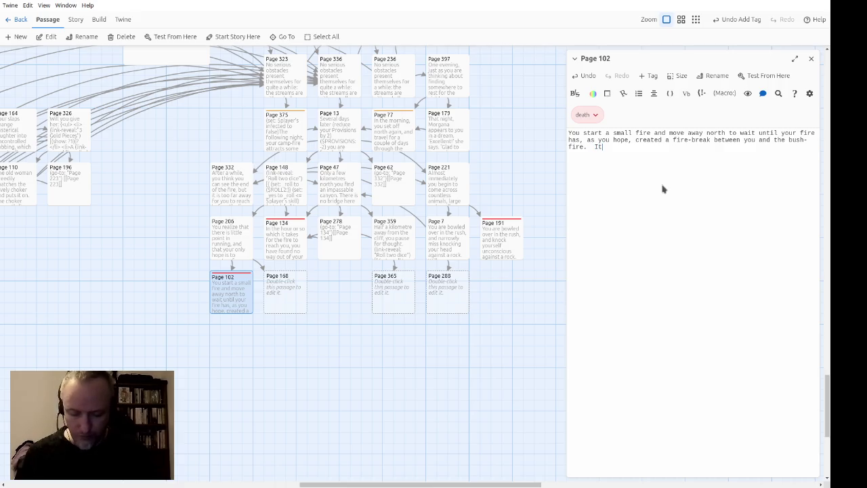
pyautogui.write(' does nothing of the sort.')
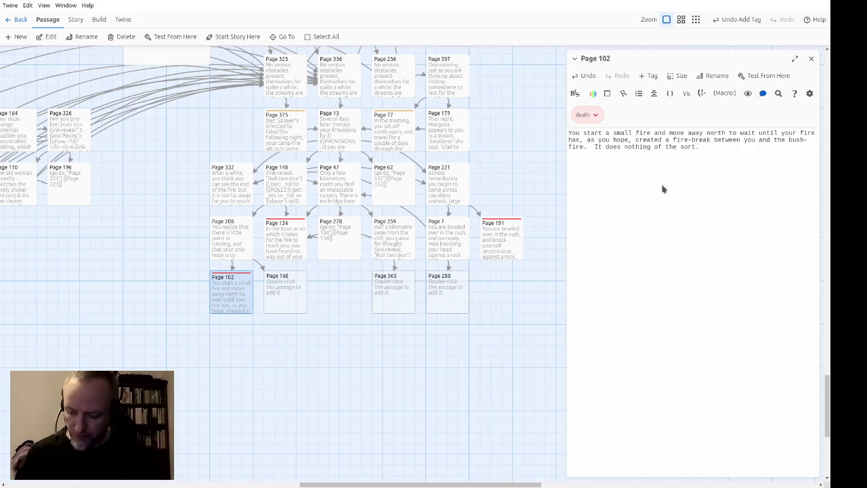
pyautogui.write('  Your ')
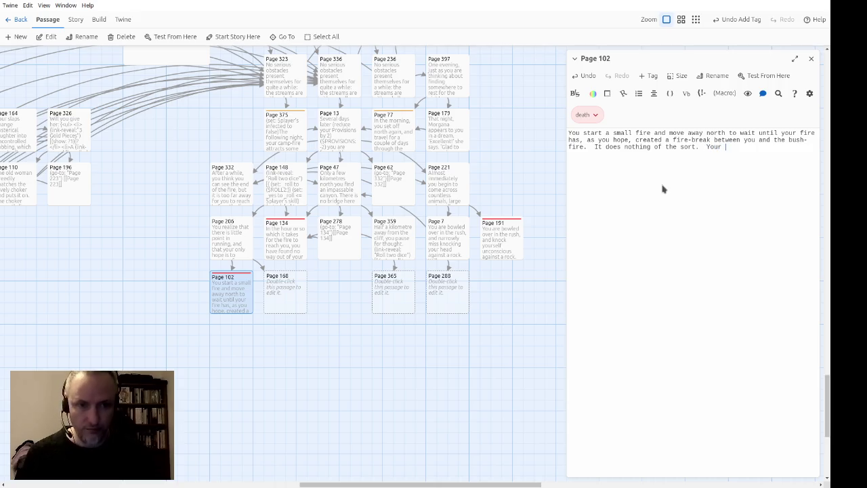
pyautogui.write('own fire is dr')
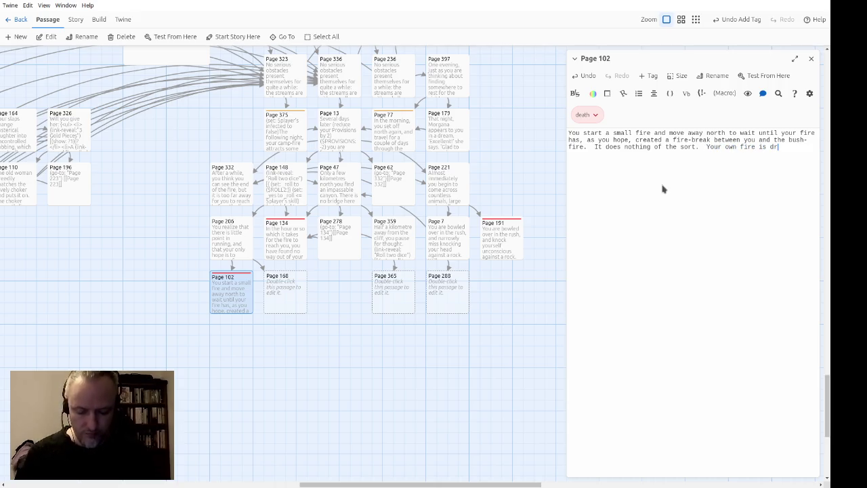
pyautogui.write('iven before the ')
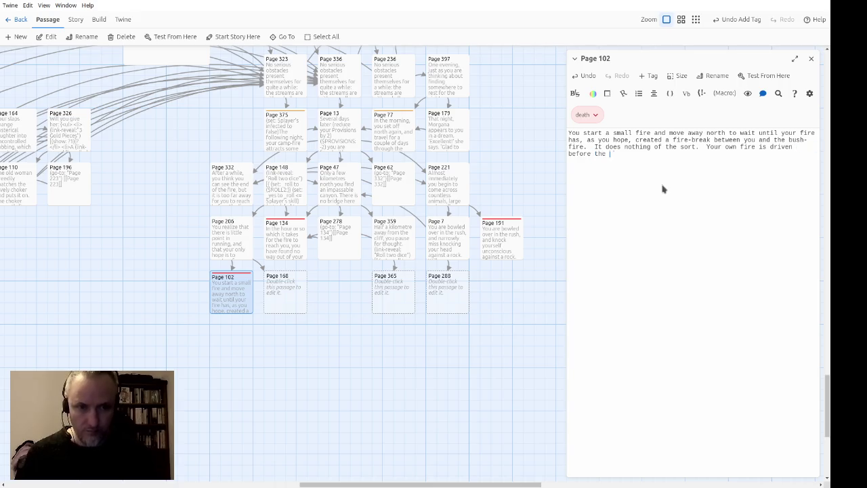
pyautogui.write('wind towar')
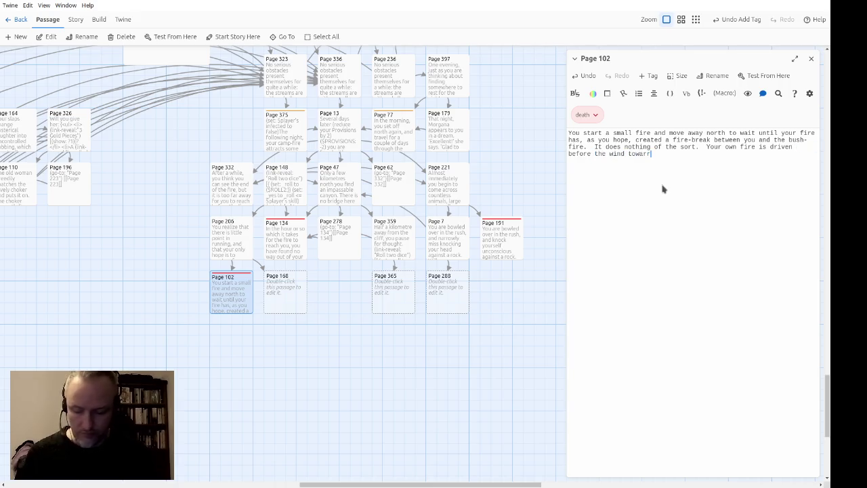
pyautogui.write('ds ')
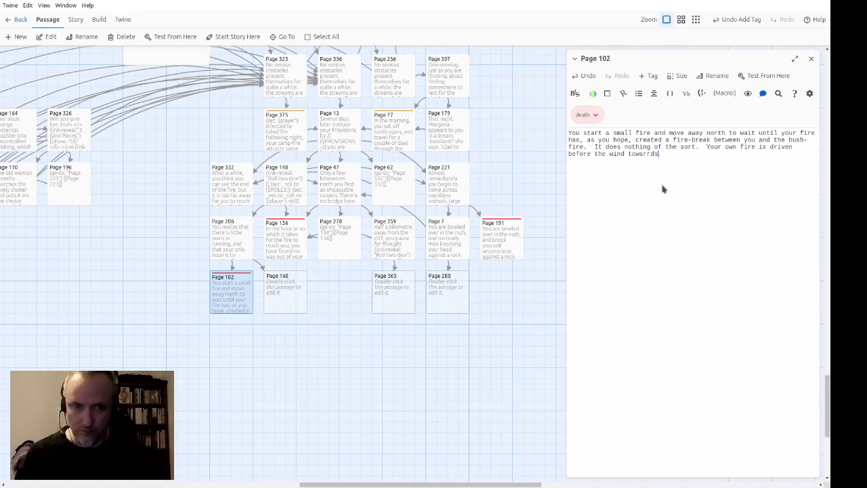
pyautogui.write('you ')
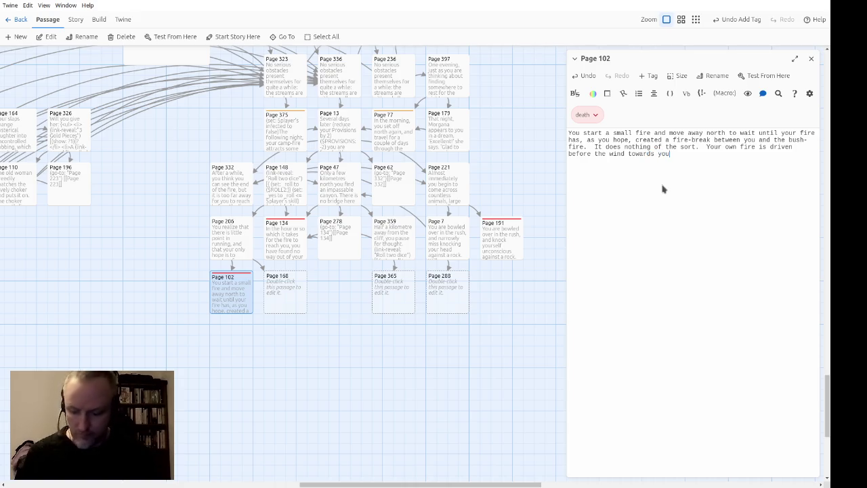
pyautogui.write('and even if you can turn around')
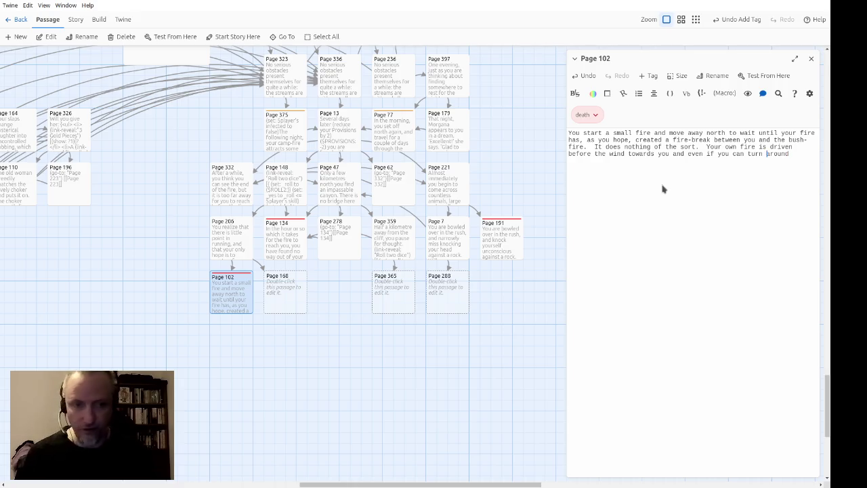
pyautogui.hotkey('ctrl', 'shift', 'Left')
pyautogui.write('round it, ')
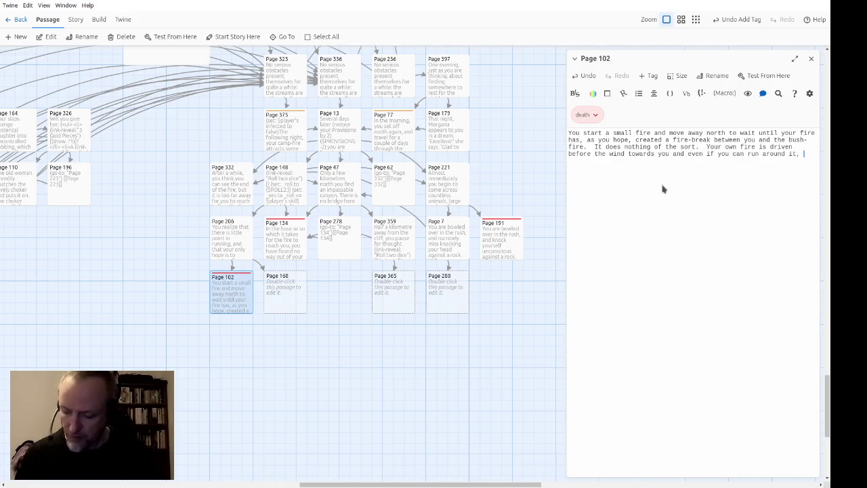
pyautogui.write('there ')
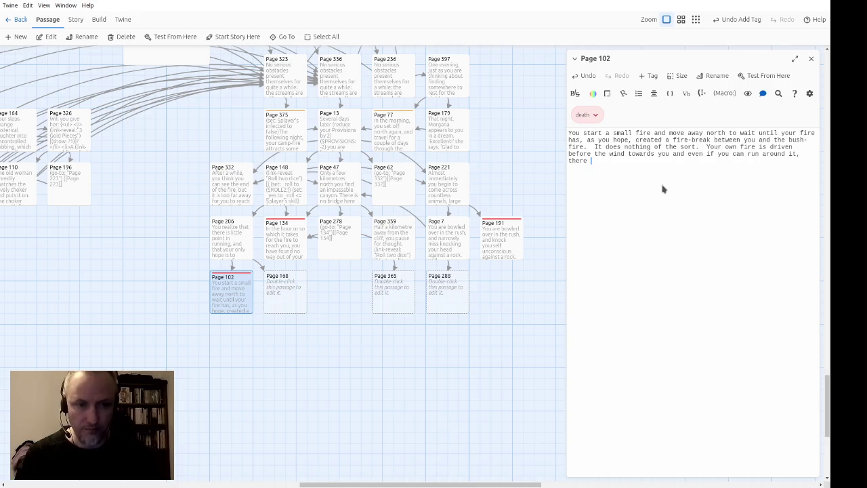
pyautogui.write('will be no tim')
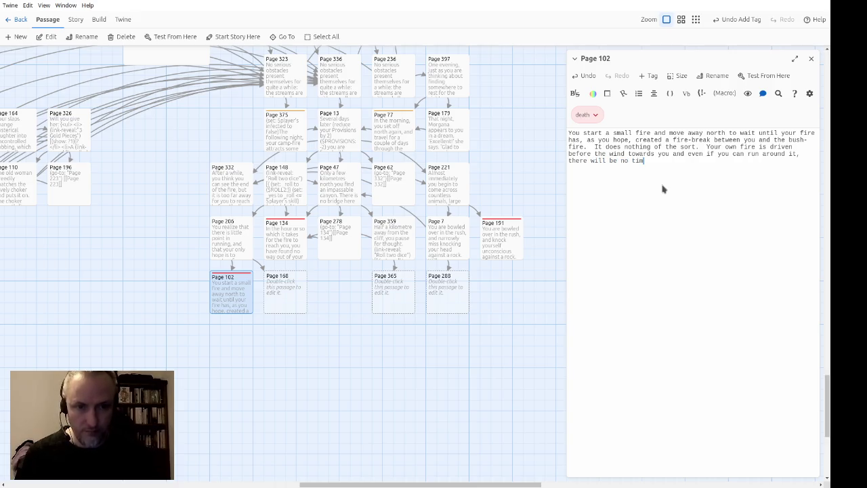
pyautogui.write('e to escape the ')
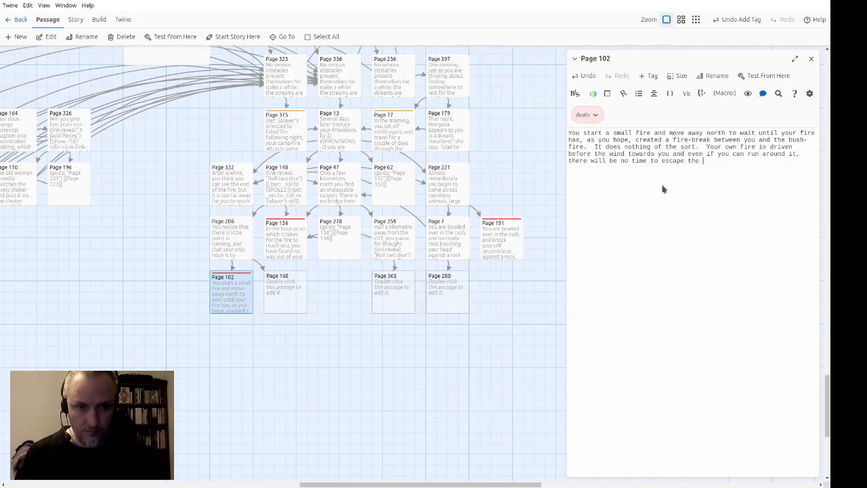
pyautogui.write('bush-fire no')
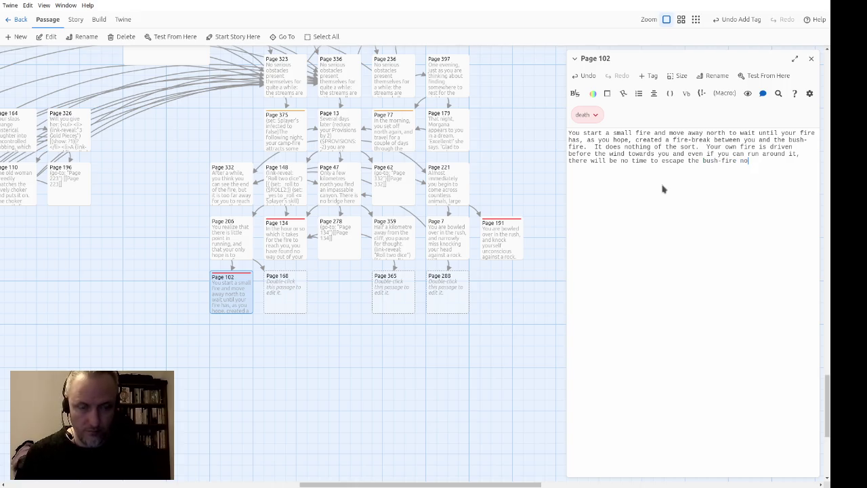
pyautogui.write('w.  Your adventure is over.')
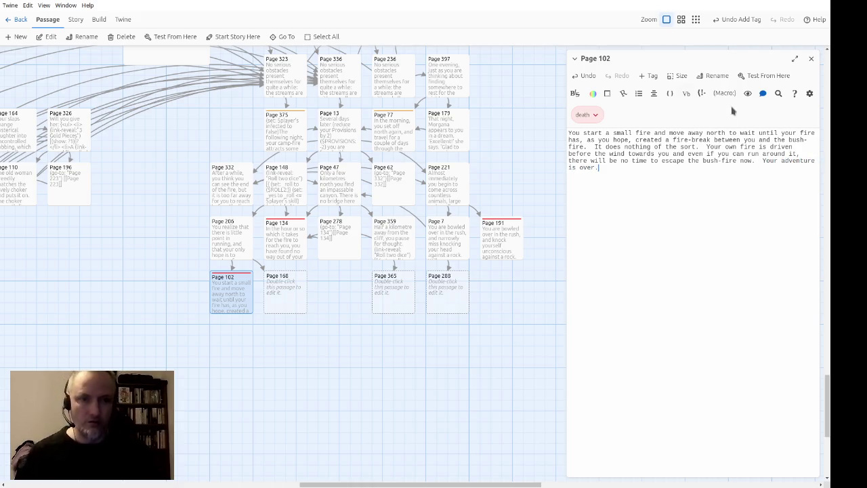
pyautogui.click(811, 59)
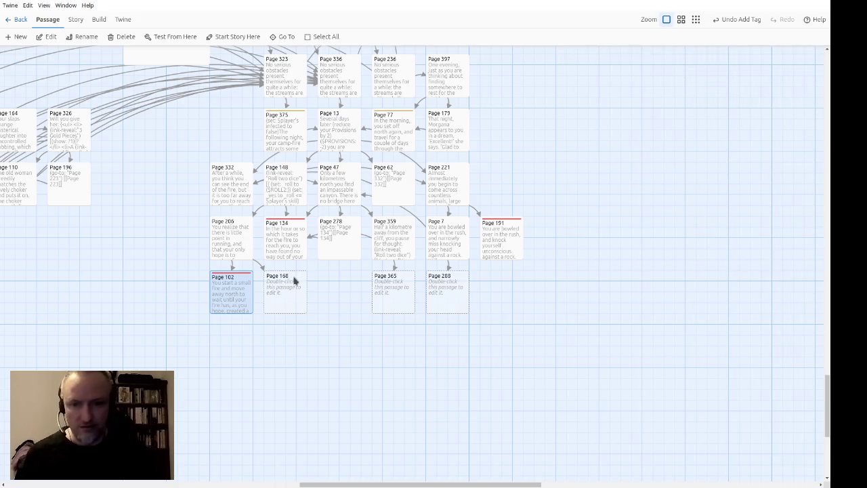
# Write Page 168's text: your fire makes a desolate area, but is there time for it to cool down?
pyautogui.doubleClick(293, 280)
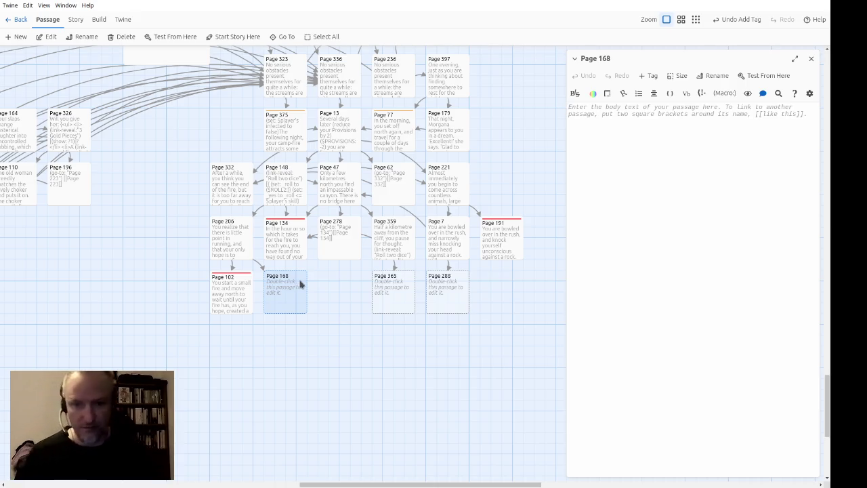
pyautogui.write('This i')
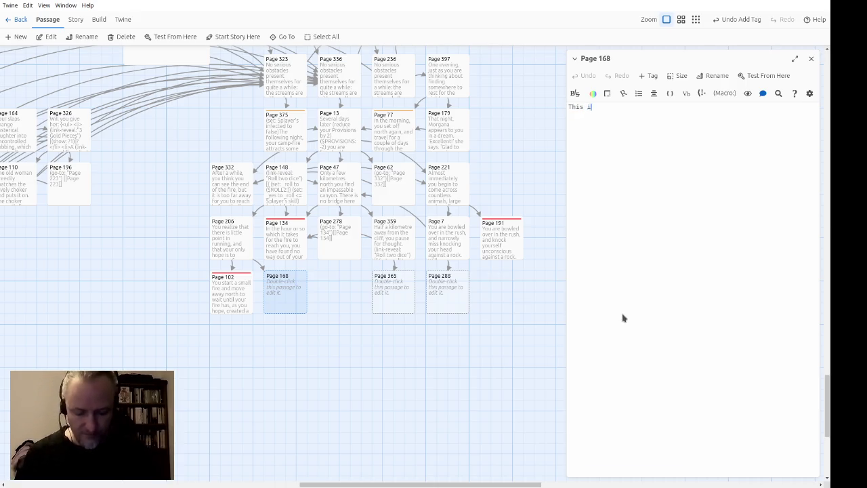
pyautogui.write('s the only possibl')
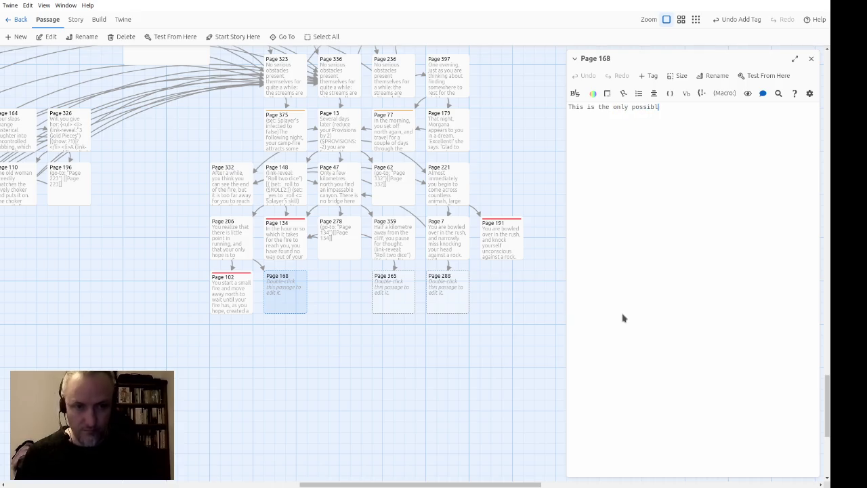
pyautogui.write('e solution.  ')
pyautogui.write('Your')
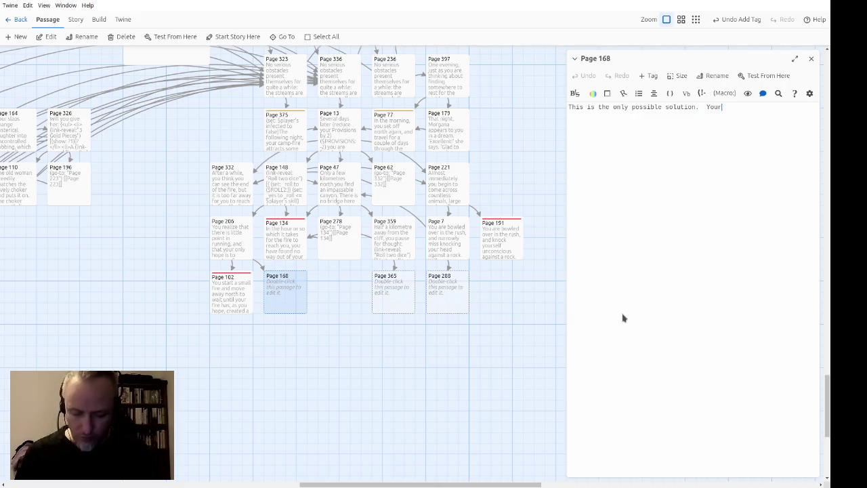
pyautogui.write(' fire will make')
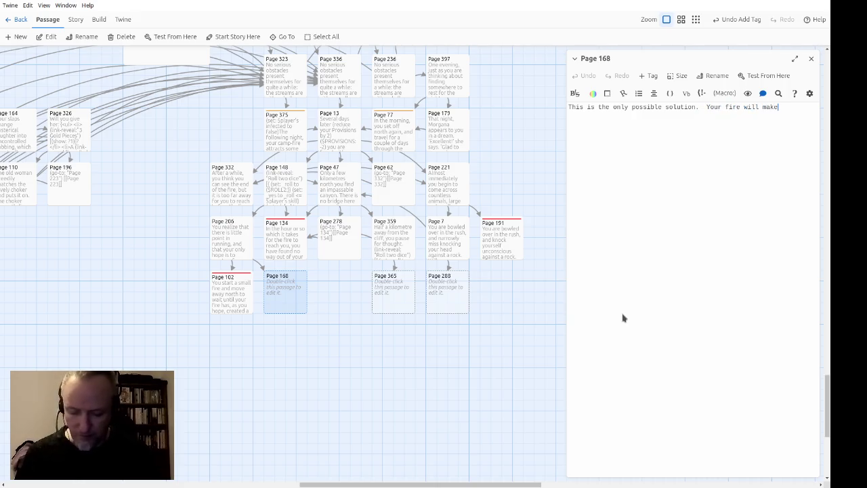
pyautogui.write(' a desolate area')
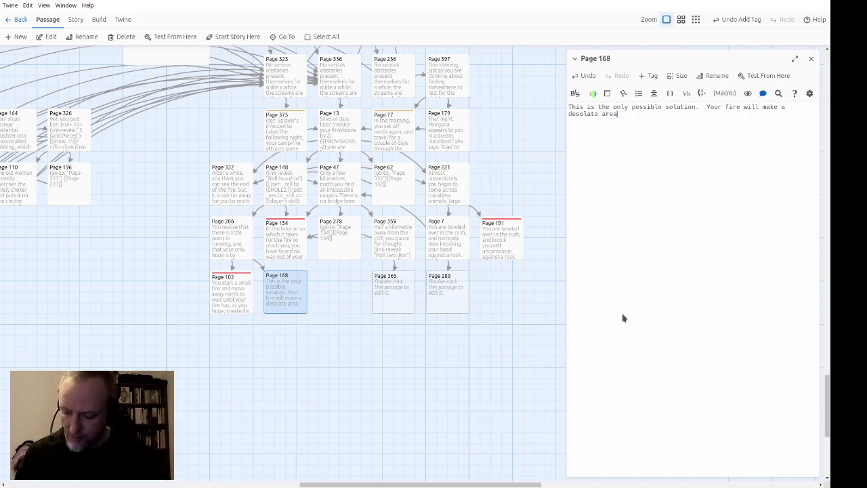
pyautogui.write(', whic')
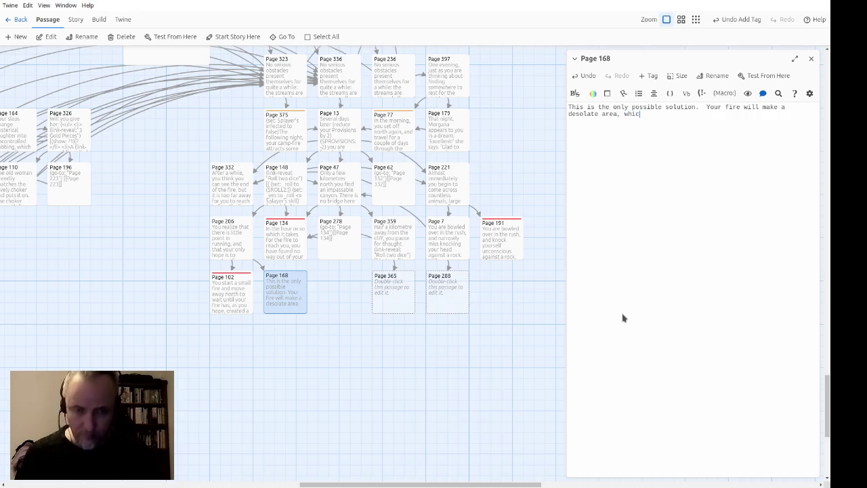
pyautogui.write('h you can entre')
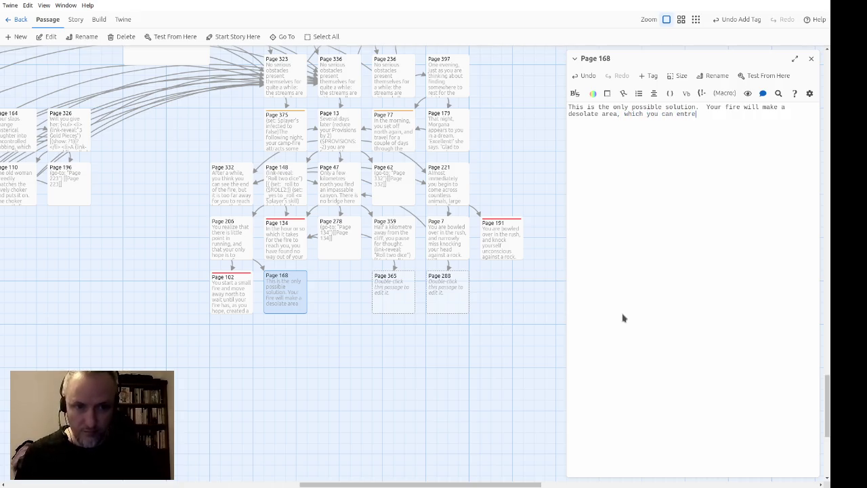
pyautogui.press('BackSpace')
pyautogui.press('BackSpace')
pyautogui.write('er and wa')
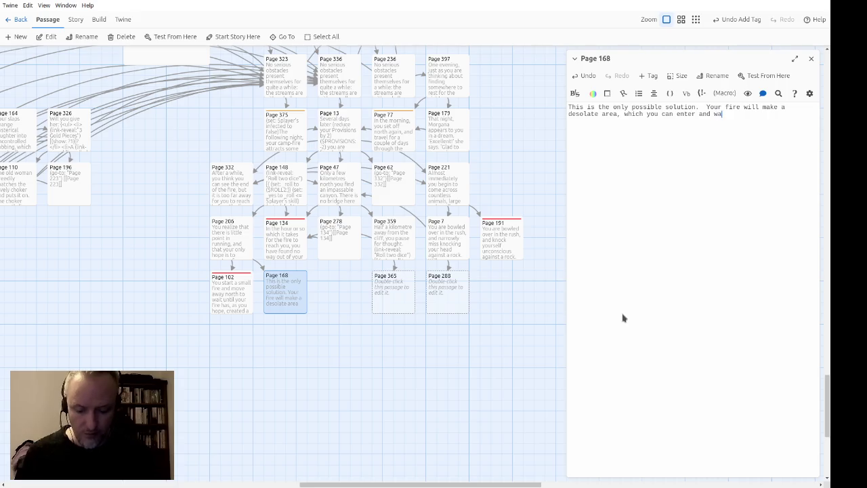
pyautogui.write('it for th')
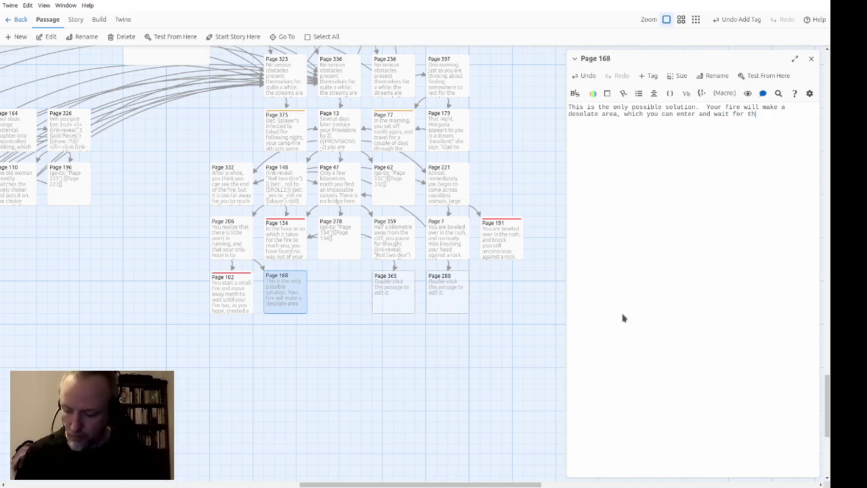
pyautogui.write('e bush-')
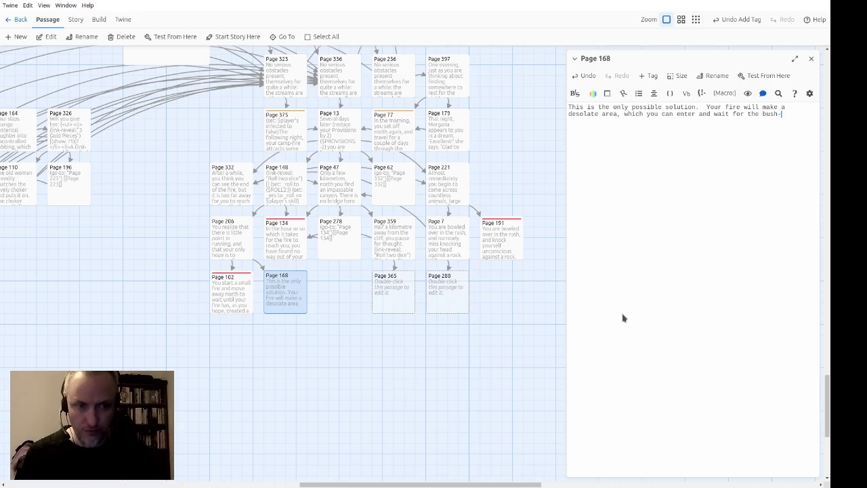
pyautogui.write('fire to burn ')
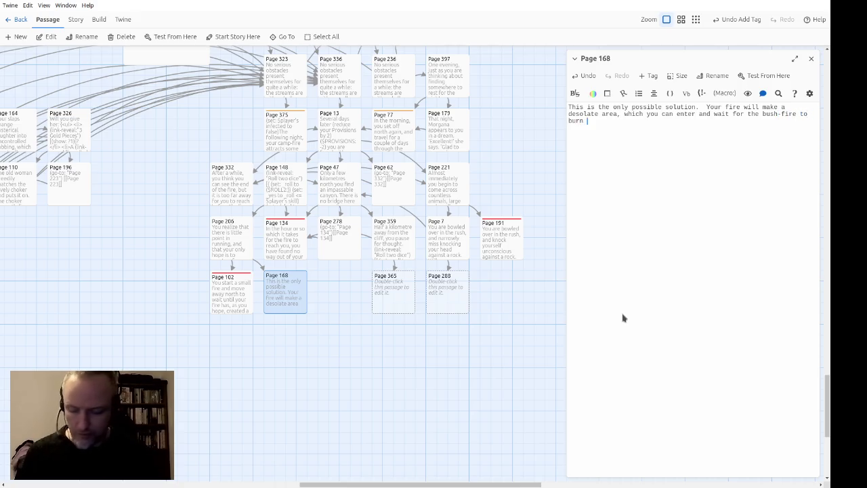
pyautogui.write('itself out.')
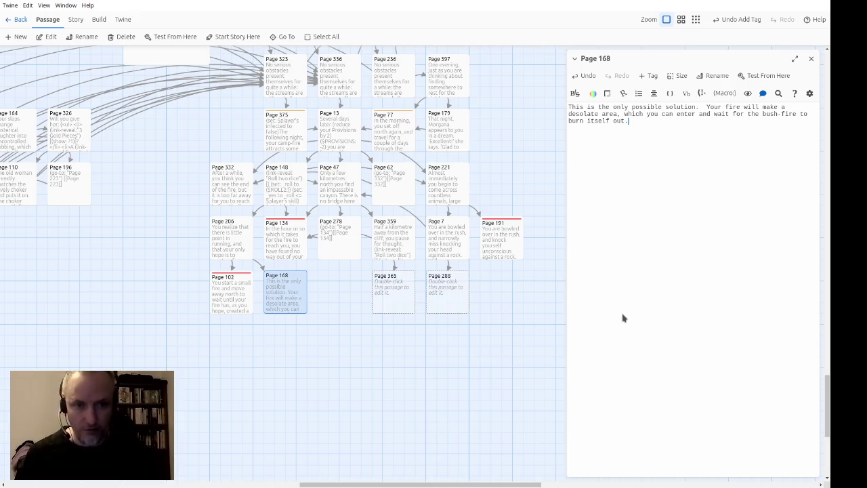
pyautogui.write('But have you enoig')
pyautogui.press('BackSpace')
pyautogui.press('BackSpace')
pyautogui.write('ugh time ')
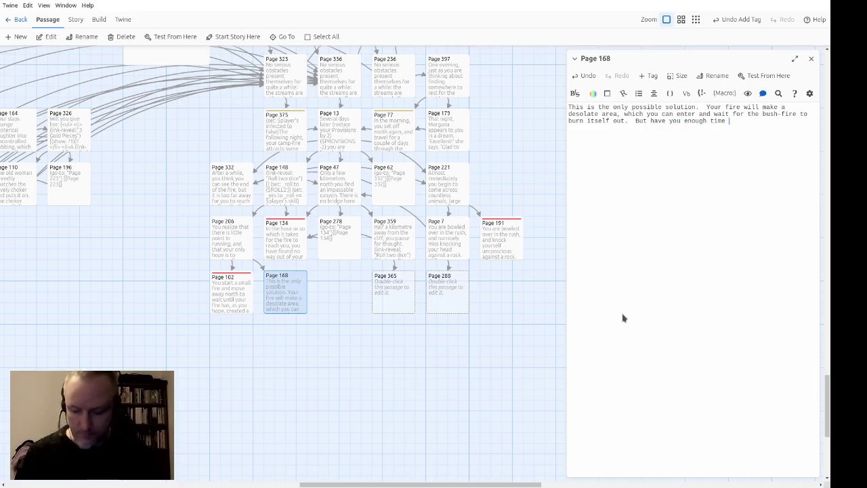
pyautogui.write('fo')
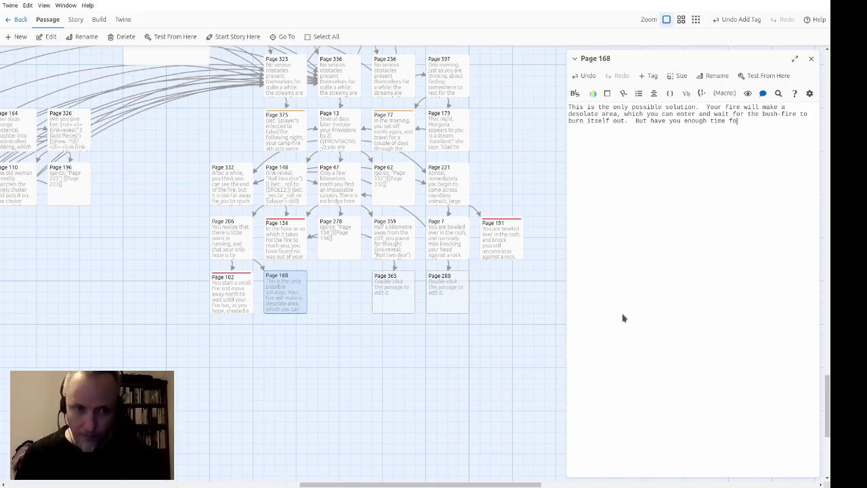
pyautogui.write('r this area to be ')
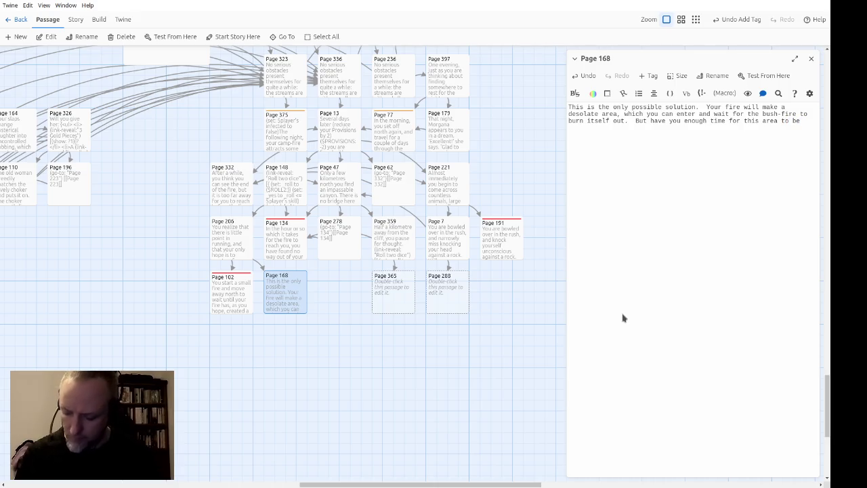
pyautogui.write('cons')
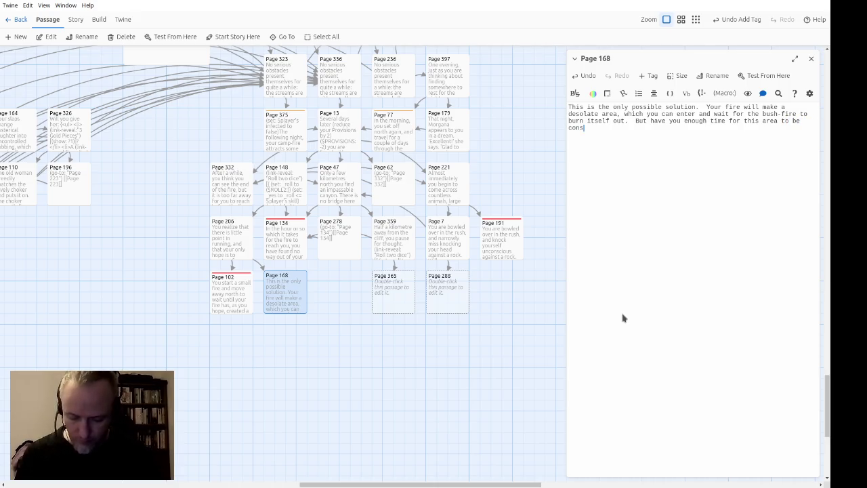
pyautogui.write('umed and cook')
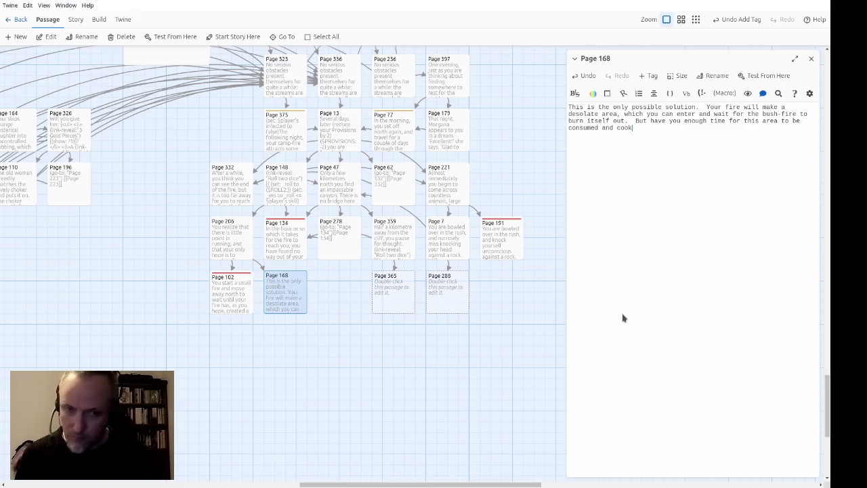
pyautogui.press('BackSpace')
pyautogui.write('down, before the bush')
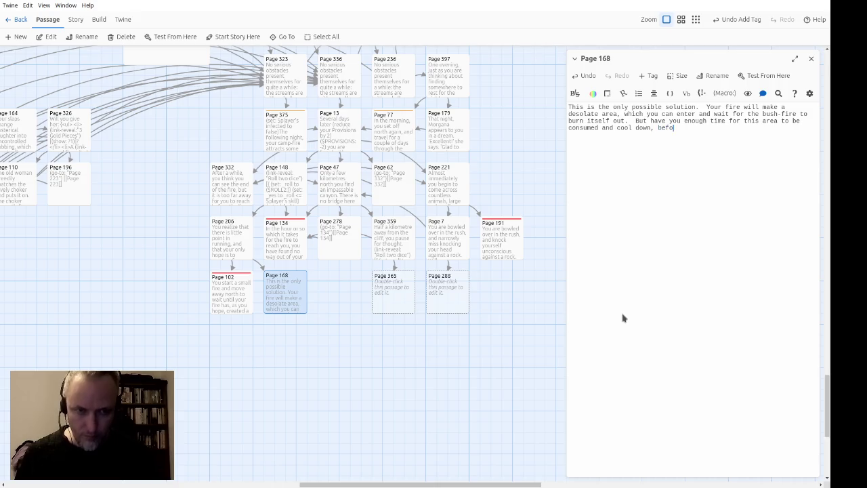
pyautogui.write('-fi')
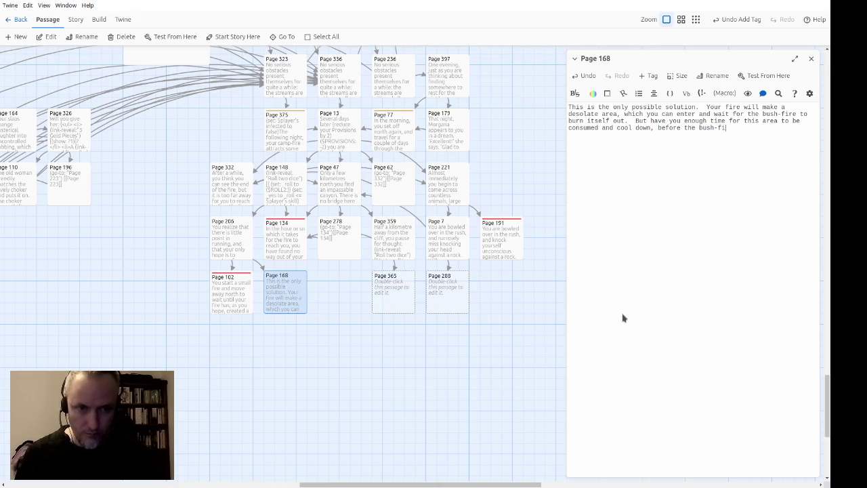
pyautogui.write('re is upon you?')
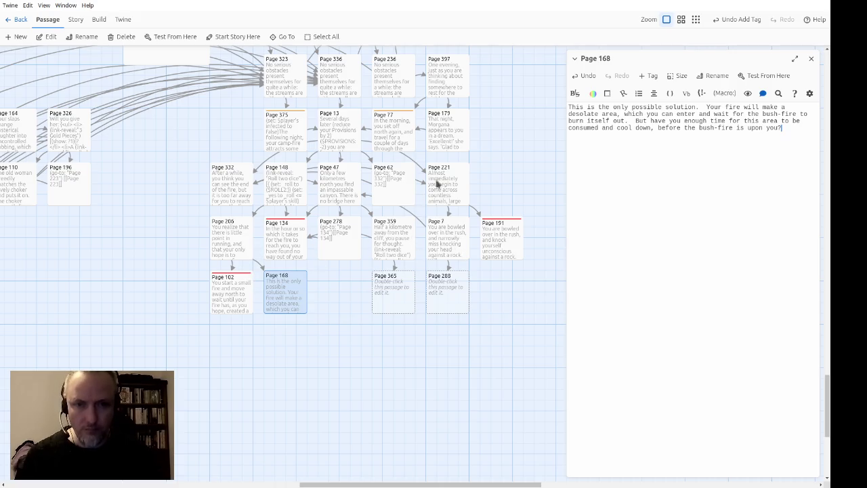
# Copy Page 148's 'Roll two dice' reveal code and paste it at the end of Page 168
pyautogui.doubleClick(298, 199)
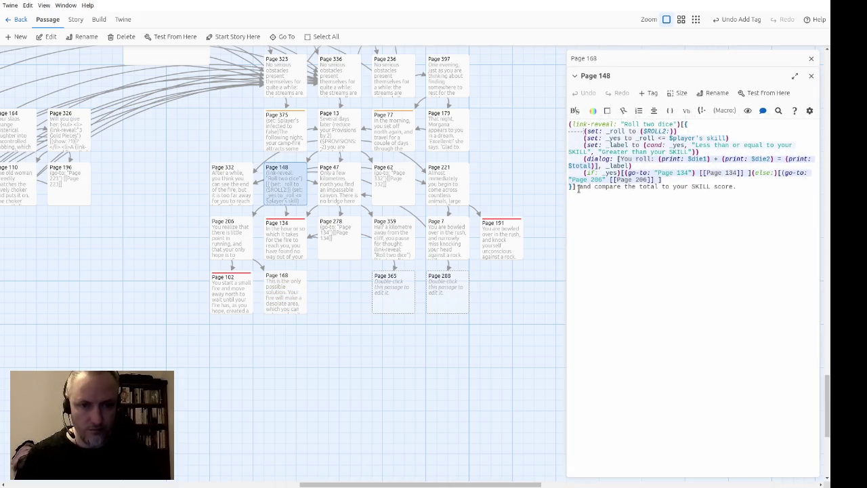
pyautogui.moveTo(577, 186); pyautogui.dragTo(561, 129)
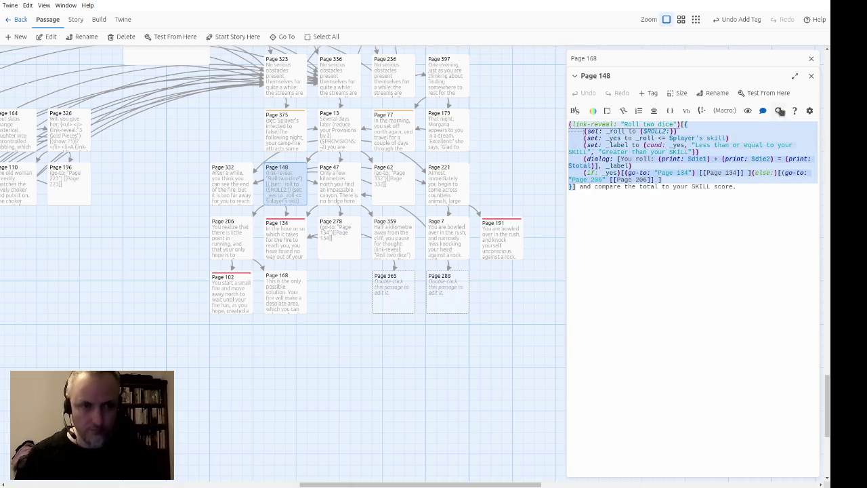
pyautogui.click(812, 79)
pyautogui.click(779, 221)
pyautogui.hotkey('ctrl', 'v')
# Relabel the pasted link from 'Roll two dice' to 'Roll one die'
pyautogui.press('Up')
pyautogui.press('Up')
pyautogui.press('Up')
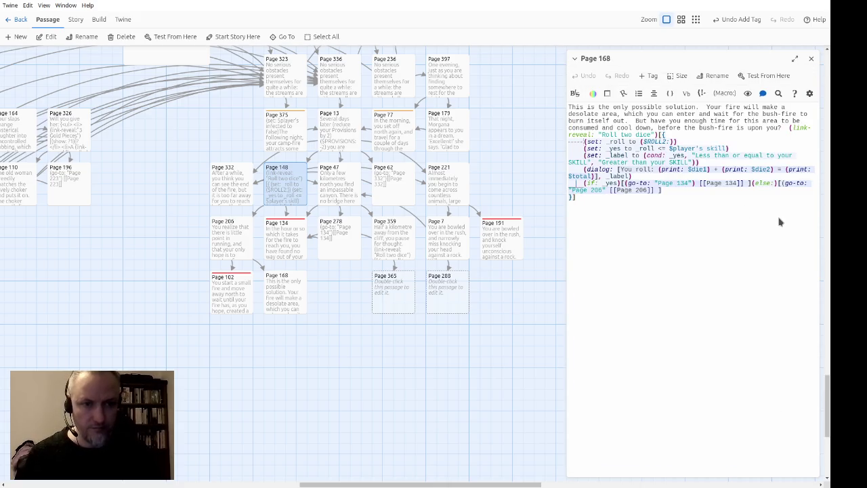
pyautogui.press('Up')
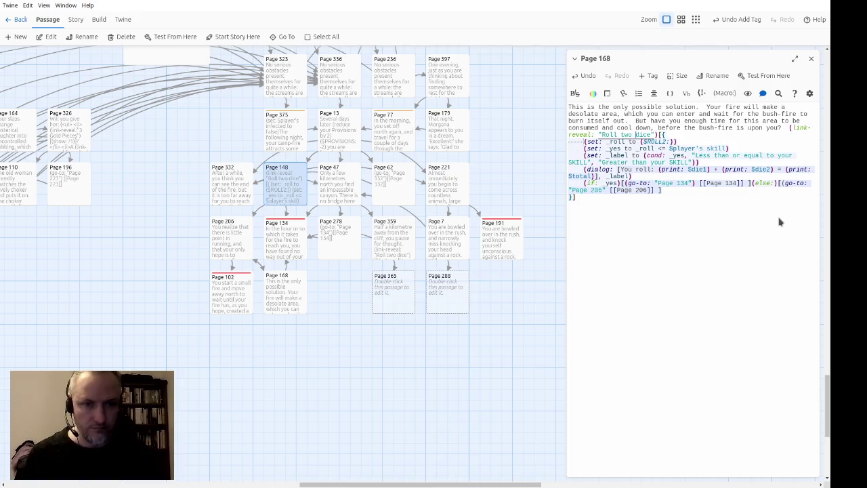
pyautogui.hotkey('shift', 'Right')
pyautogui.hotkey('shift', 'Right')
pyautogui.hotkey('shift', 'Right')
pyautogui.write('one')
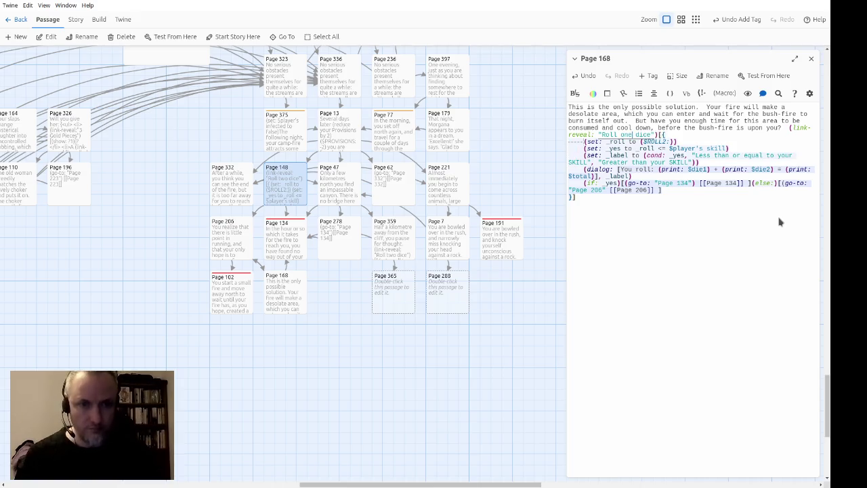
pyautogui.press('Delete')
# Set _roll from (ROLL1:), delete the SKILL check and Page 134/206 lines, and add a 'You roll: ' dialog
pyautogui.hotkey('ctrl', 'End')
pyautogui.write('.')
pyautogui.hotkey('shift', 'Up')
pyautogui.hotkey('shift', 'Up')
pyautogui.hotkey('shift', 'Up')
pyautogui.hotkey('ctrl', 'shift', 'Right')
pyautogui.hotkey('ctrl', 'shift', 'Right')
pyautogui.hotkey('ctrl', 'shift', 'Right')
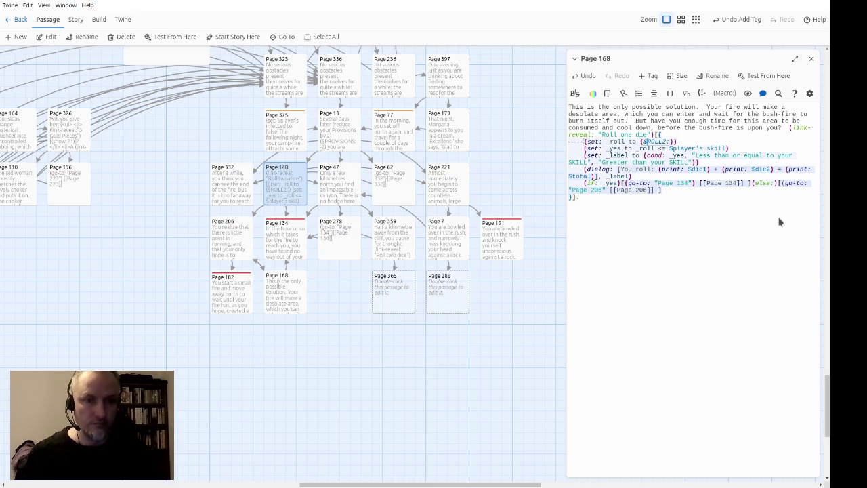
pyautogui.write('1')
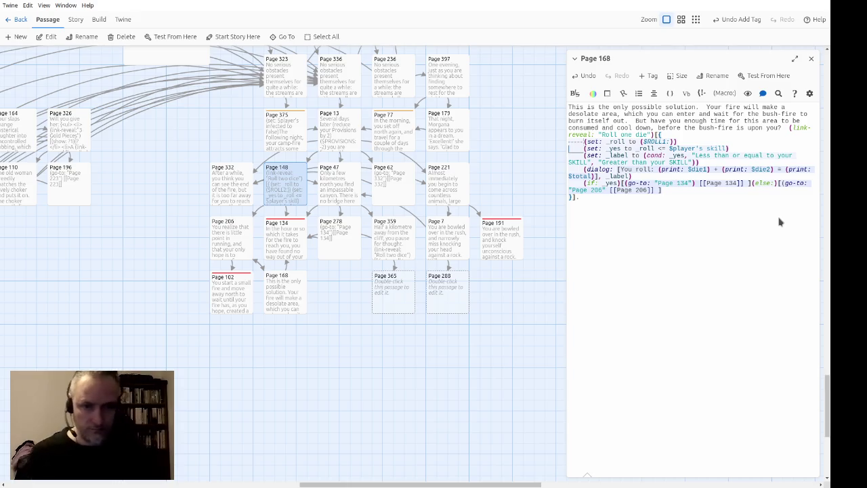
pyautogui.press('Delete')
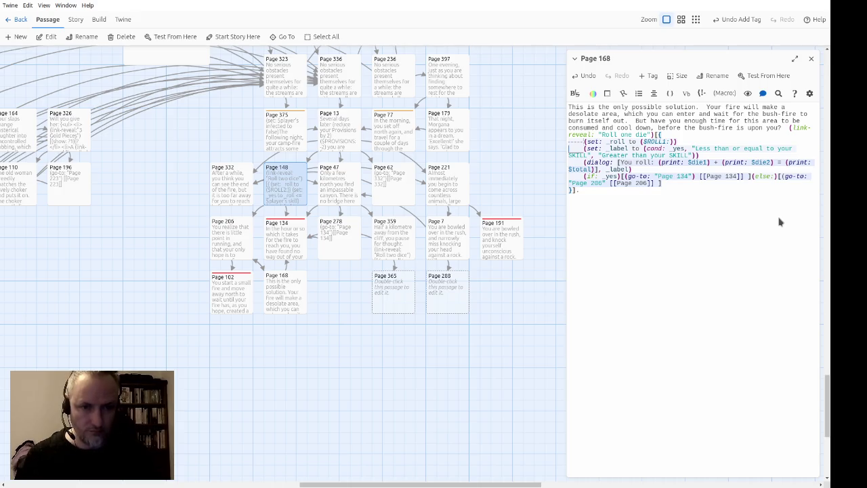
pyautogui.hotkey('shift', 'Down')
pyautogui.hotkey('shift', 'Down')
pyautogui.hotkey('shift', 'Down')
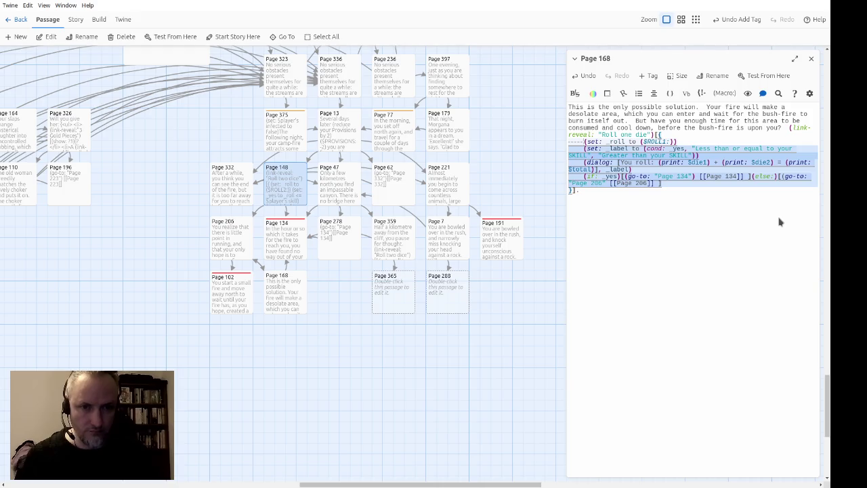
pyautogui.press('Delete')
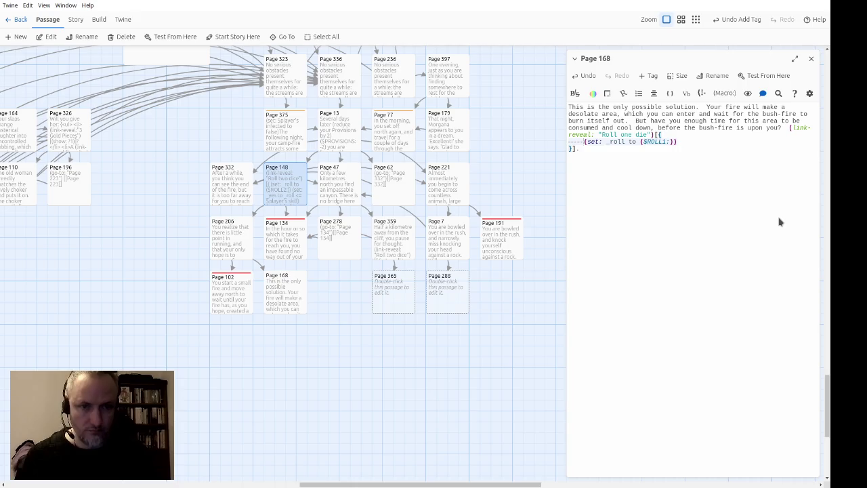
pyautogui.press('Return')
pyautogui.write('(')
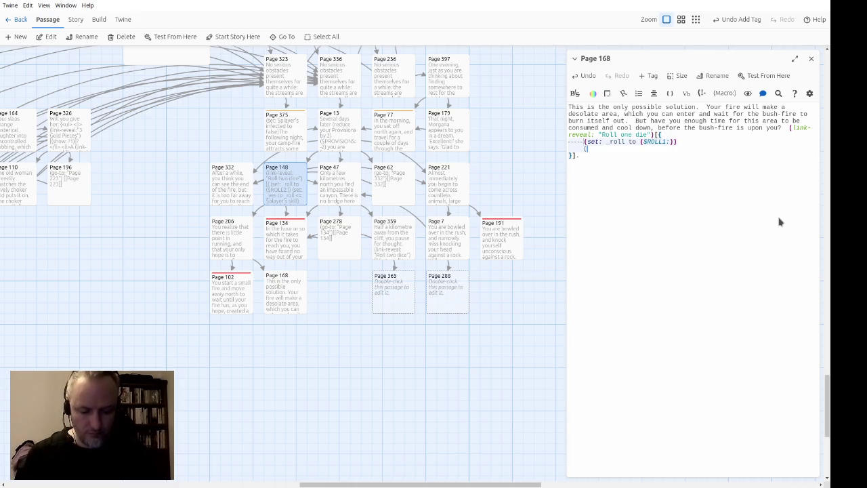
pyautogui.write('dialog')
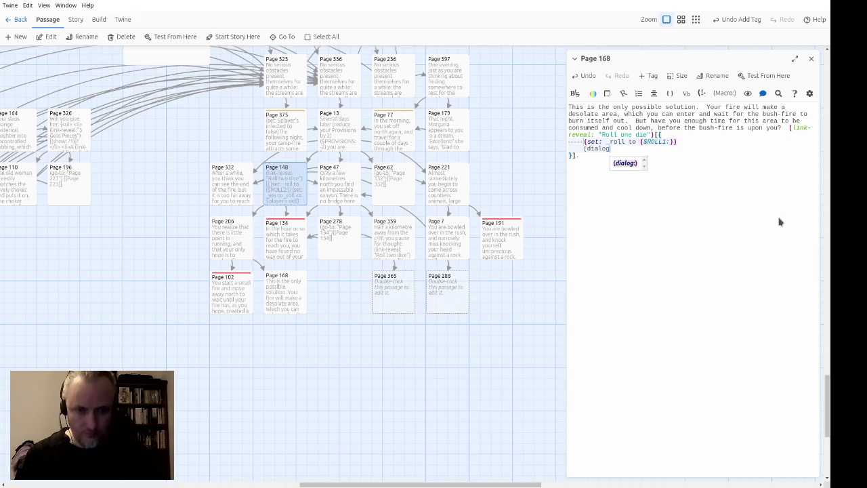
pyautogui.write(': ())')
pyautogui.write('str: "You ')
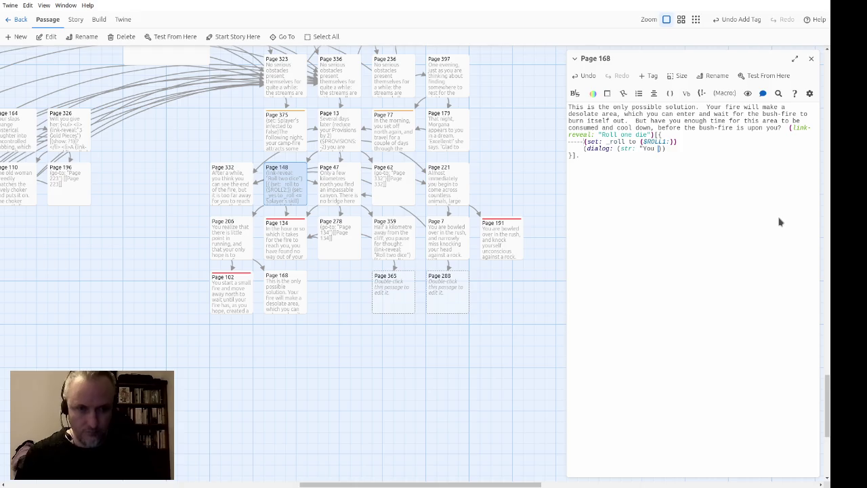
pyautogui.write('roll: "')
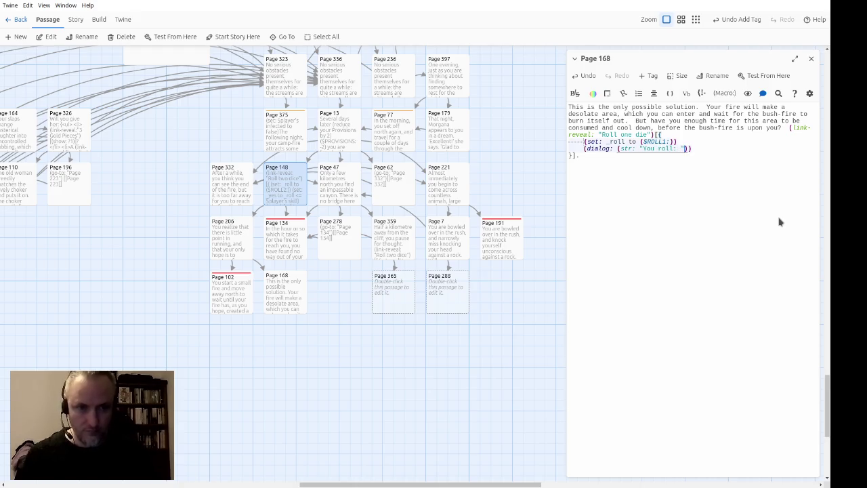
pyautogui.write(', _roll')
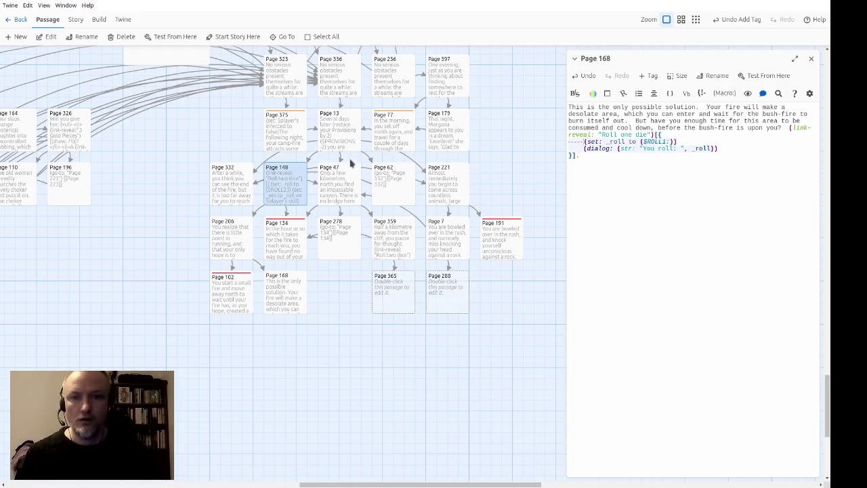
# Add a (reveal: ?1) hook line below the dialog line
pyautogui.click(284, 300)
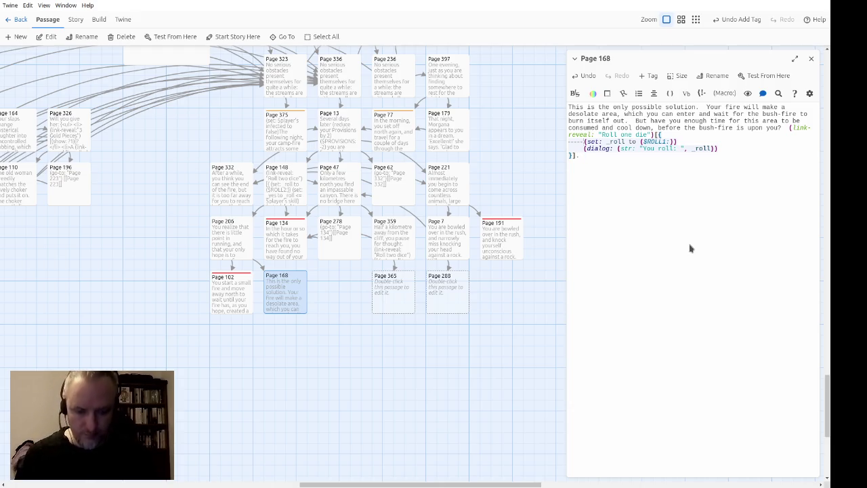
pyautogui.press('Up')
pyautogui.press('End')
pyautogui.press('Return')
pyautogui.write('(reveal:')
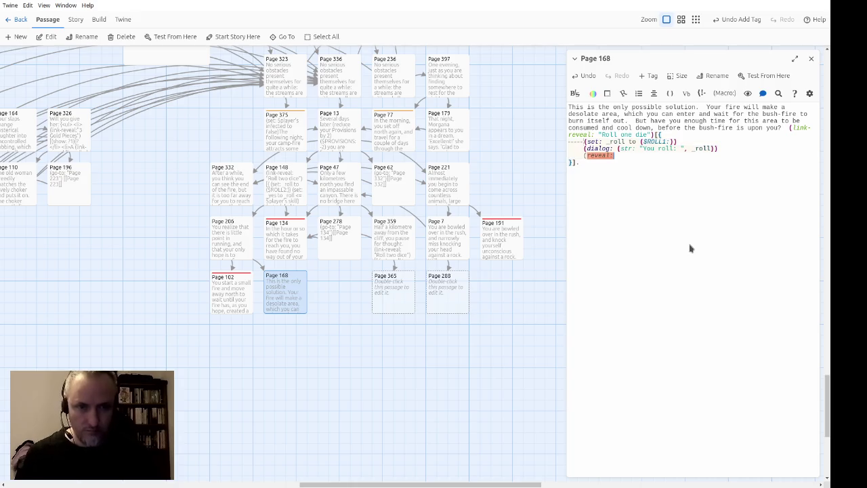
pyautogui.write(' ?1) ]].  ')
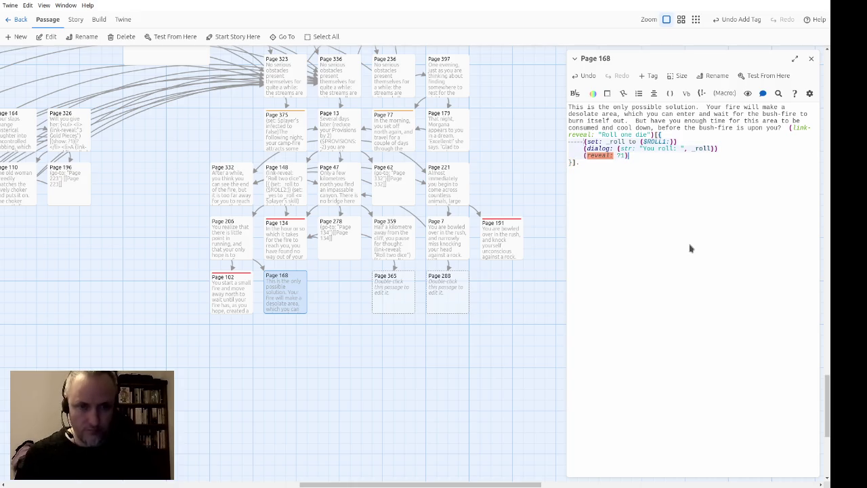
pyautogui.write('?1')
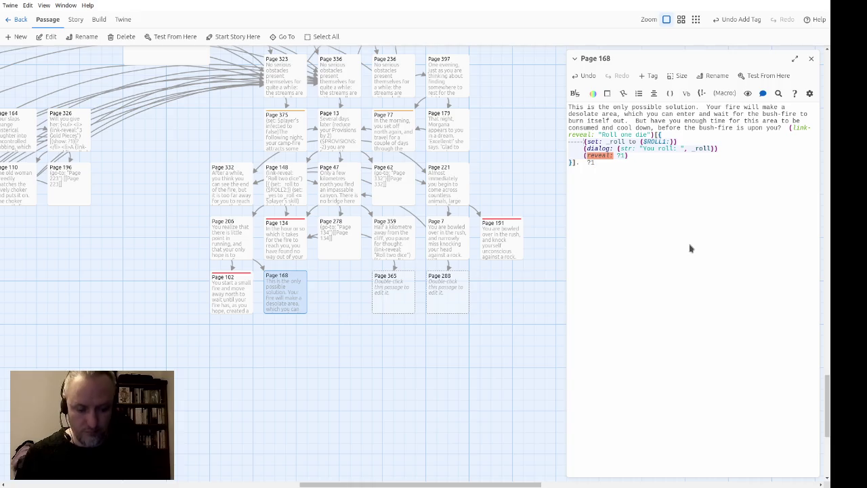
pyautogui.write(')[=')
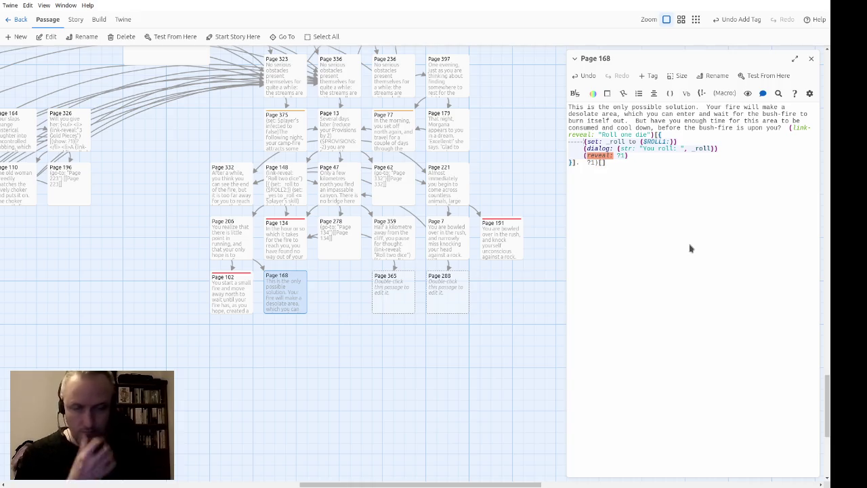
pyautogui.write('=')
pyautogui.press('BackSpace')
pyautogui.press('BackSpace')
pyautogui.press('BackSpace')
pyautogui.write(']')
pyautogui.press('BackSpace')
pyautogui.press('BackSpace')
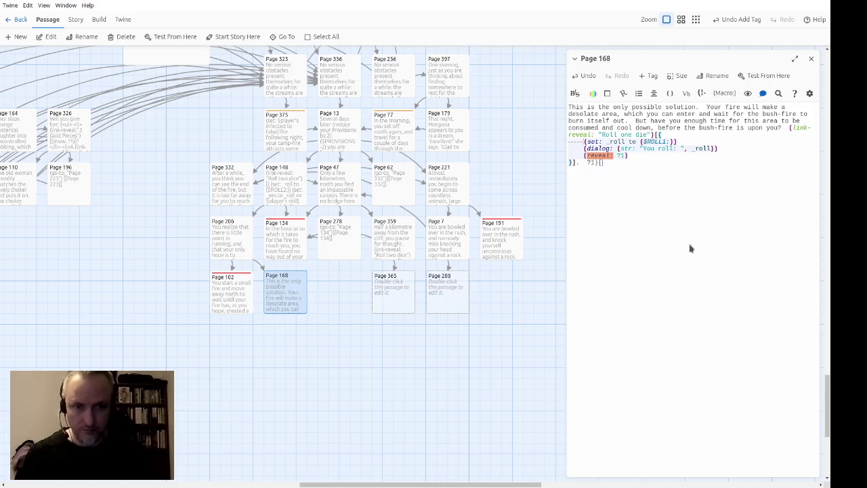
pyautogui.write('[==')
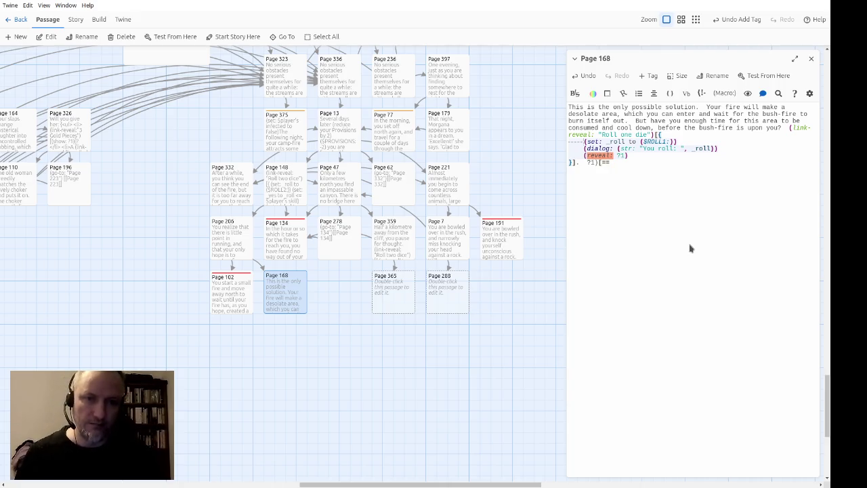
# Swap reveal for show, then remove that line and begin an (if: _roll <) condition
pyautogui.press('Up')
pyautogui.press('BackSpace')
pyautogui.press('BackSpace')
pyautogui.press('BackSpace')
pyautogui.write('sh')
pyautogui.press('Return')
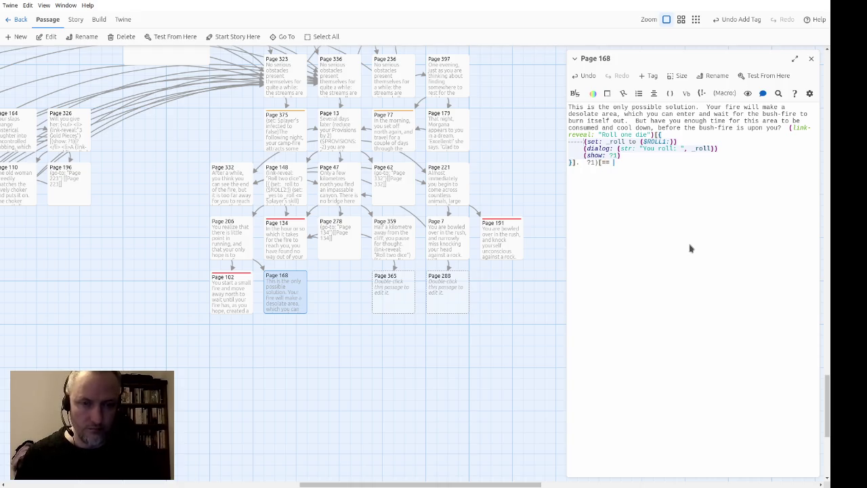
pyautogui.press('BackSpace')
pyautogui.press('BackSpace')
pyautogui.press('BackSpace')
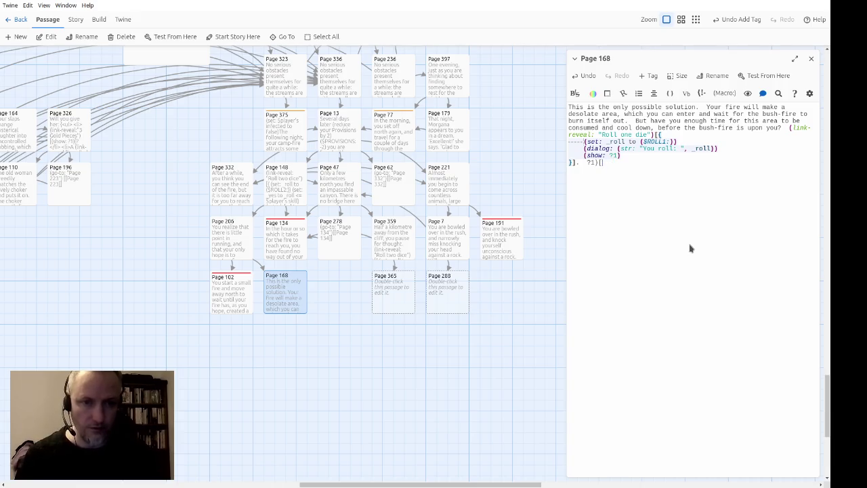
pyautogui.press('Up')
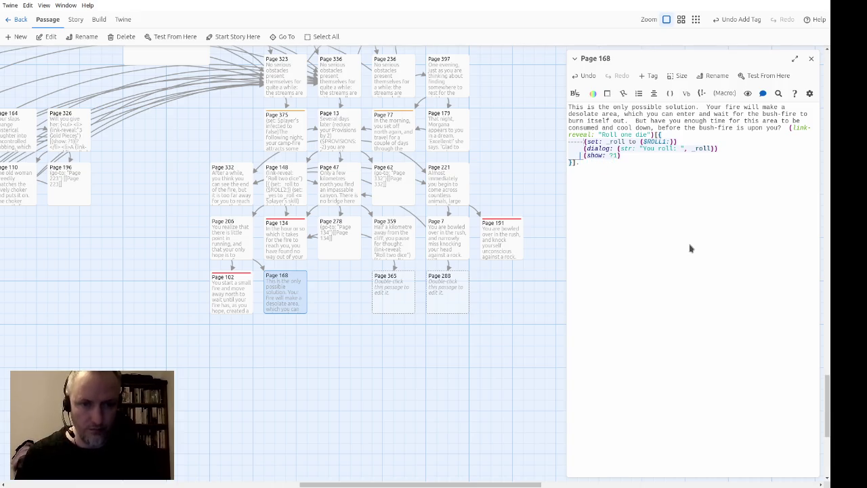
pyautogui.hotkey('shift', 'End')
pyautogui.press('BackSpace')
pyautogui.write('(')
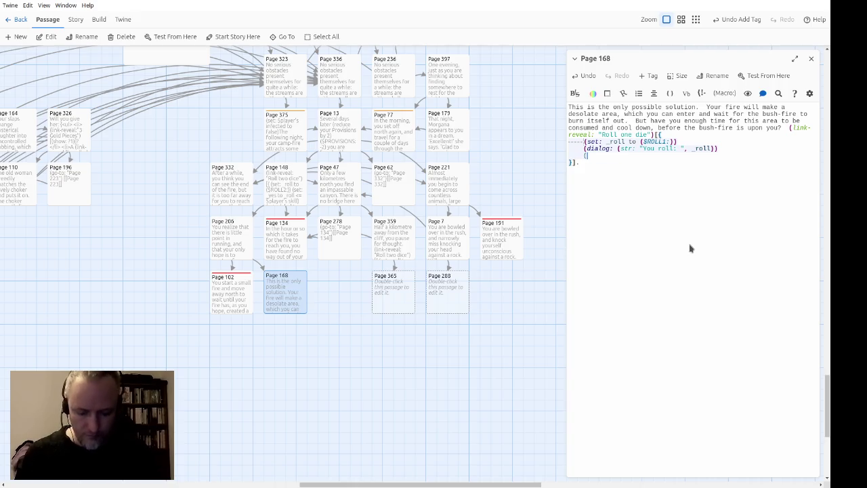
pyautogui.write('if: ')
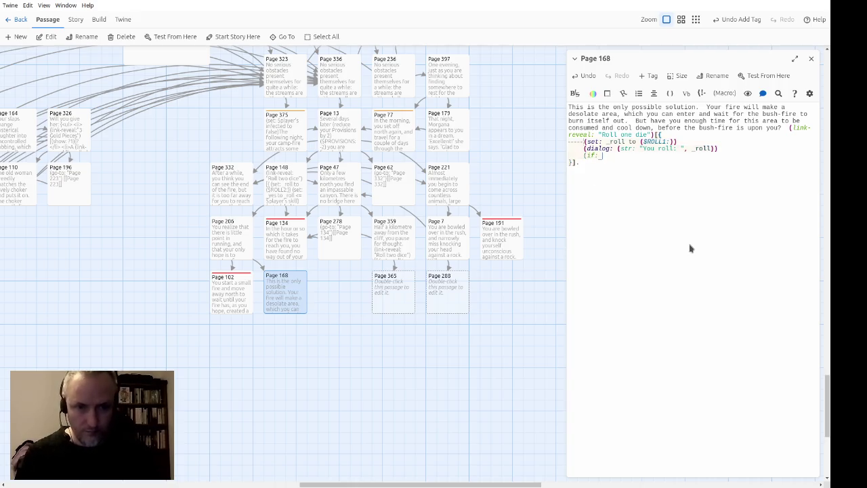
pyautogui.write('_roll <')
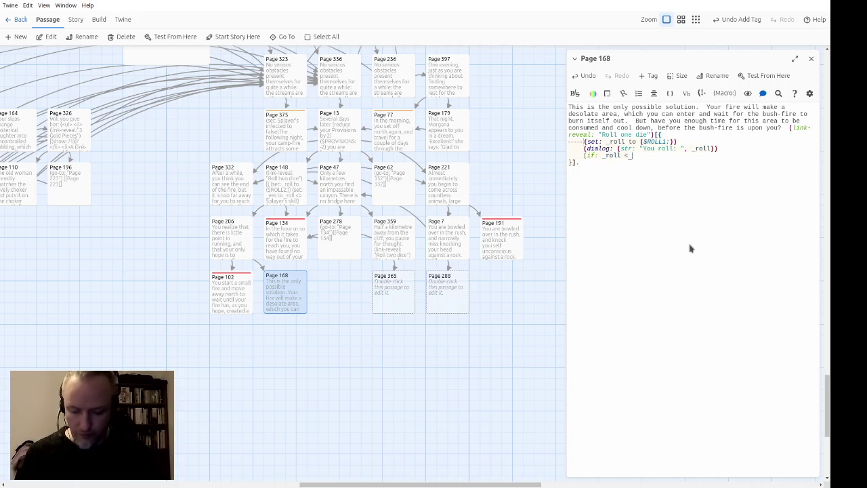
# Write (if: _roll <= 2)[(go-to: "Page 52")] [[Page 52]] and duplicate it into three lines
pyautogui.press('BackSpace')
pyautogui.write('= 2)')
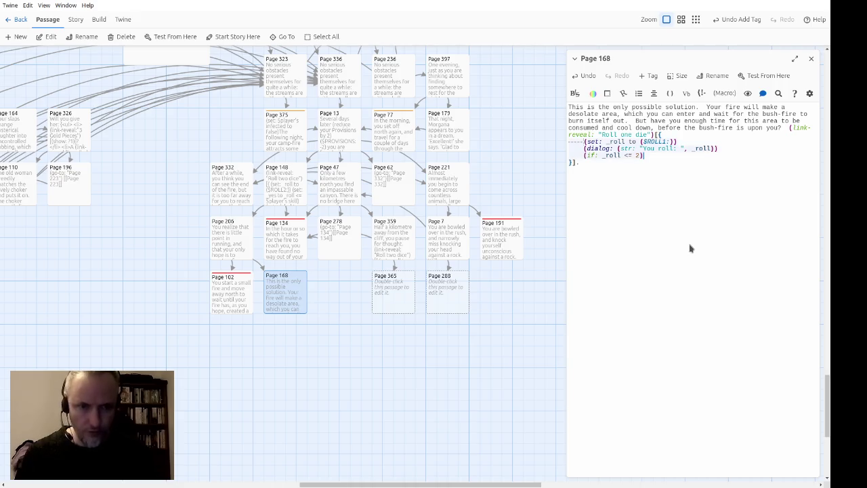
pyautogui.write('[(')
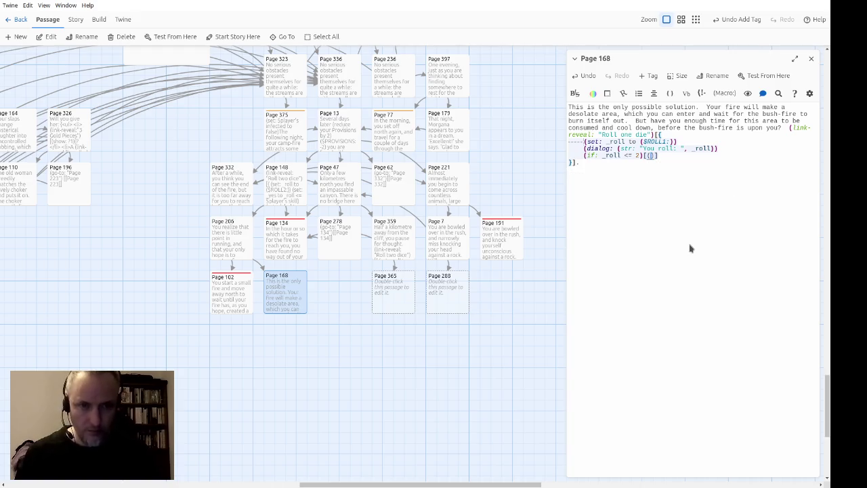
pyautogui.write('go-to: "')
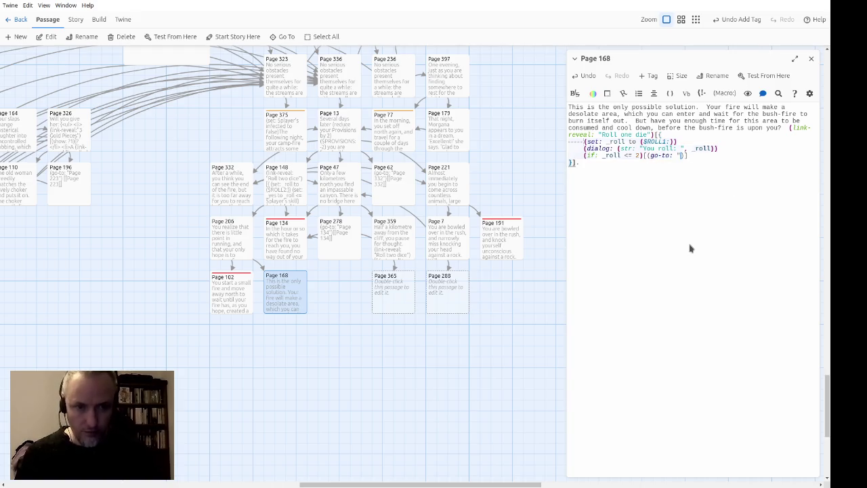
pyautogui.write('Page ')
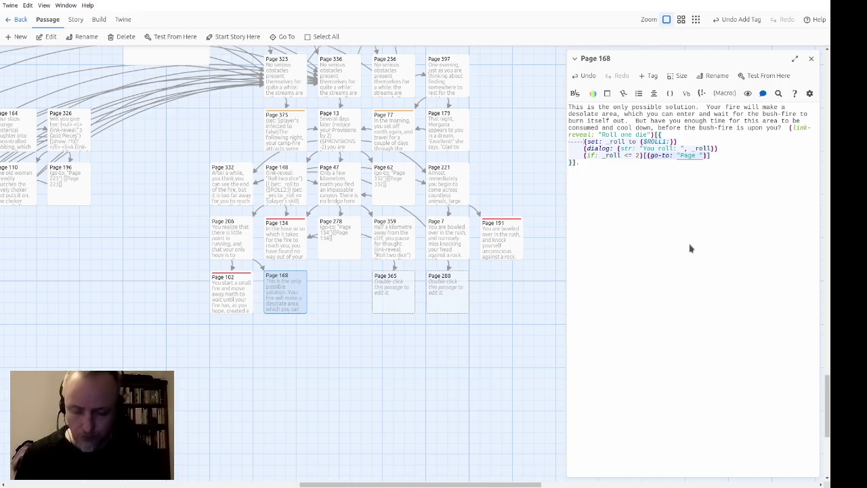
pyautogui.write('52")] [[')
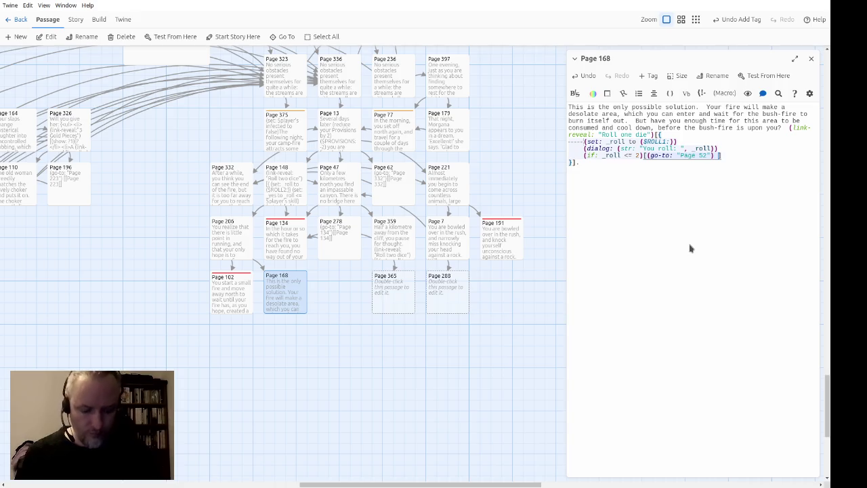
pyautogui.write('Page 52]]')
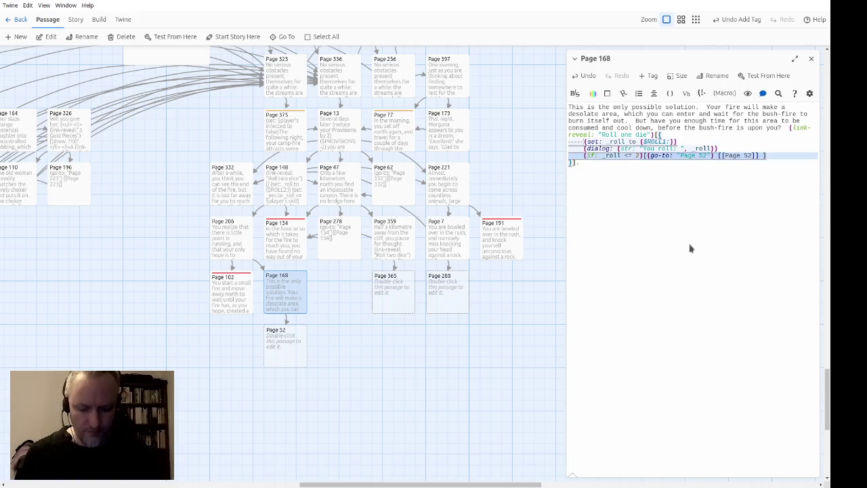
pyautogui.hotkey('ctrl', 'v')
pyautogui.hotkey('ctrl', 'v')
# Prefix the second and third copies with 'else-' to turn them into else-if branches
pyautogui.press('Up')
pyautogui.press('Right')
pyautogui.press('Right')
pyautogui.press('Right')
pyautogui.write('else-')
pyautogui.press('Down')
pyautogui.press('Left')
pyautogui.press('Left')
pyautogui.press('Left')
pyautogui.write('else')
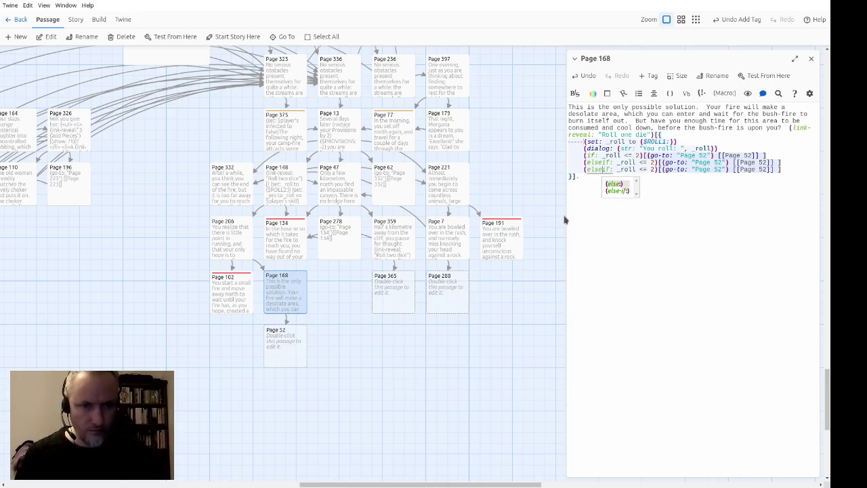
pyautogui.write('-')
# Revert the copied conditions to plain (if:) macros with roll limits of 4 and 6
pyautogui.press('Up')
pyautogui.press('Left')
pyautogui.write('-')
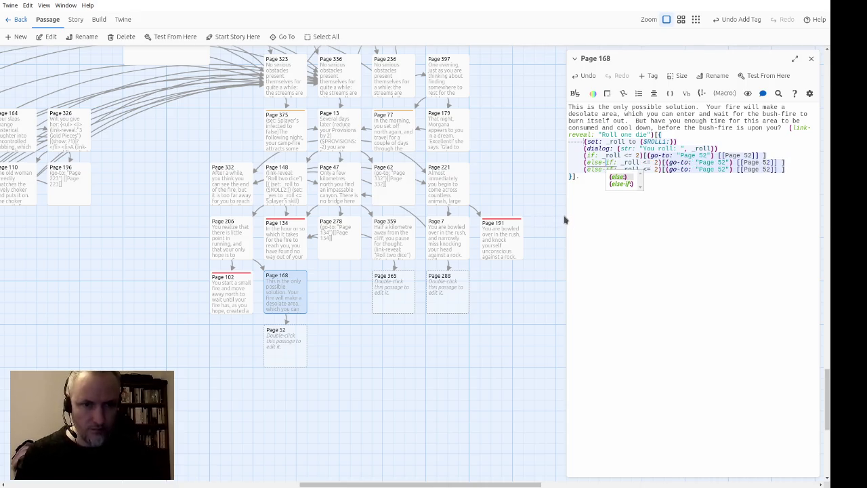
pyautogui.press('Right')
pyautogui.press('Right')
pyautogui.press('Right')
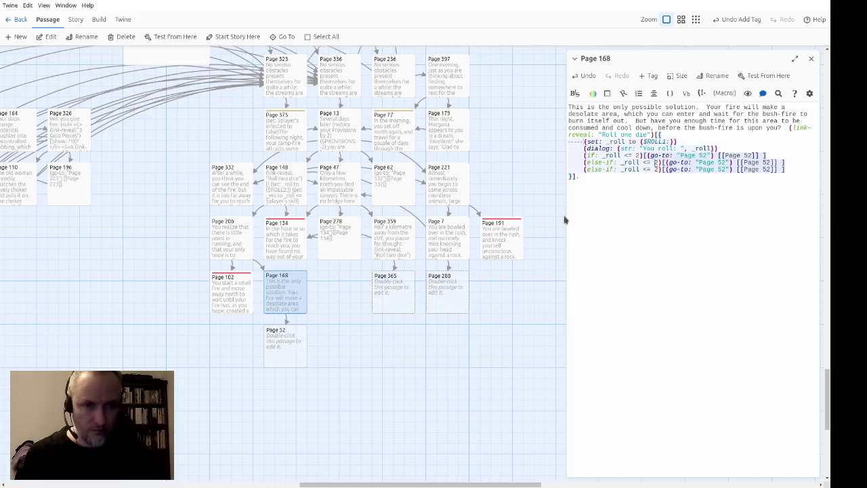
pyautogui.press('BackSpace')
pyautogui.write('4')
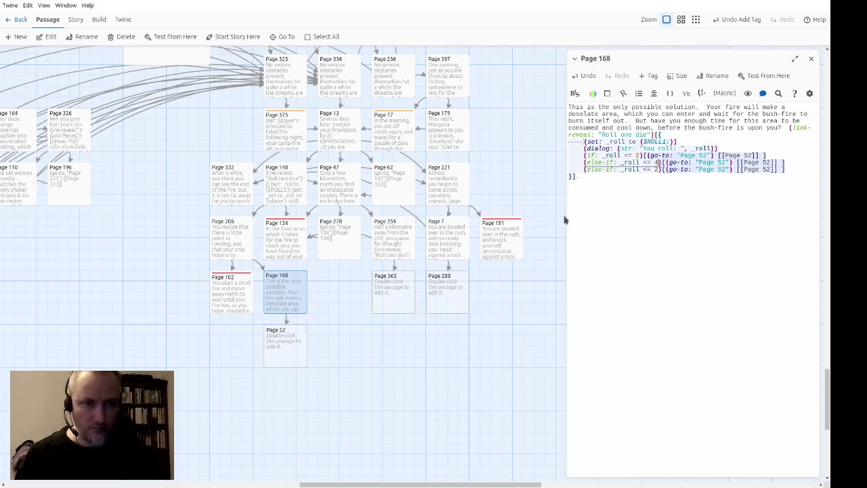
pyautogui.press('Home')
pyautogui.press('Right')
pyautogui.press('Delete')
pyautogui.press('Delete')
pyautogui.press('Delete')
pyautogui.press('Down')
pyautogui.press('Delete')
pyautogui.press('Delete')
pyautogui.press('Delete')
pyautogui.press('Delete')
pyautogui.press('Delete')
pyautogui.press('Up')
pyautogui.press('Up')
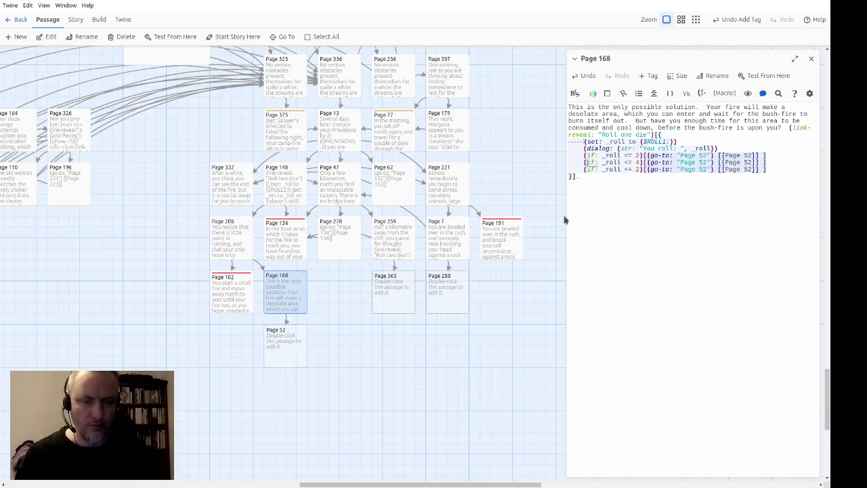
pyautogui.press('Down')
pyautogui.press('Right')
pyautogui.press('Right')
pyautogui.press('Right')
pyautogui.press('BackSpace')
pyautogui.write('6')
# Point the second branch's go-to and link at Page 17 and the third's at Page 114
pyautogui.press('Up')
pyautogui.press('Up')
pyautogui.press('Right')
pyautogui.press('Right')
pyautogui.press('Right')
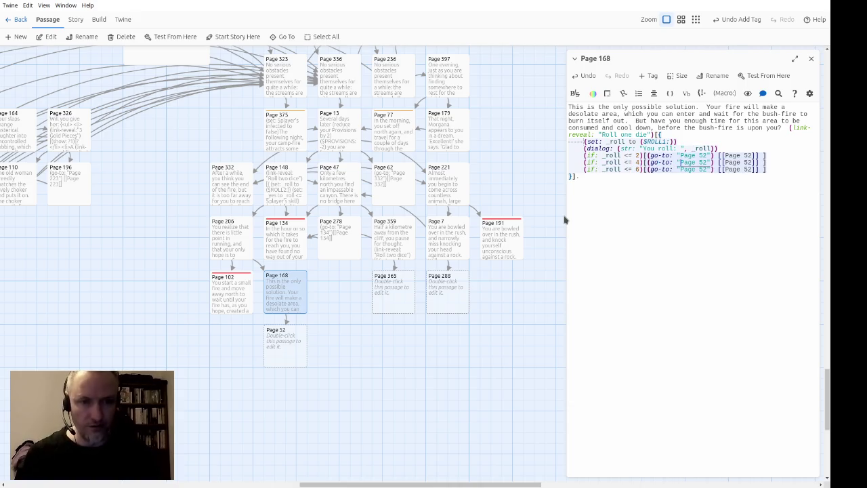
pyautogui.press('Down')
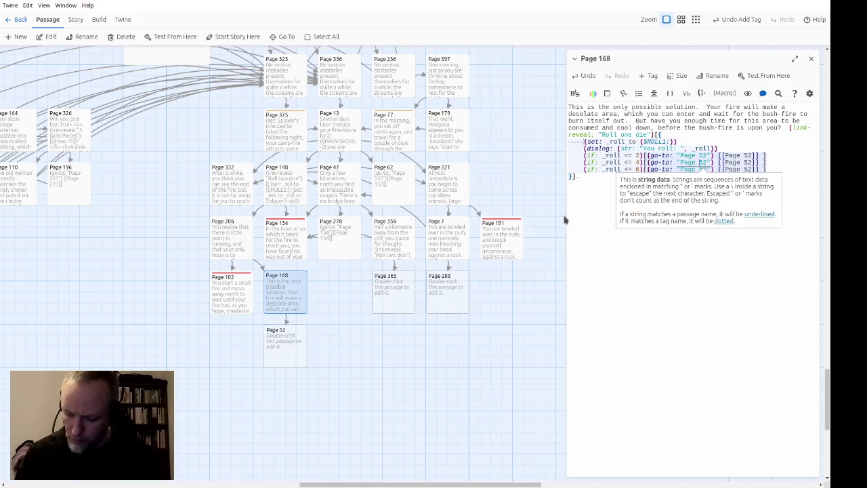
pyautogui.press('Up')
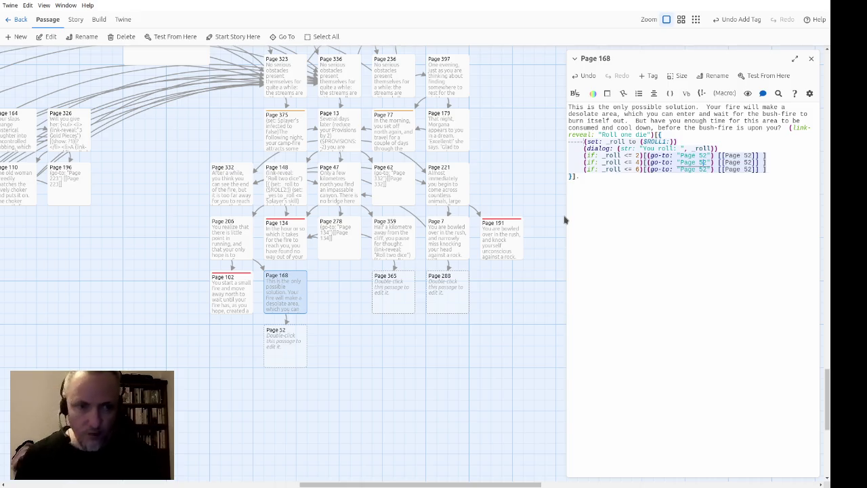
pyautogui.press('Delete')
pyautogui.press('Delete')
pyautogui.write('17')
pyautogui.press('Down')
pyautogui.press('Delete')
pyautogui.press('Delete')
pyautogui.write('114')
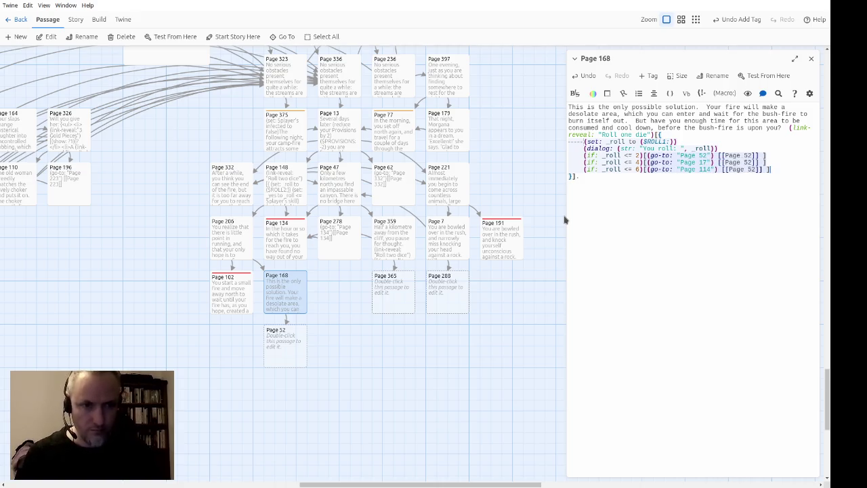
pyautogui.press('BackSpace')
pyautogui.press('BackSpace')
pyautogui.write('114')
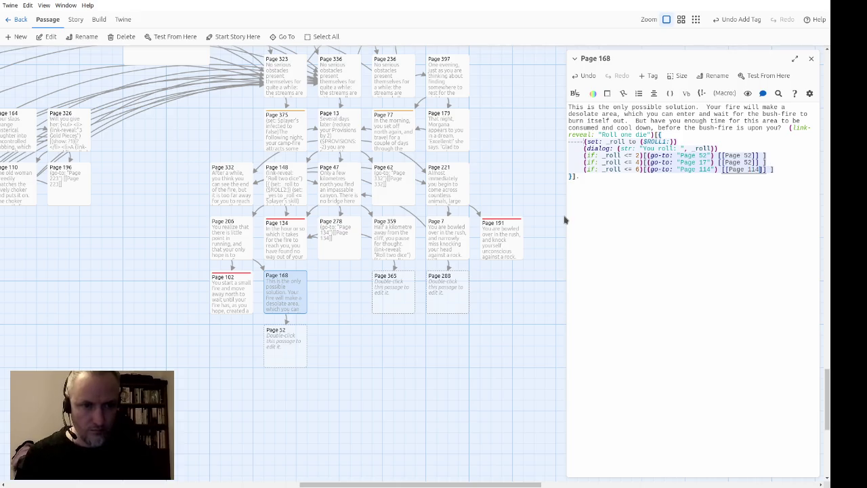
pyautogui.press('Up')
pyautogui.press('BackSpace')
pyautogui.press('BackSpace')
pyautogui.write('17')
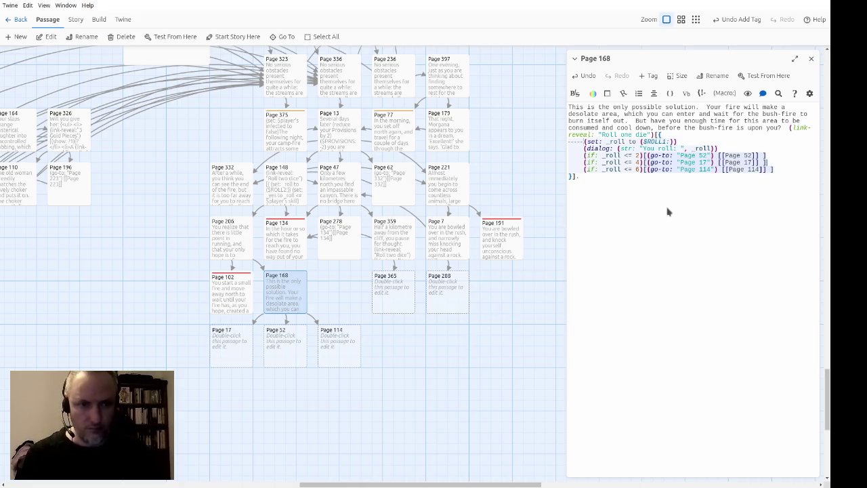
# Drag Page 52 further left on the map so the new row reads 52, 17, 114
pyautogui.moveTo(286, 355); pyautogui.dragTo(177, 353)
pyautogui.moveTo(240, 387)
pyautogui.mouseDown()
pyautogui.moveTo(177, 352)
pyautogui.moveTo(232, 352)
pyautogui.mouseUp()
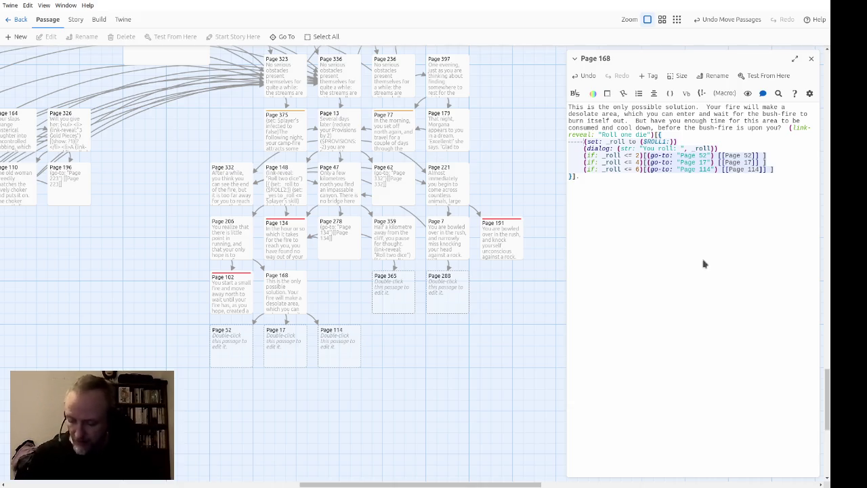
pyautogui.doubleClick(238, 342)
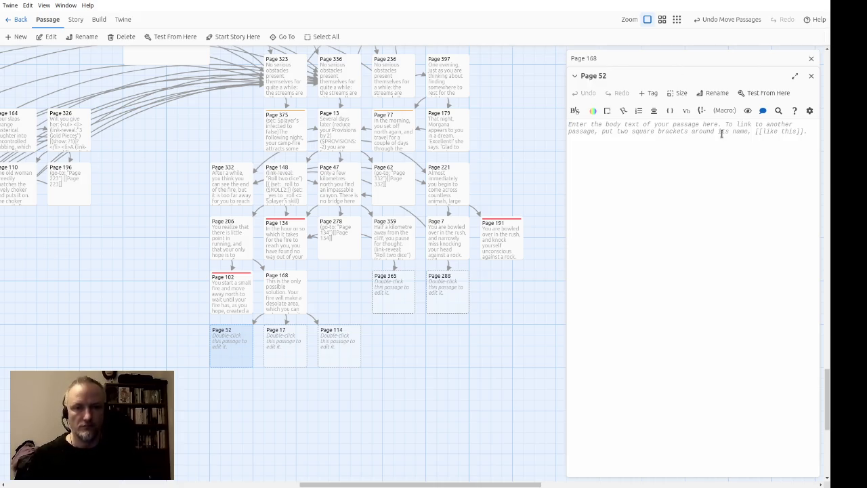
# Write in Page 52 that your fire-break is still very hot and causes 4 points of STAMINA
pyautogui.write('By the t')
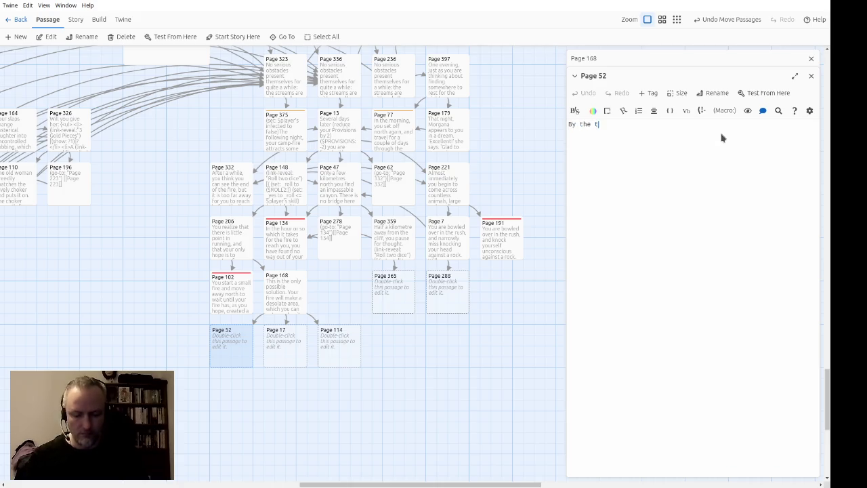
pyautogui.write('ime you have no ')
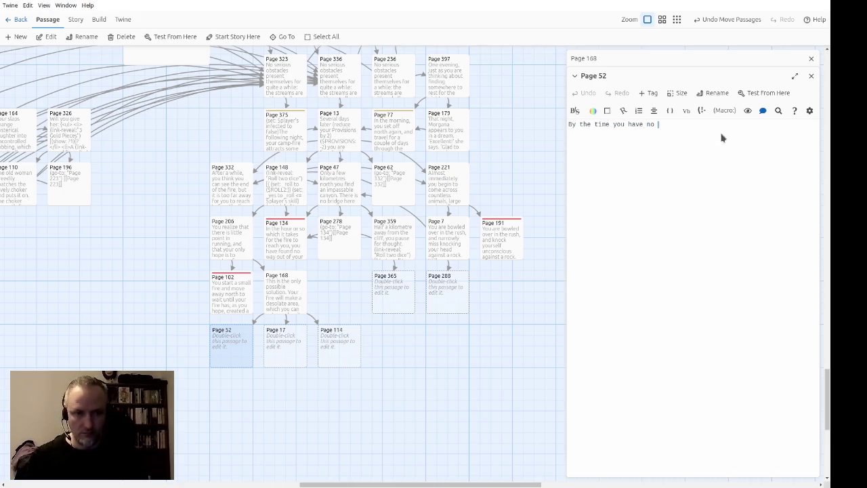
pyautogui.write('choice ')
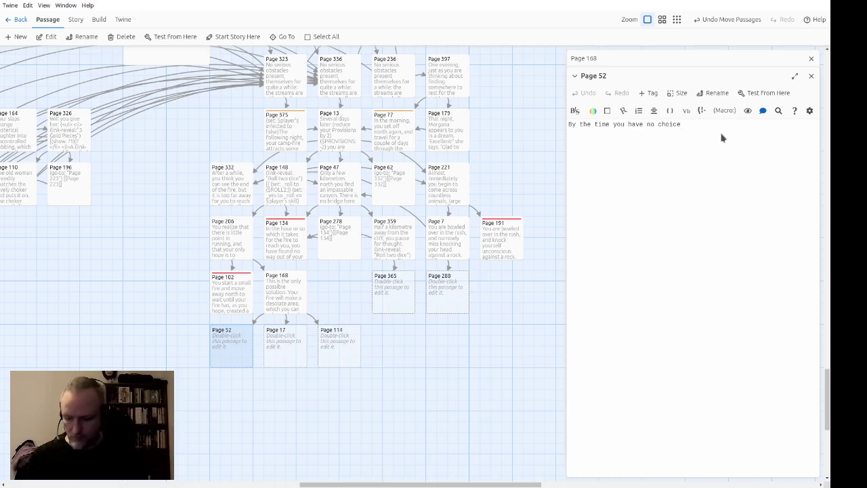
pyautogui.write('except to enter t')
pyautogui.press('BackSpace')
pyautogui.write('your fire-break, ')
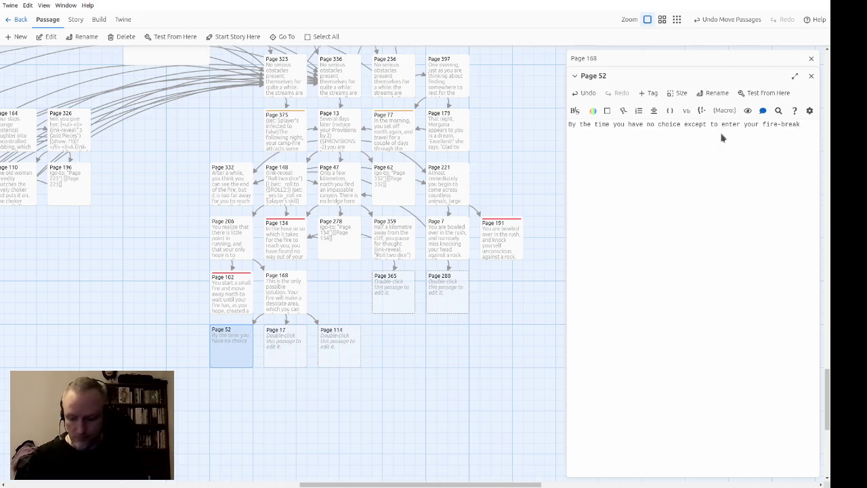
pyautogui.write('it is still very hot,')
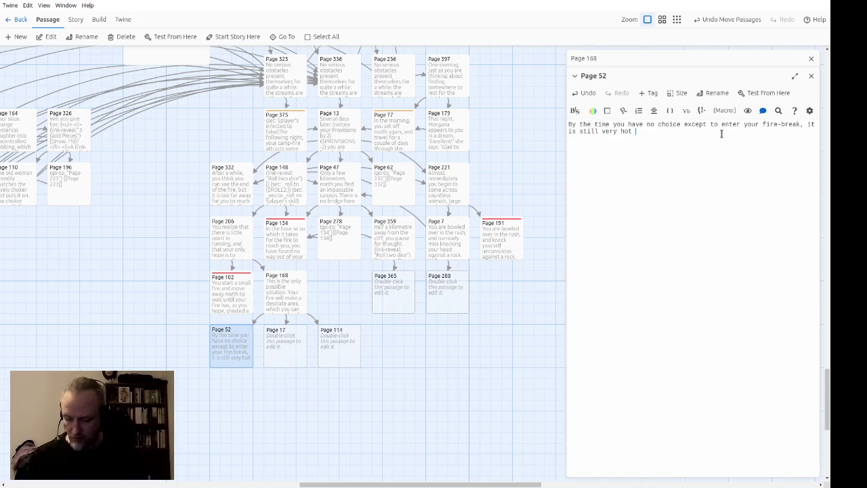
pyautogui.write(' and causes you ')
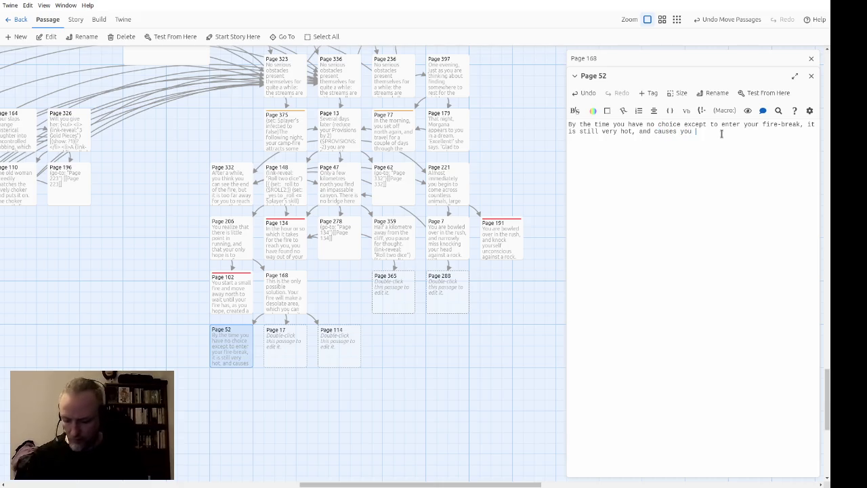
pyautogui.write('4 points of')
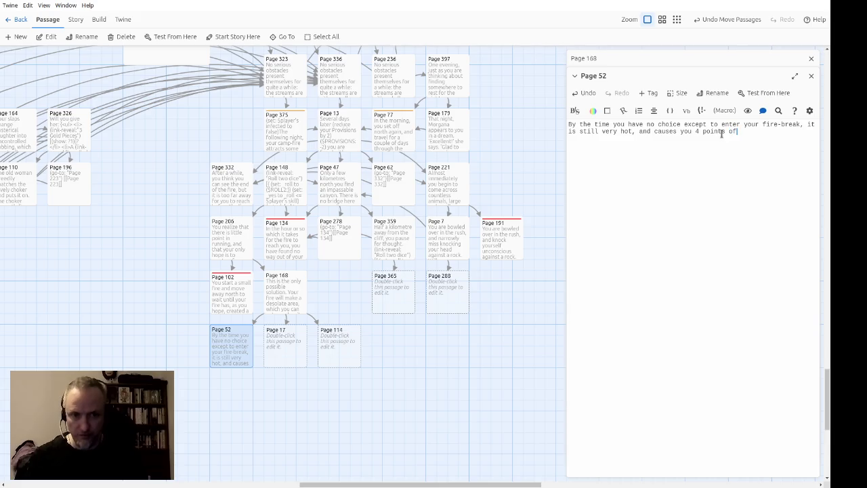
pyautogui.write(' STAMINA')
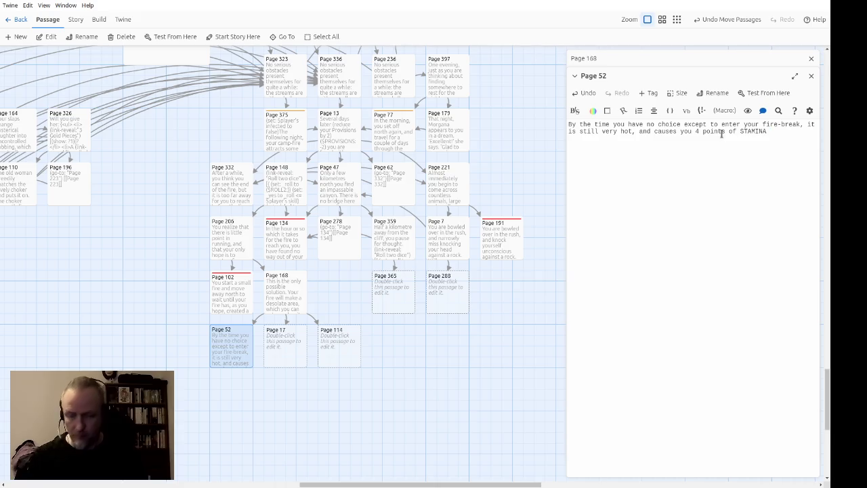
# Finish Page 52 with 'burns. But at least you are [[safe->Page 114]].'
pyautogui.doubleClick(722, 133)
pyautogui.hotkey('ctrl', 'shift', 'Right')
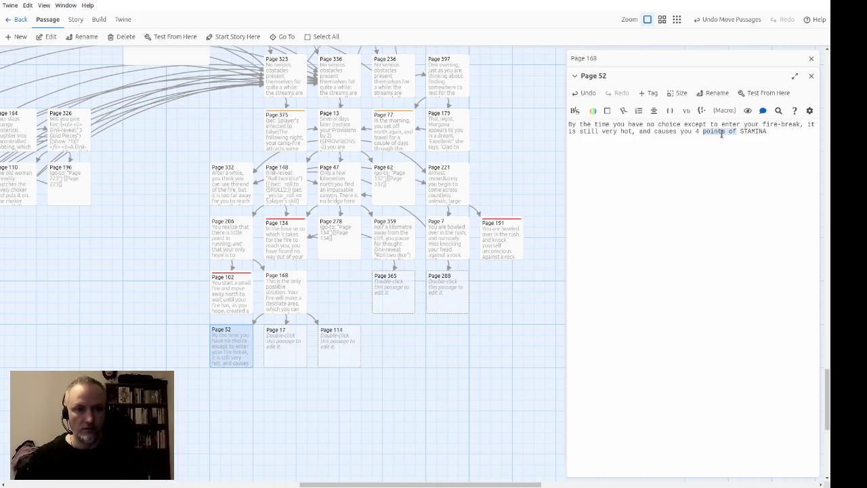
pyautogui.press('BackSpace')
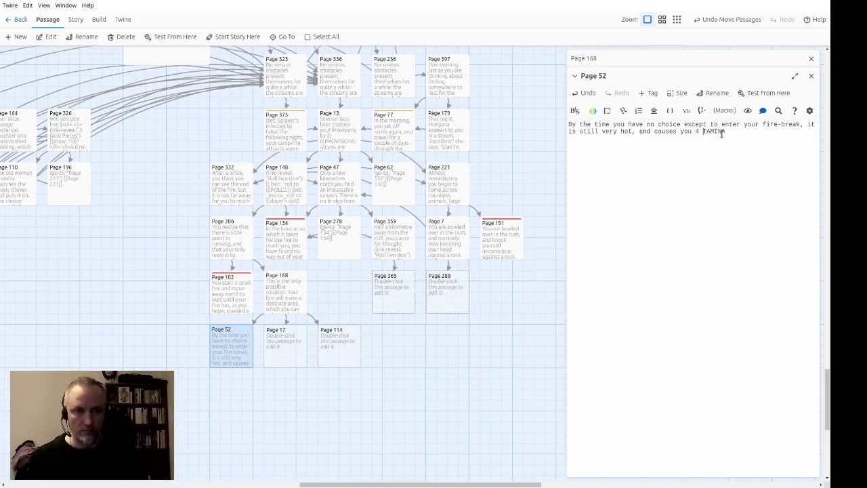
pyautogui.hotkey('ctrl', 'z')
pyautogui.write('points of')
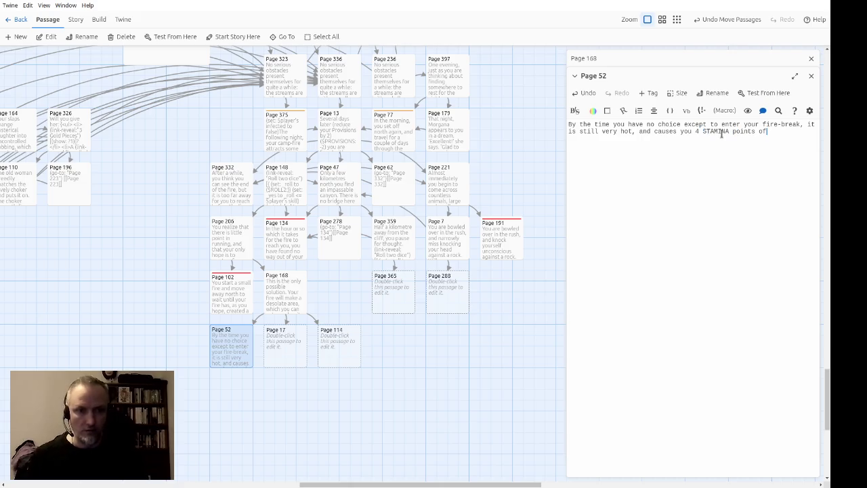
pyautogui.write(' burns.  ')
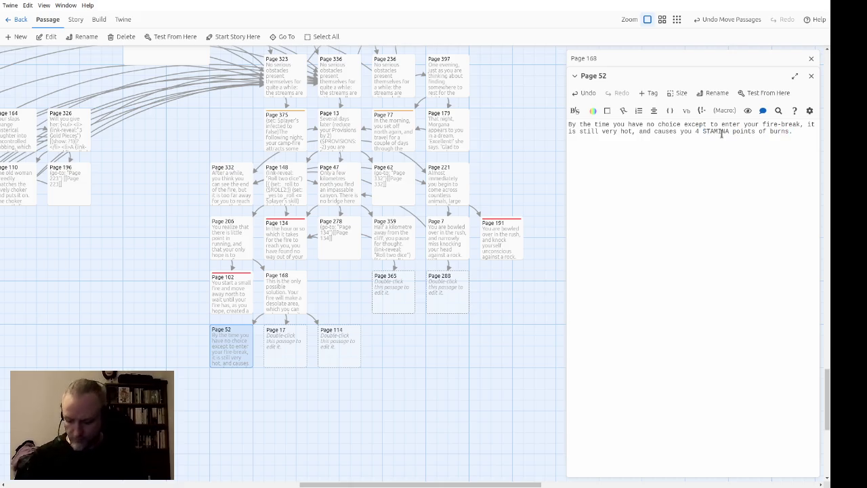
pyautogui.write('Blu')
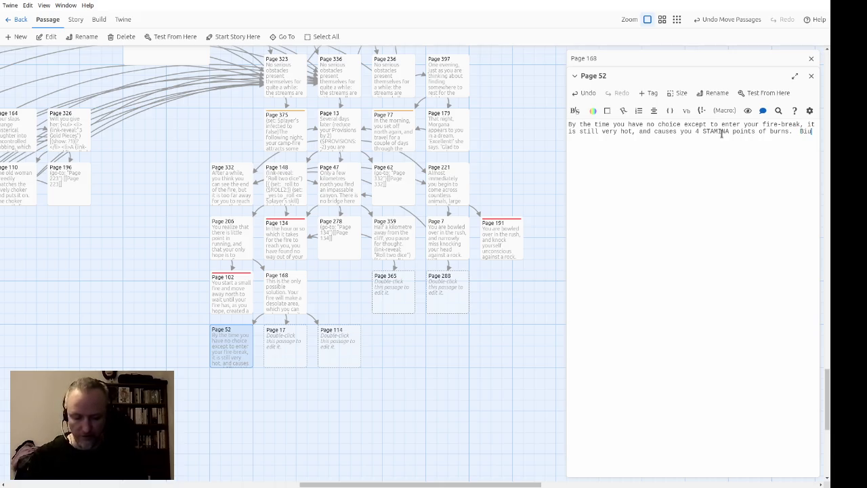
pyautogui.press('BackSpace')
pyautogui.press('BackSpace')
pyautogui.write('ut at ')
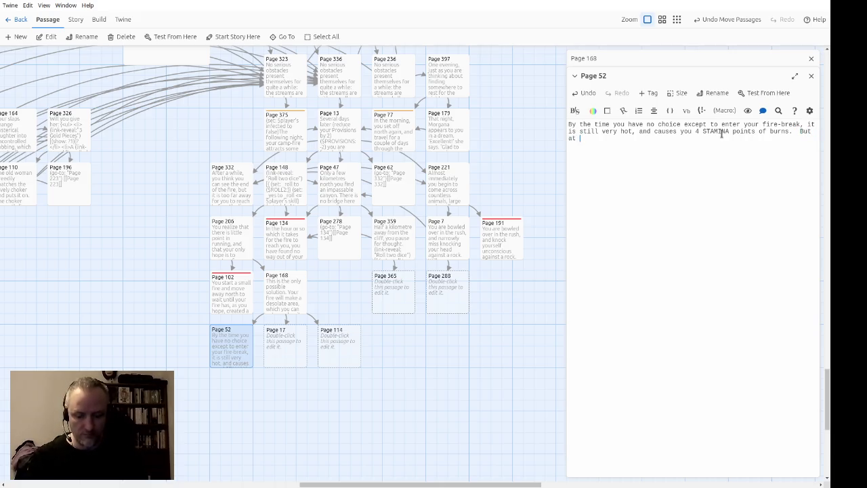
pyautogui.write('least you ar')
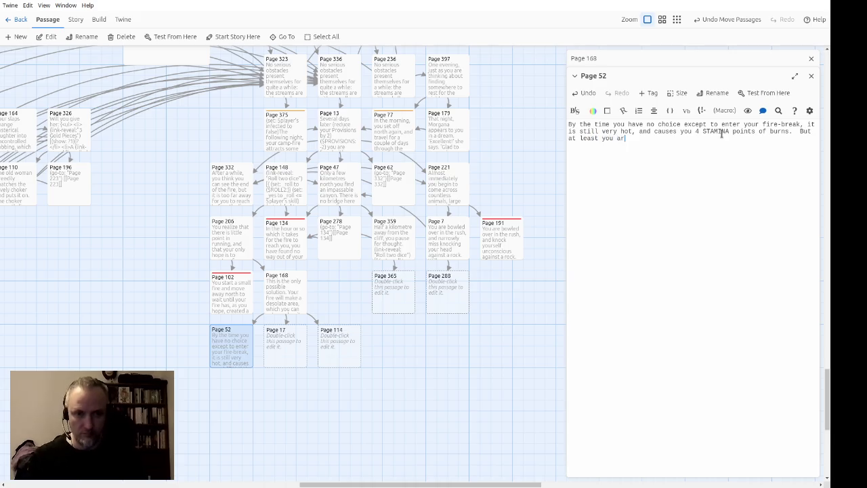
pyautogui.write('e [[safe')
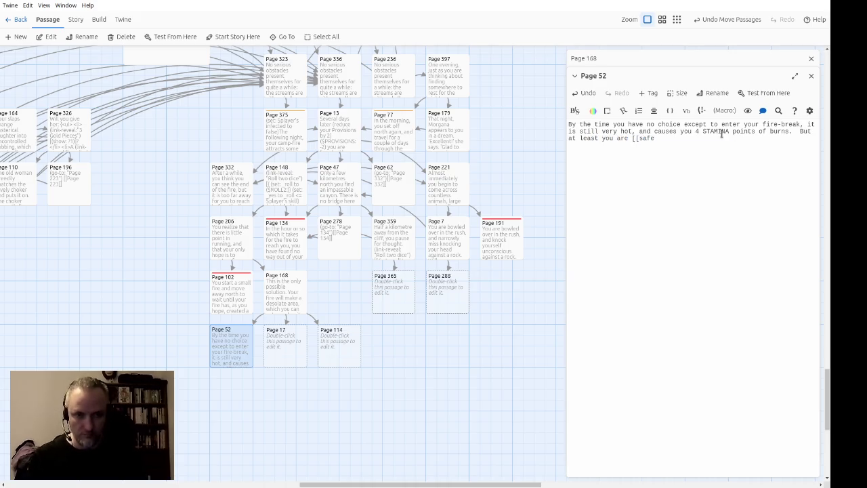
pyautogui.write('->Page ')
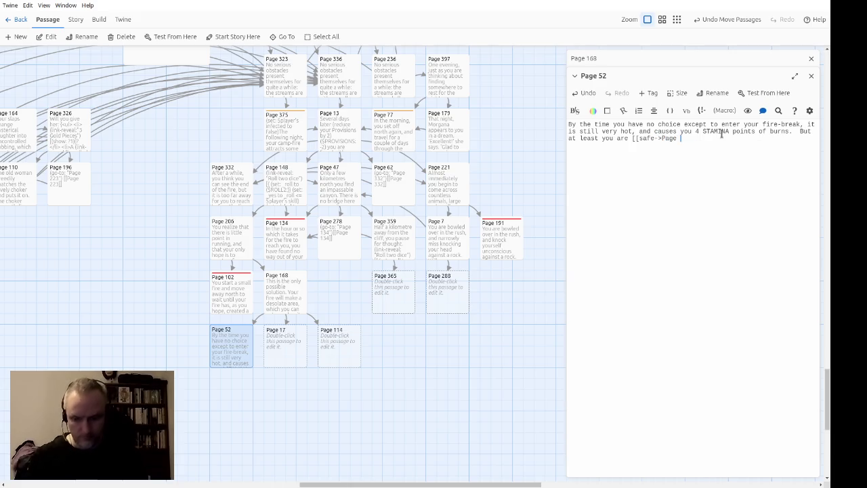
pyautogui.write('114]]')
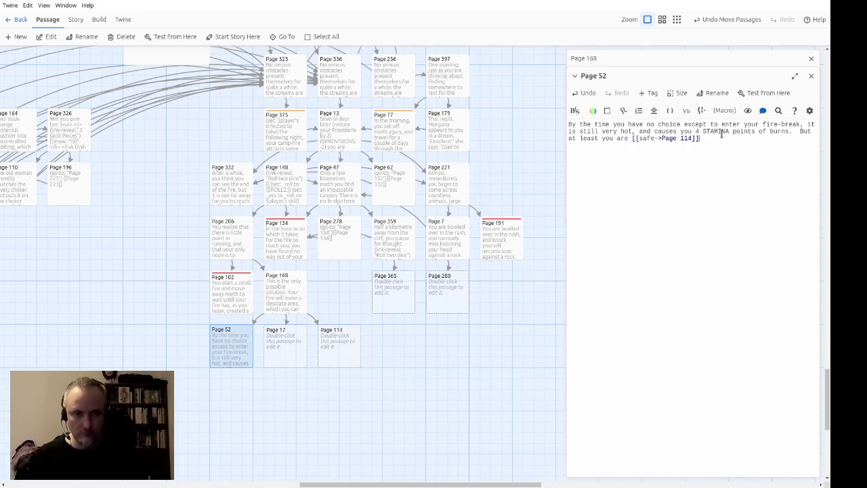
pyautogui.write('.')
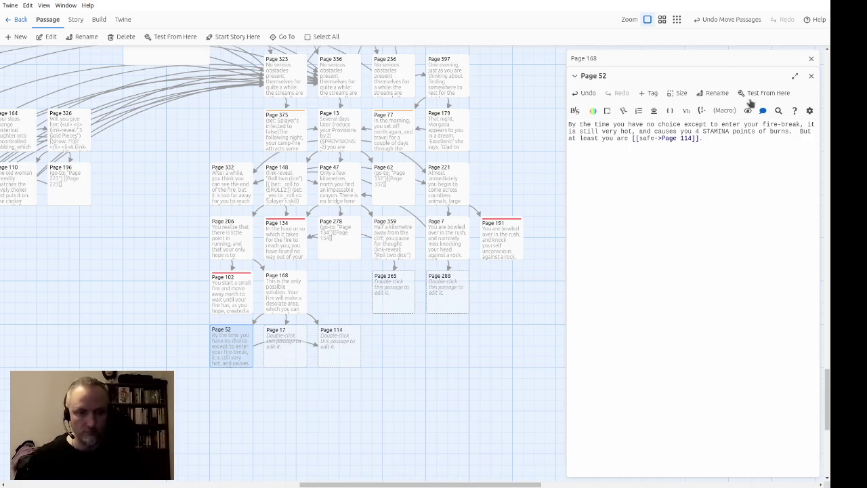
# Close the Page 52 and Page 168 editors, moving Page 17 left of Page 52 and nudging both right
pyautogui.click(810, 77)
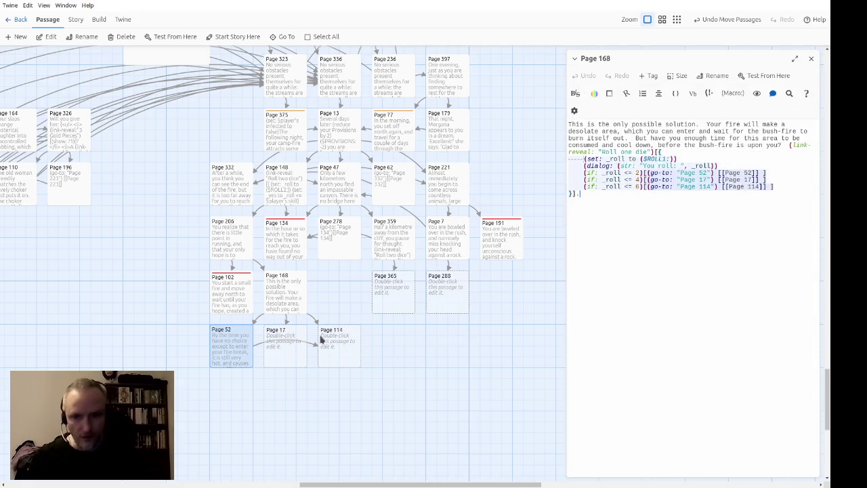
pyautogui.moveTo(296, 352); pyautogui.dragTo(192, 359)
pyautogui.moveTo(255, 398)
pyautogui.mouseDown()
pyautogui.moveTo(213, 384)
pyautogui.moveTo(166, 336)
pyautogui.moveTo(229, 347)
pyautogui.mouseUp()
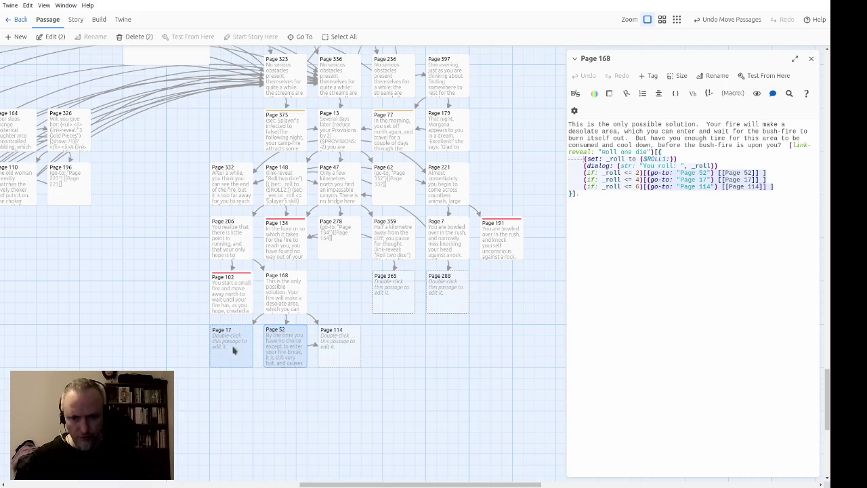
pyautogui.click(365, 381)
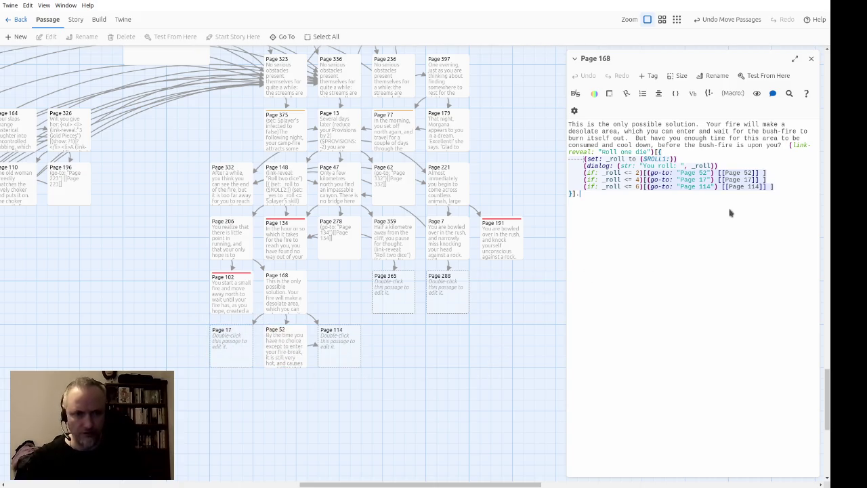
pyautogui.click(813, 60)
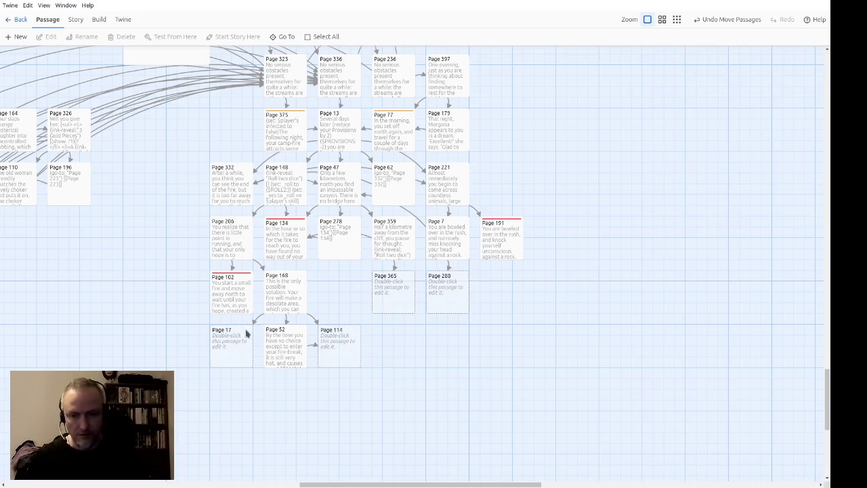
pyautogui.click(227, 342)
pyautogui.doubleClick(222, 344)
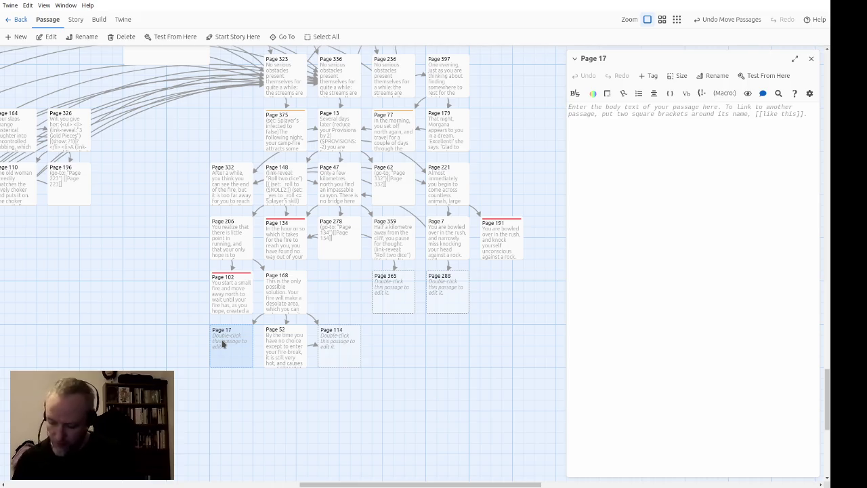
# Write in Page 17 that the bush-fire reaches you before you can escape the suffocating heat: 'Your adventure is over.'
pyautogui.write('U')
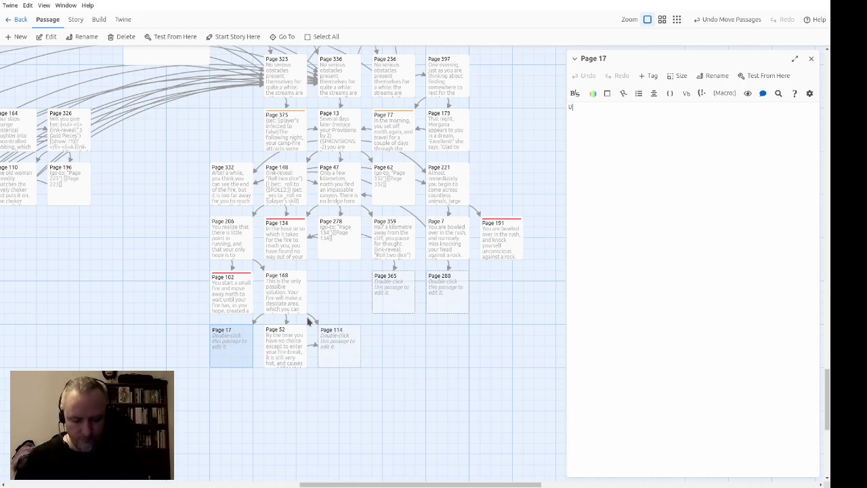
pyautogui.write('nfortunately, by the time')
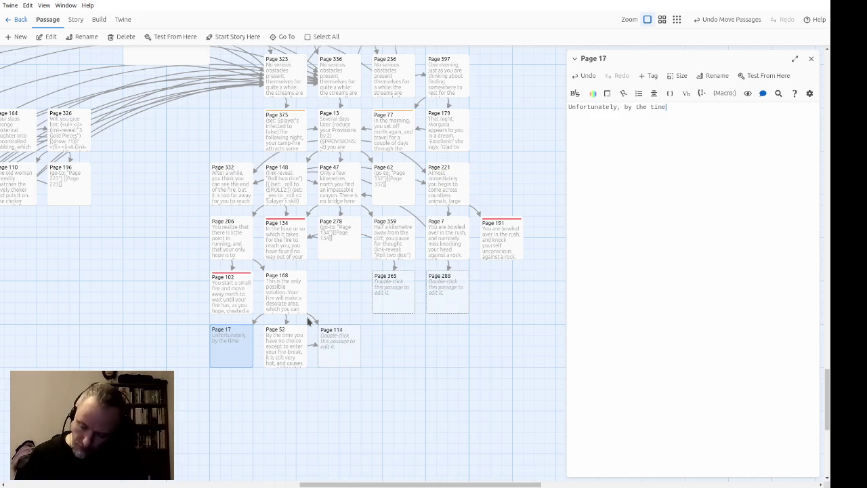
pyautogui.write(' th')
pyautogui.write('e bus')
pyautogui.write('-fire reaches you,')
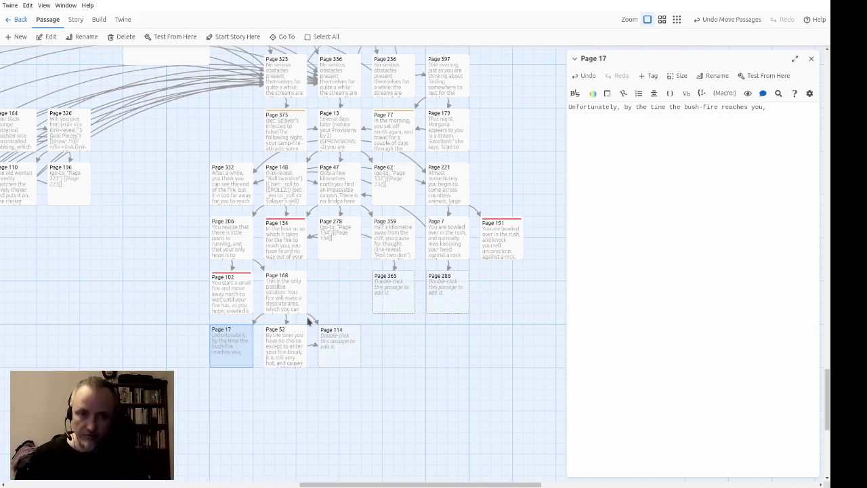
pyautogui.write(' your o')
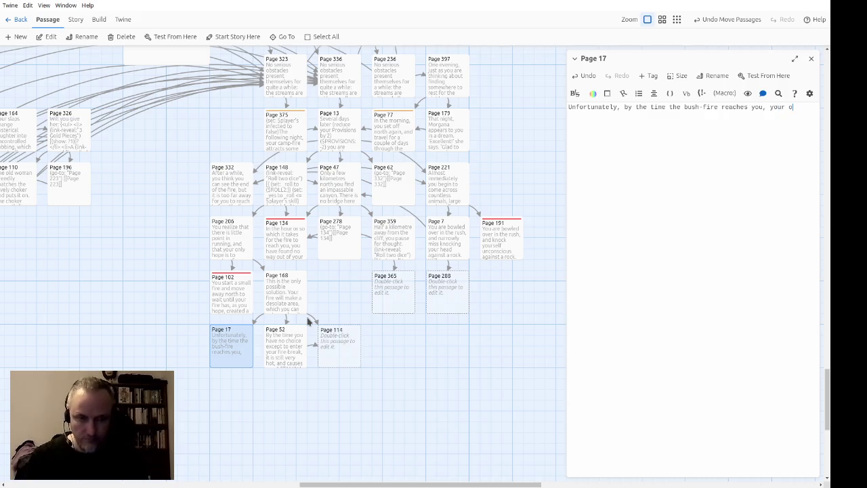
pyautogui.write('wn fire has n')
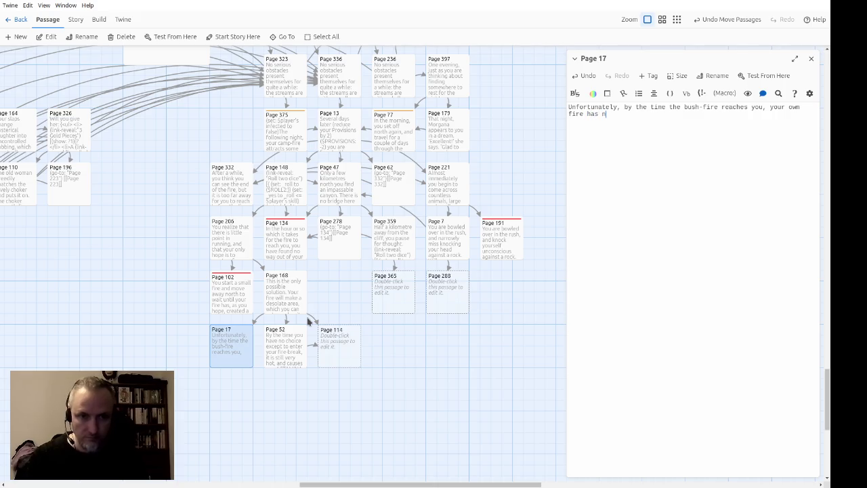
pyautogui.write('ot formed a l')
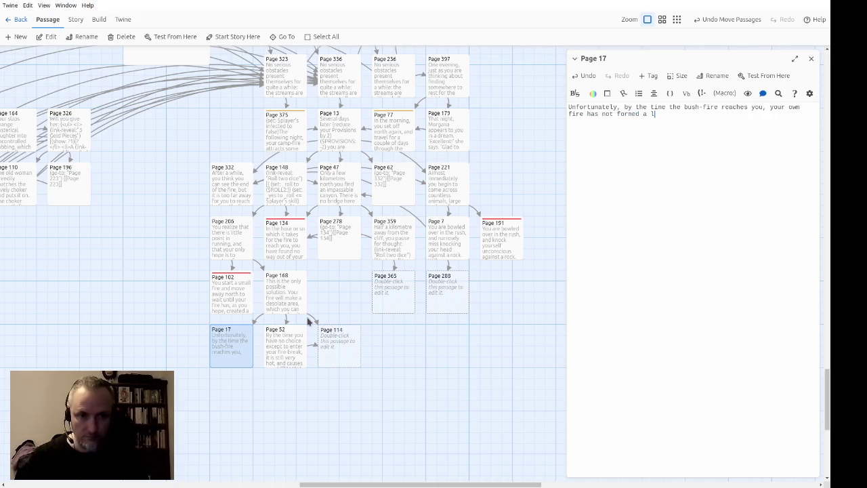
pyautogui.write('argenough area for')
pyautogui.write(' you')
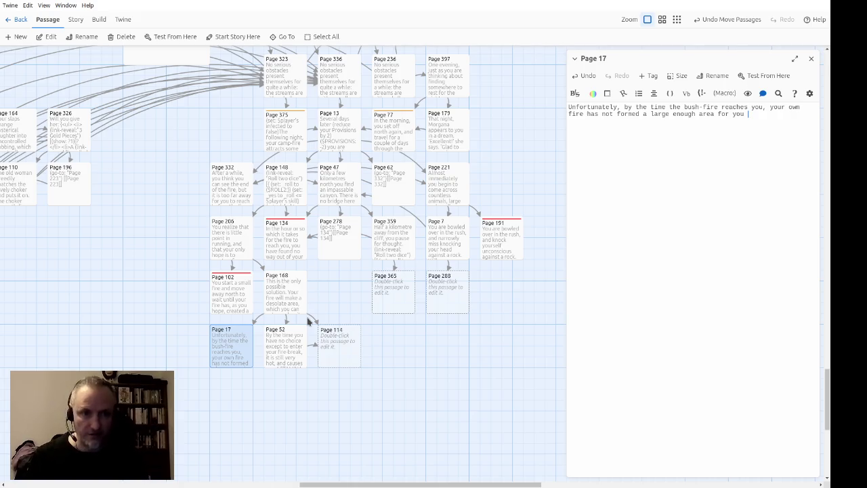
pyautogui.write(' to escape ')
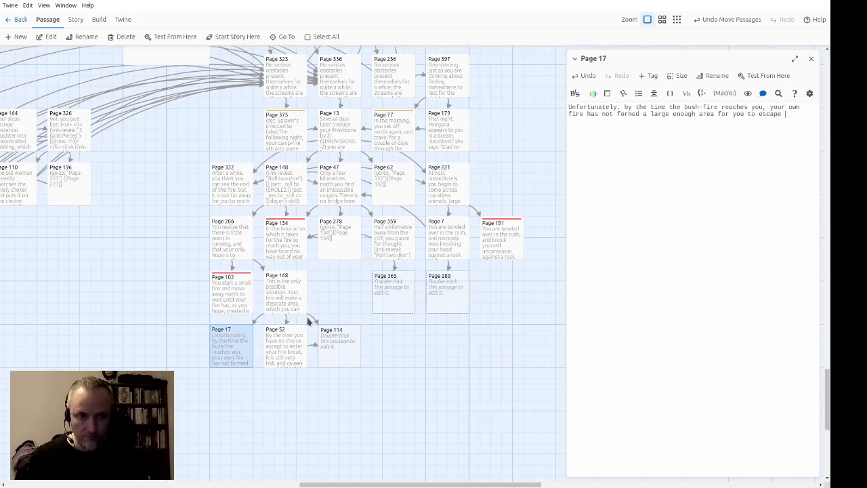
pyautogui.write('the surro')
pyautogui.press('BackSpace')
pyautogui.press('BackSpace')
pyautogui.press('BackSpace')
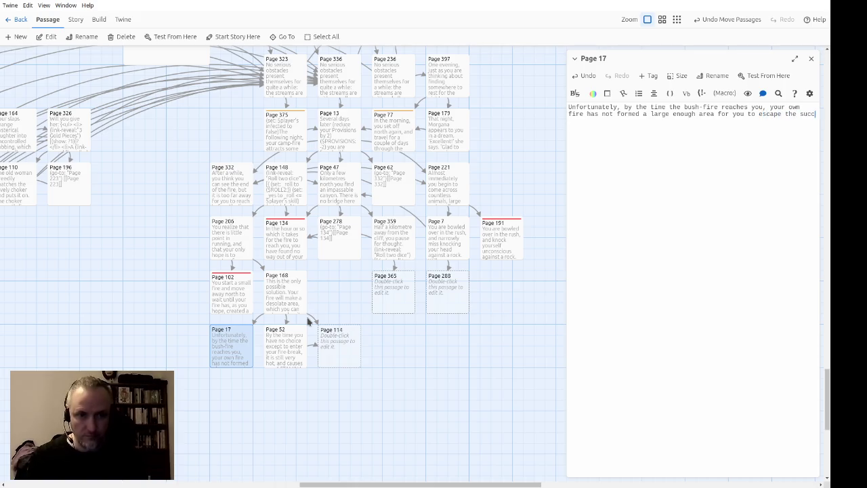
pyautogui.press('BackSpace')
pyautogui.write('u')
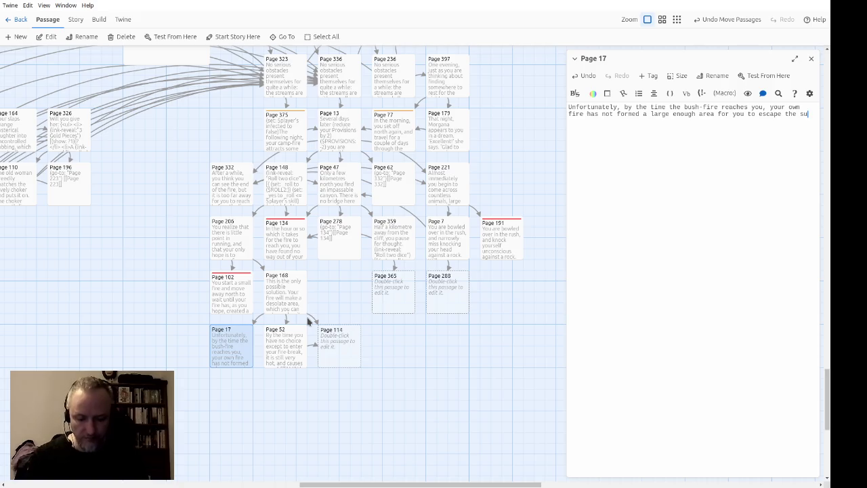
pyautogui.write('ffocating heat.')
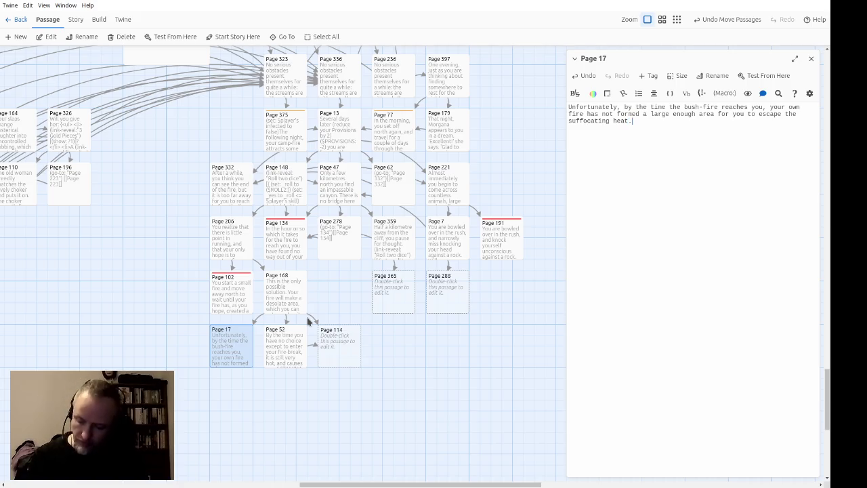
pyautogui.write('  You')
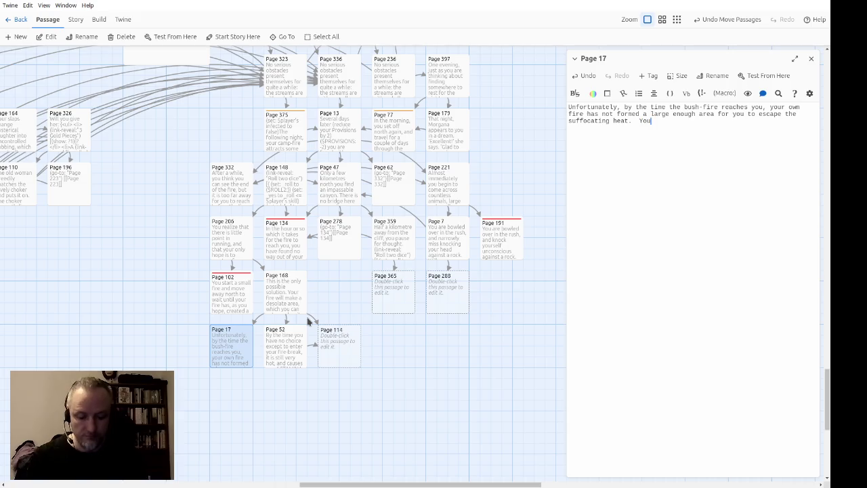
pyautogui.write('r adventure is over.')
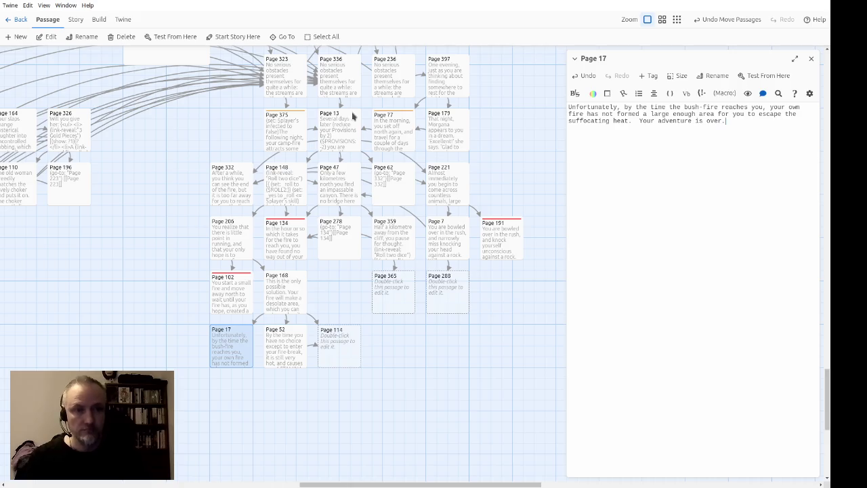
pyautogui.click(645, 76)
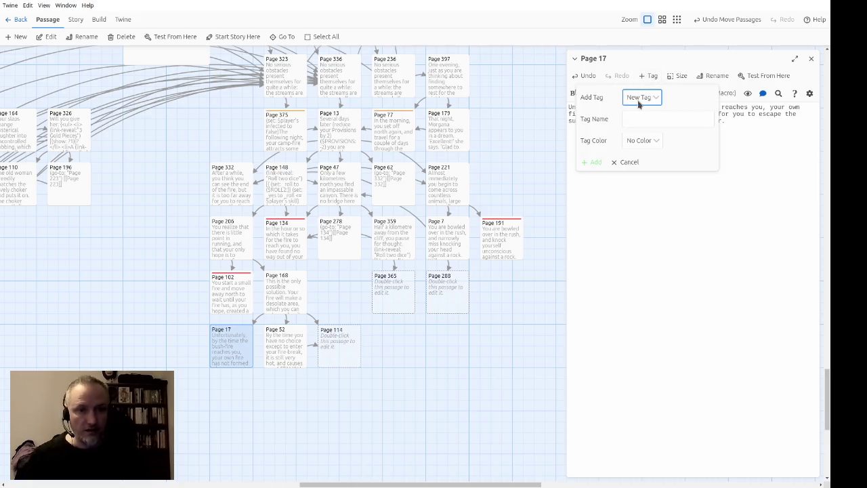
# Give Page 17 the existing death tag and close its editor
pyautogui.click(651, 129)
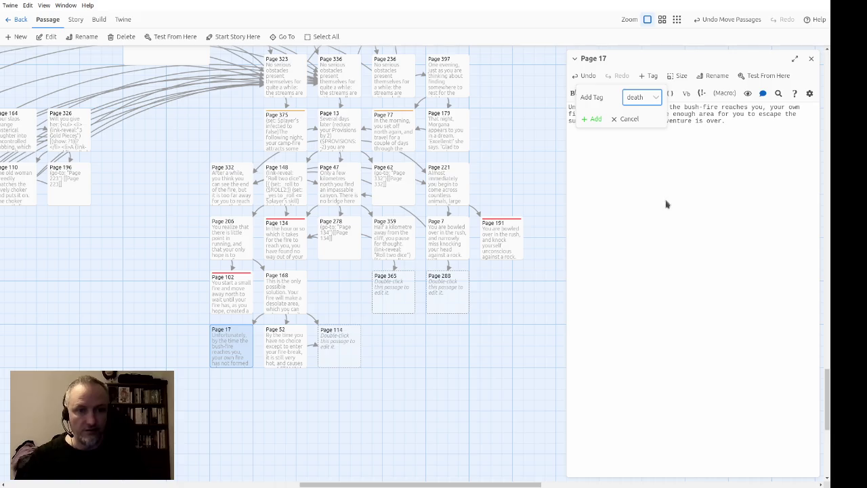
pyautogui.click(661, 190)
pyautogui.click(648, 76)
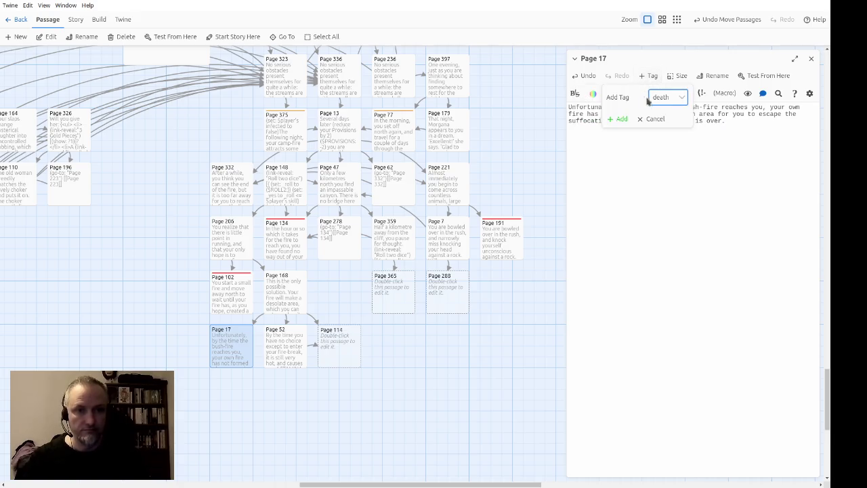
pyautogui.click(617, 118)
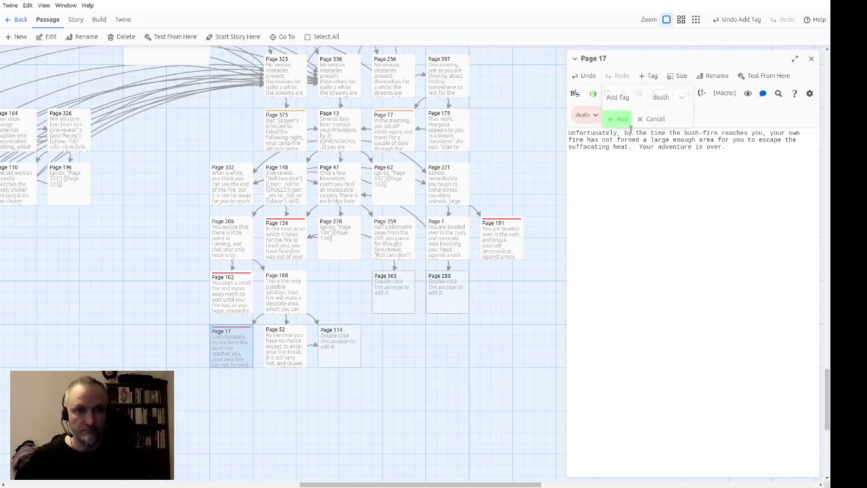
pyautogui.click(811, 59)
pyautogui.doubleClick(349, 340)
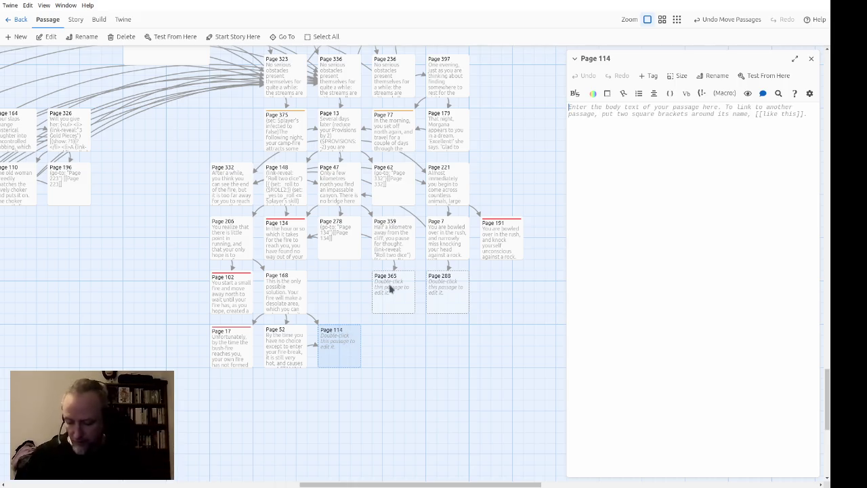
# Write in Page 114 that you follow your fire-break north, away from the bush-fire's suffocating heat
pyautogui.write('You are sag')
pyautogui.press('BackSpace')
pyautogui.write('fe within your fire-break ')
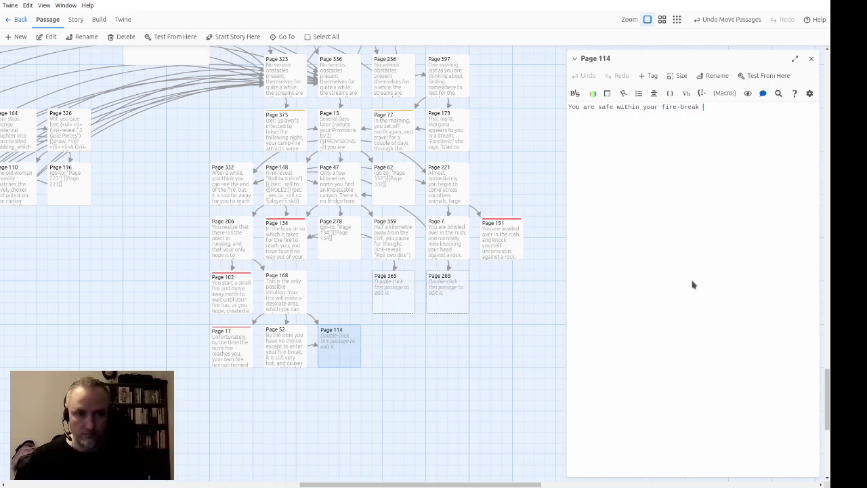
pyautogui.write(',')
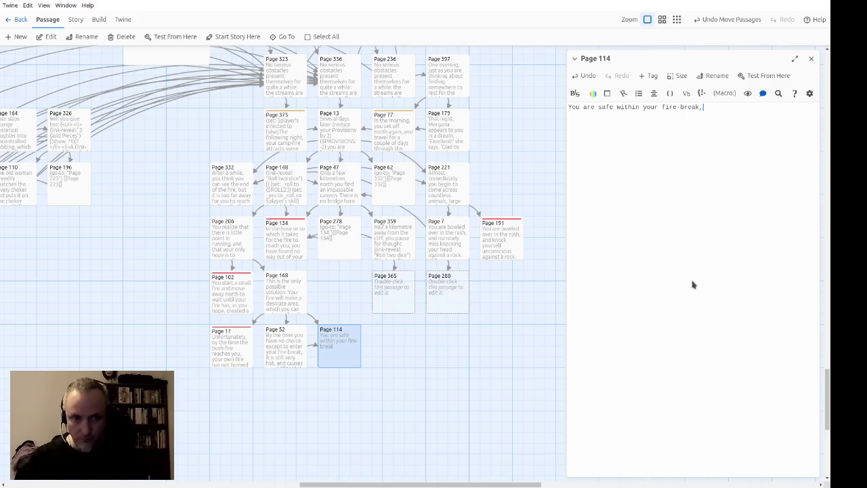
pyautogui.write(' and you follow it north')
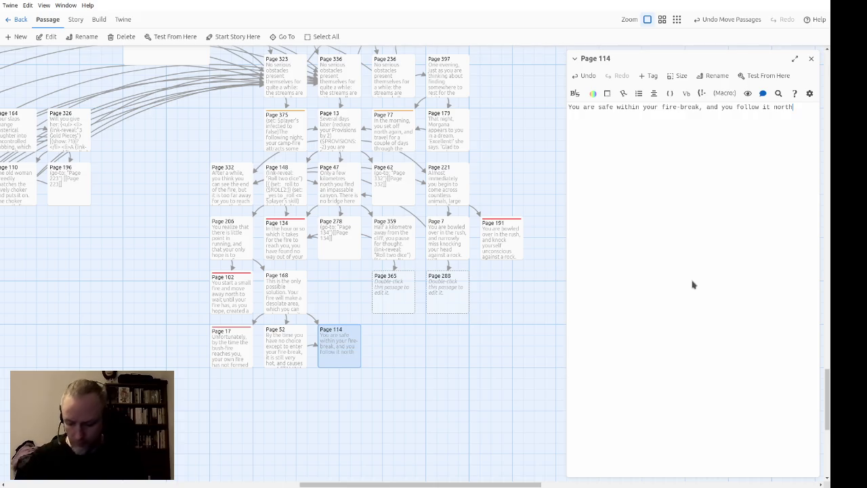
pyautogui.write(', to ')
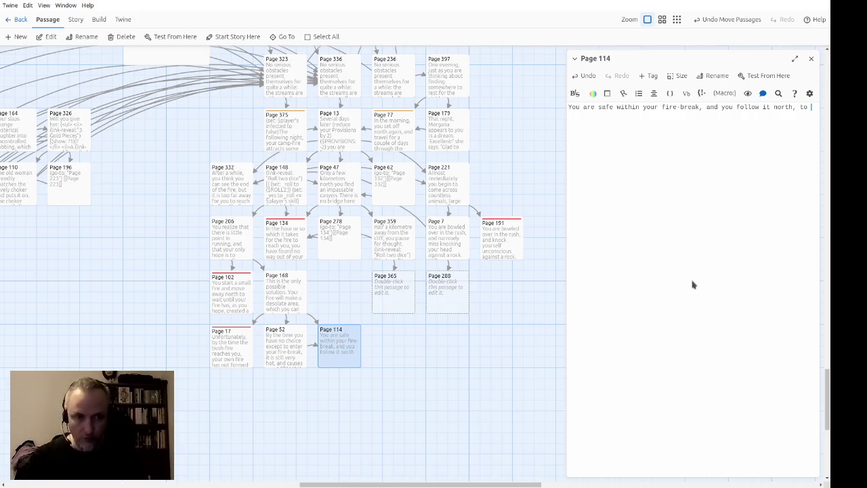
pyautogui.write('keep well away from the')
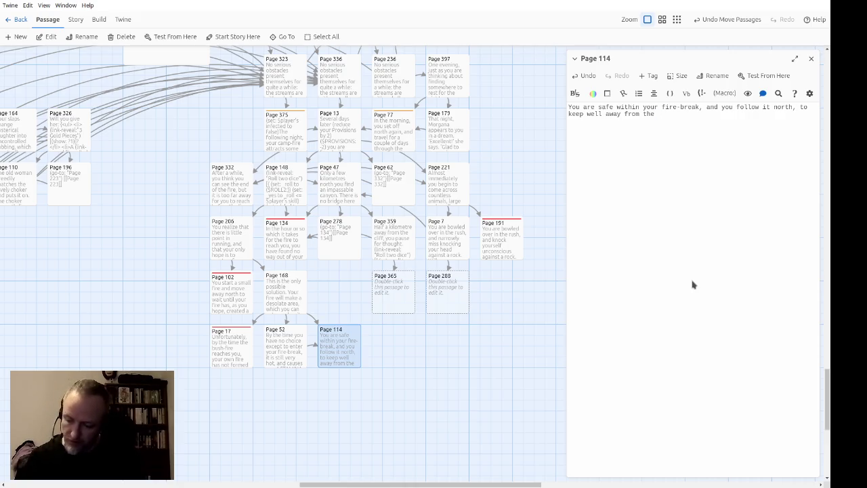
pyautogui.write('suf')
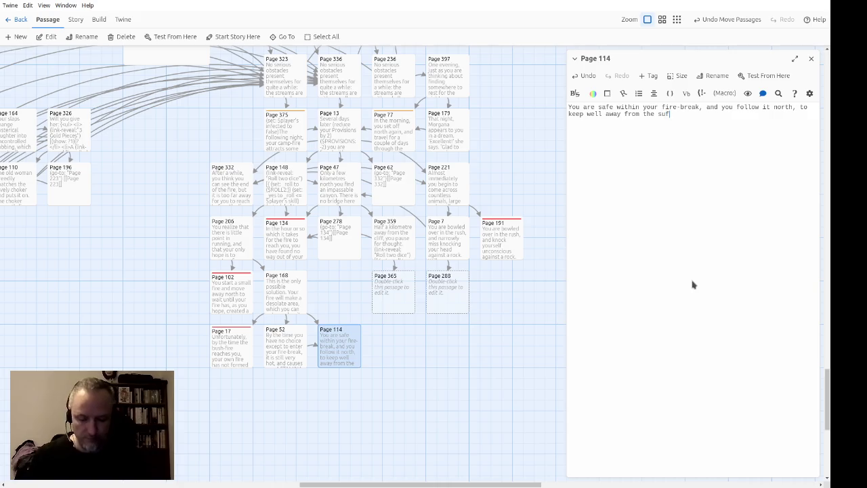
pyautogui.write('focating he')
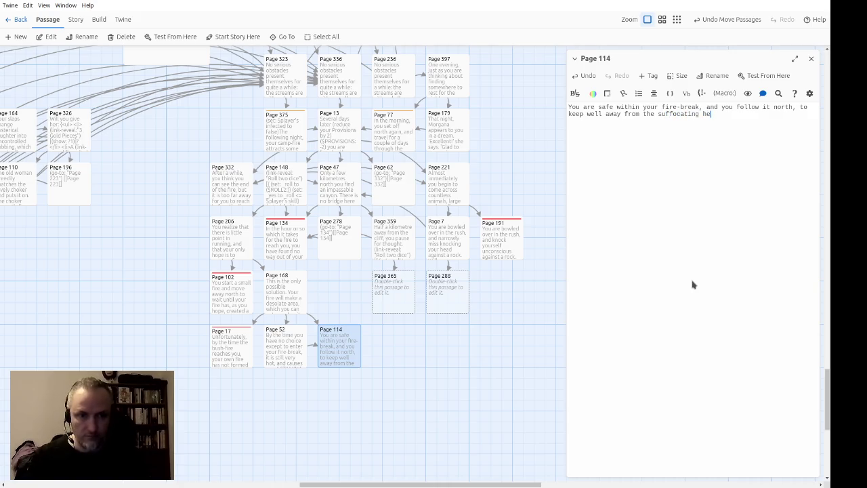
pyautogui.write('at of ')
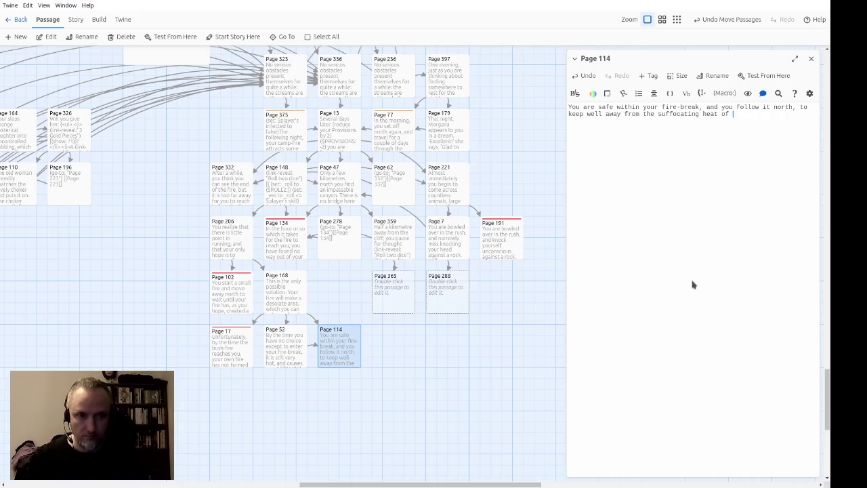
pyautogui.write('the bush0-')
pyautogui.press('BackSpace')
pyautogui.write('-fire.')
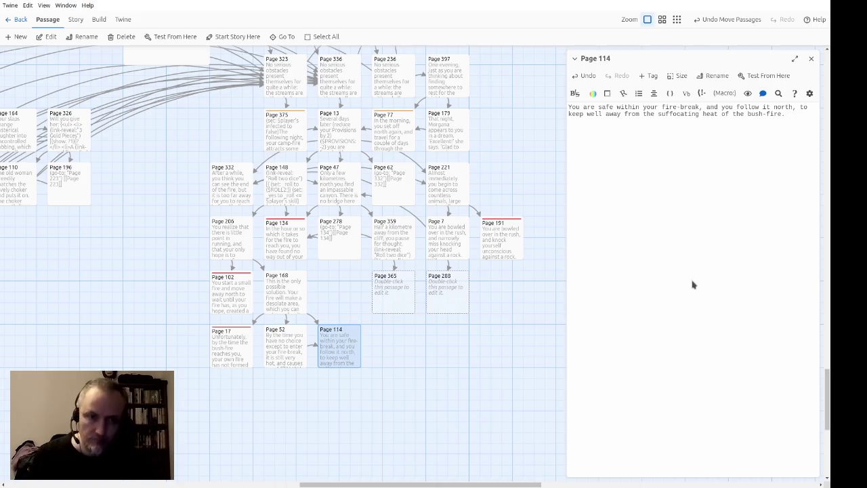
# Add that the fire burned out at an uncrossable huge canyon, linking to Page 10
pyautogui.write('After')
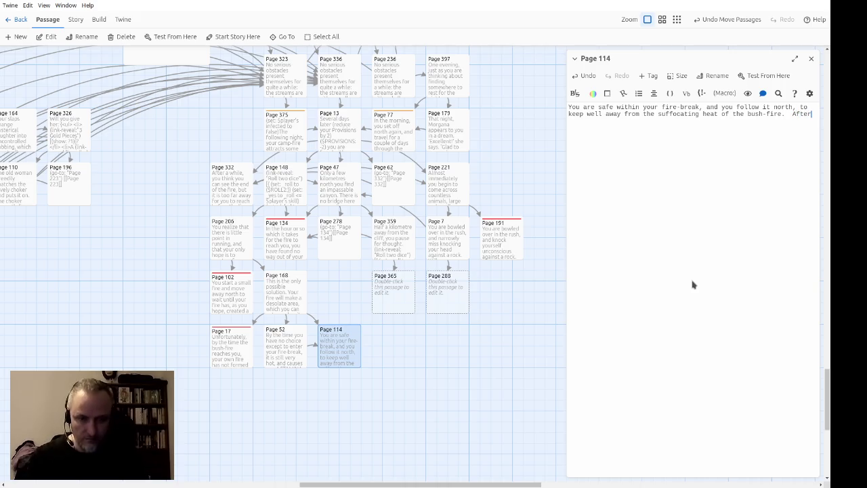
pyautogui.write('kilometres, ')
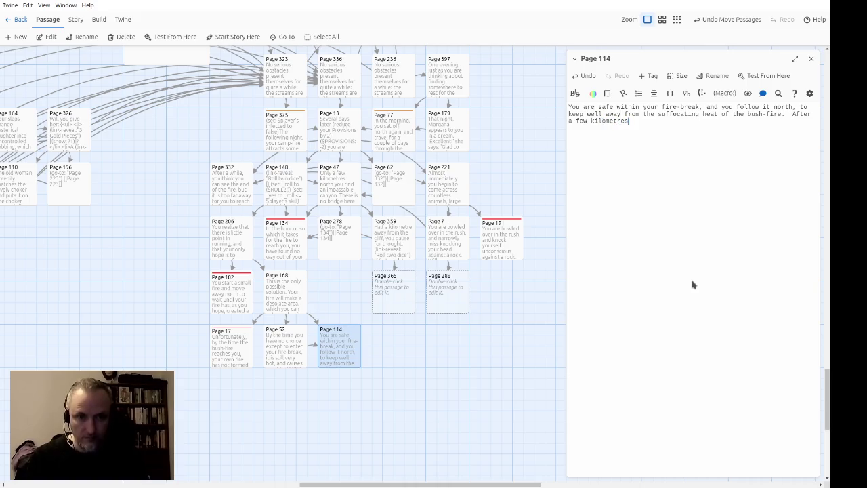
pyautogui.write('you find ')
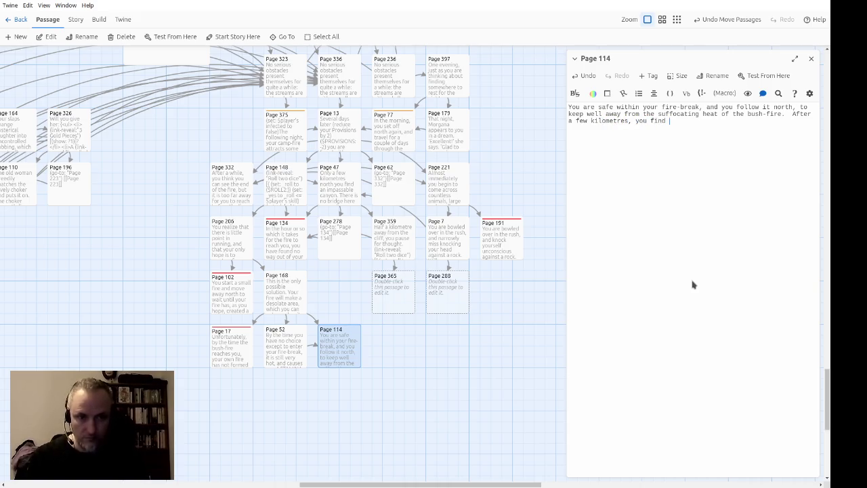
pyautogui.write('that your ')
pyautogui.write('fi')
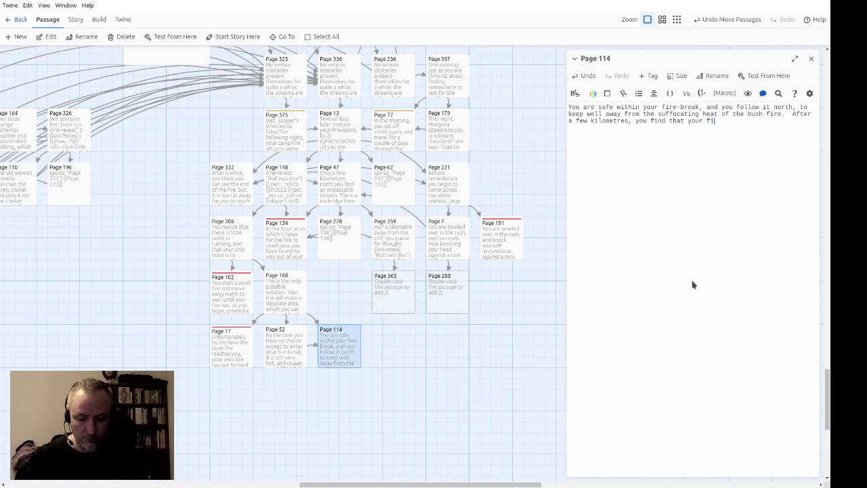
pyautogui.write('re has burned it')
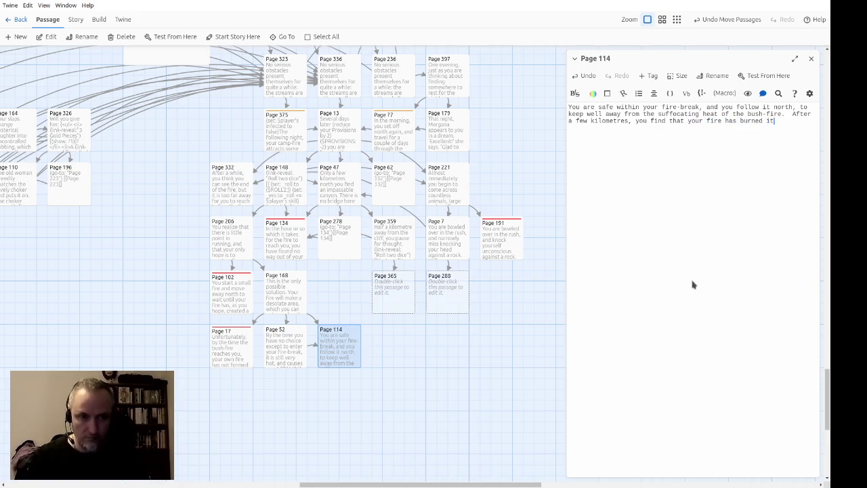
pyautogui.write('self out at the edge of a ')
pyautogui.write('huge canyon')
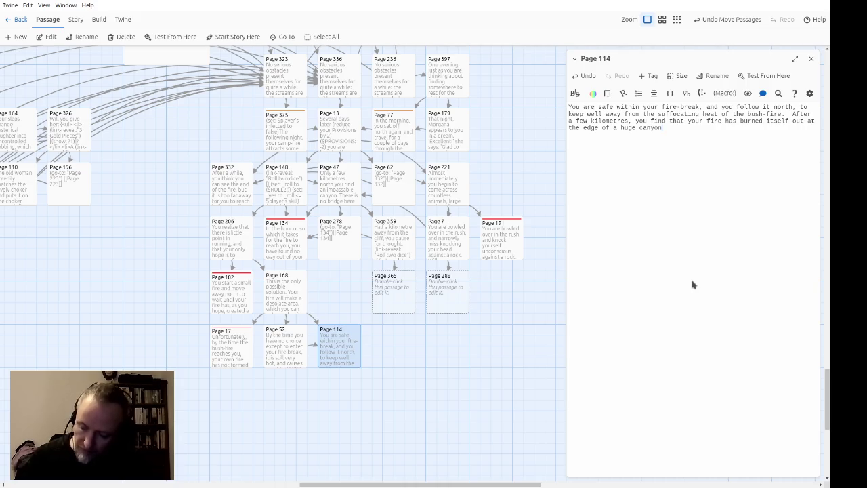
pyautogui.write('he s')
pyautogui.write('ides')
pyautogui.write(' are too s')
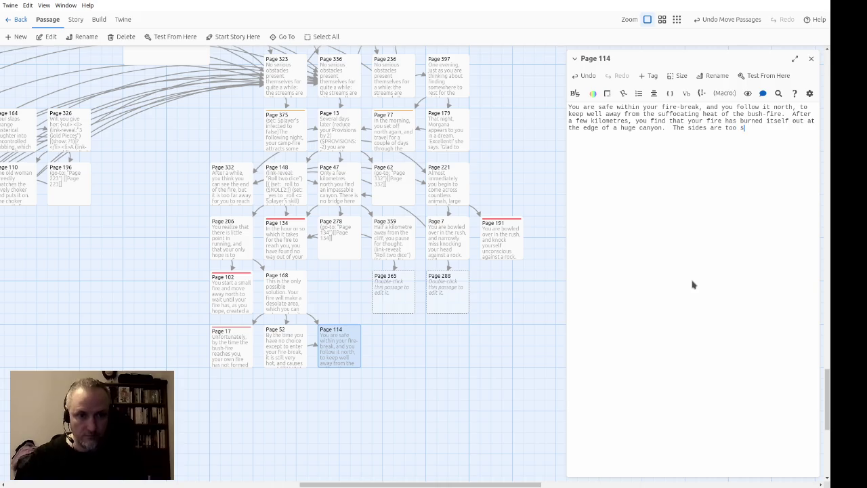
pyautogui.write('teep to climb')
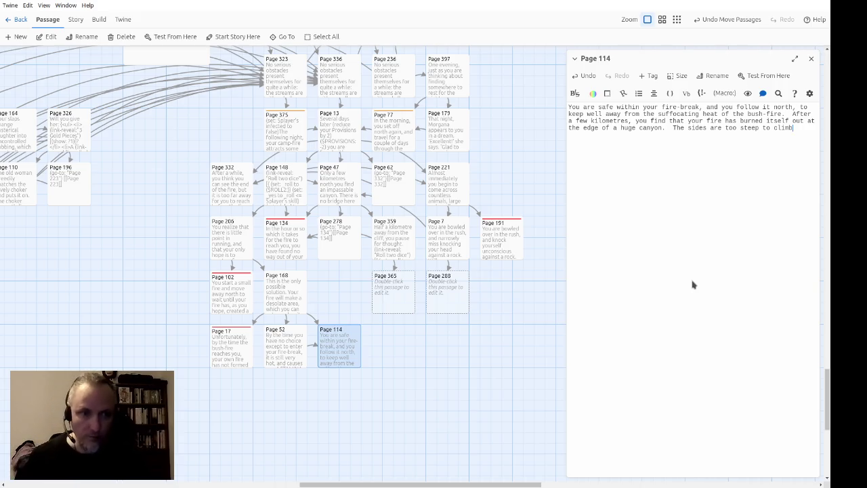
pyautogui.write(' and ther')
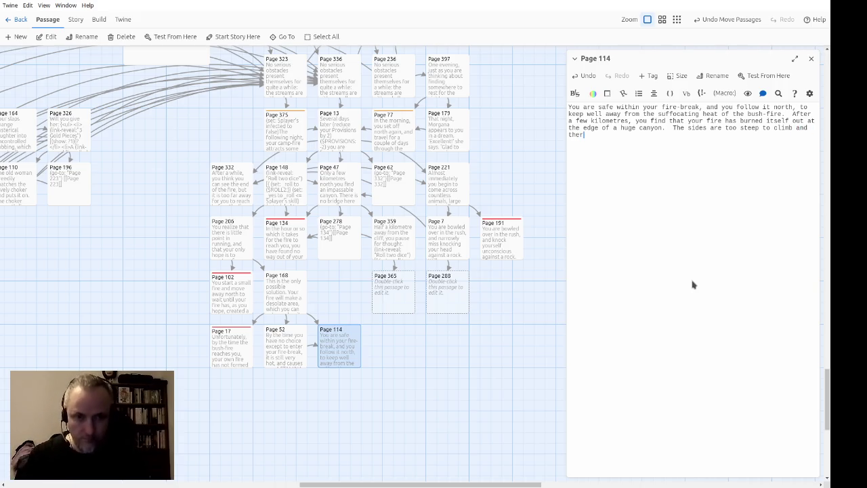
pyautogui.write('e is no bridg')
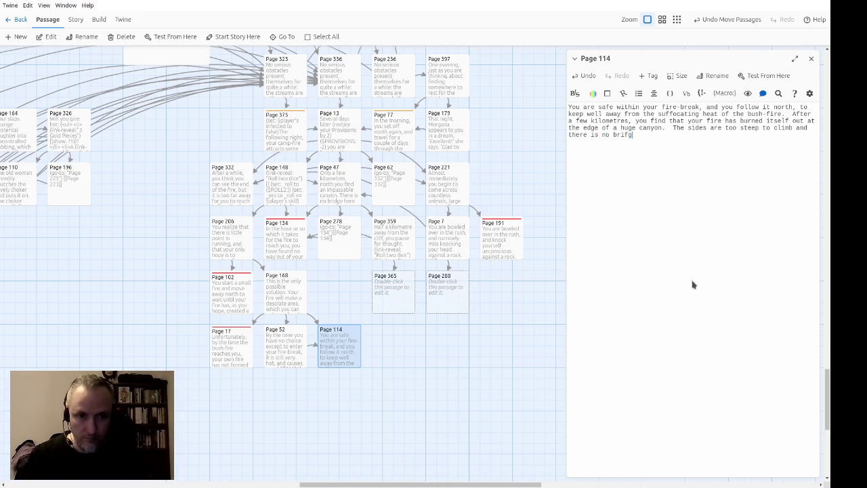
pyautogui.write('here.')
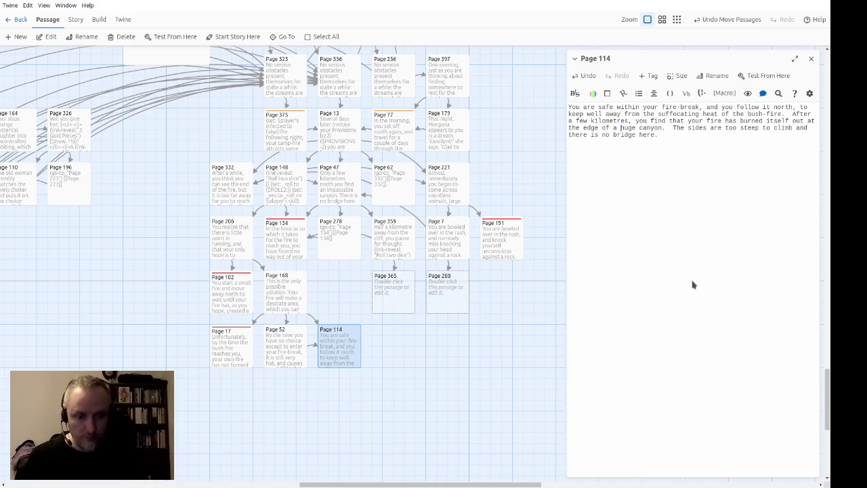
pyautogui.write('[[')
pyautogui.write('->Page ')
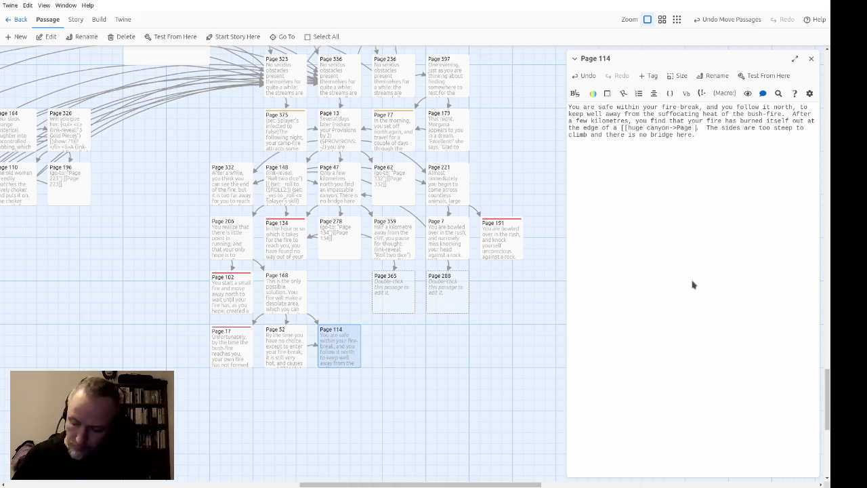
pyautogui.write('10]]')
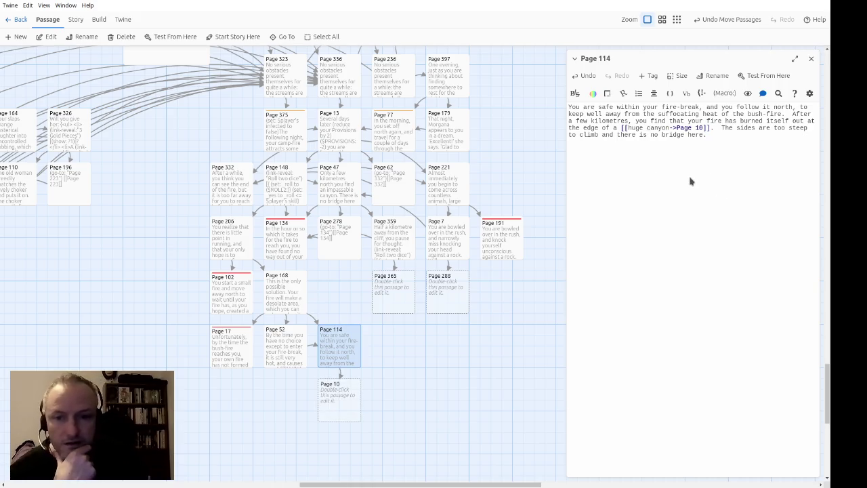
pyautogui.click(811, 60)
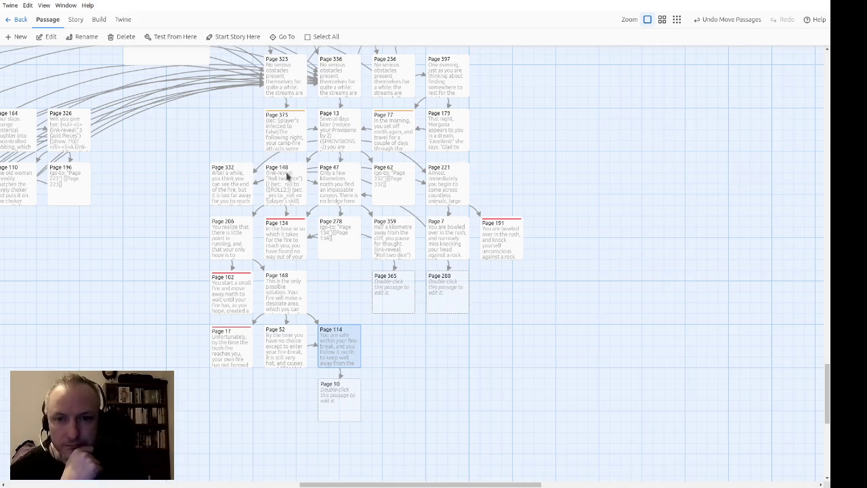
# Add an indented (set: _yes to $player's inventory contains "Rope") line inside Page 47's rope hook, starting the (if: _yes) line
pyautogui.doubleClick(349, 195)
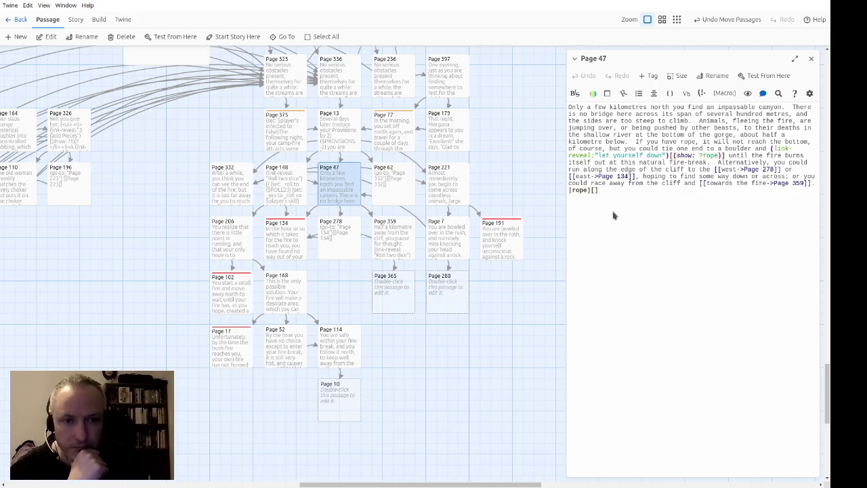
pyautogui.press('Left')
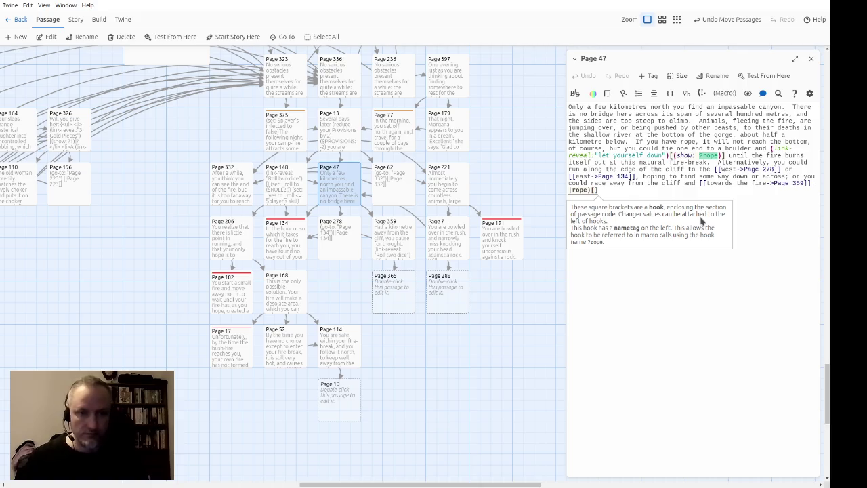
pyautogui.press('Return')
pyautogui.press('Return')
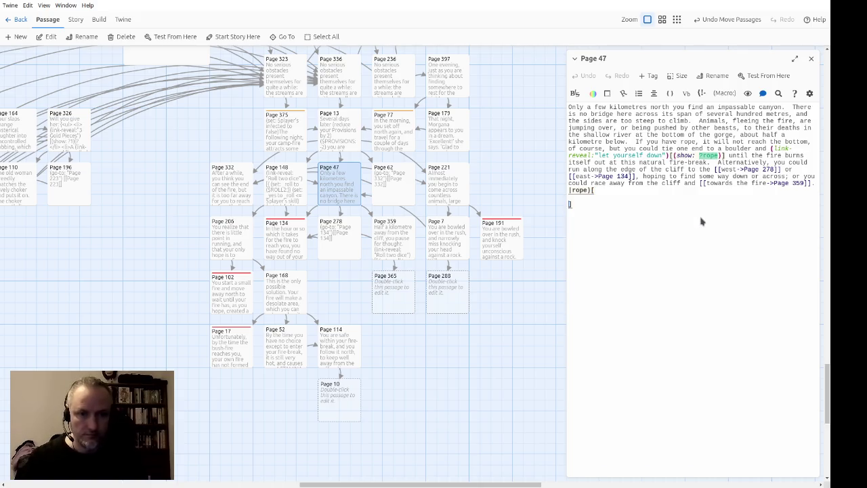
pyautogui.press('Up')
pyautogui.write('[')
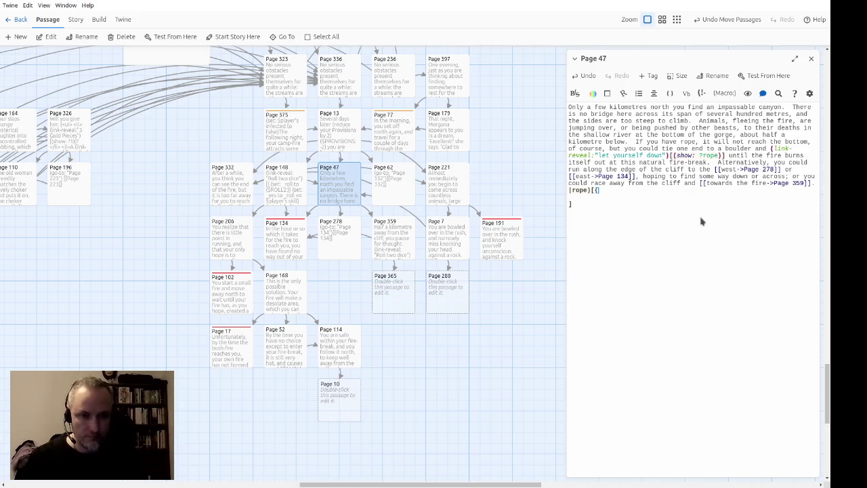
pyautogui.press('Tab')
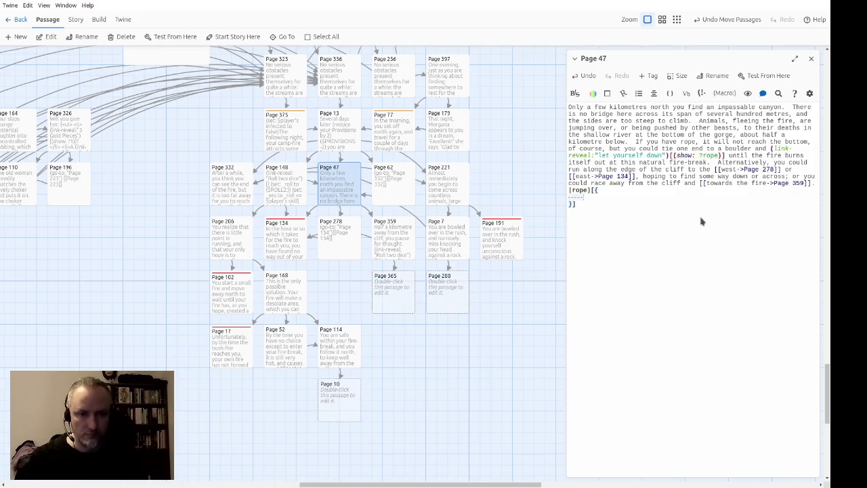
pyautogui.write('(set: _')
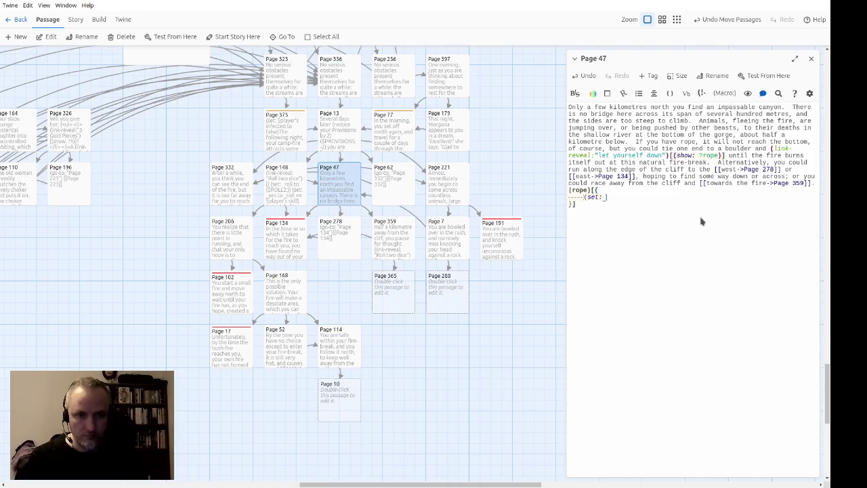
pyautogui.write('yes to ')
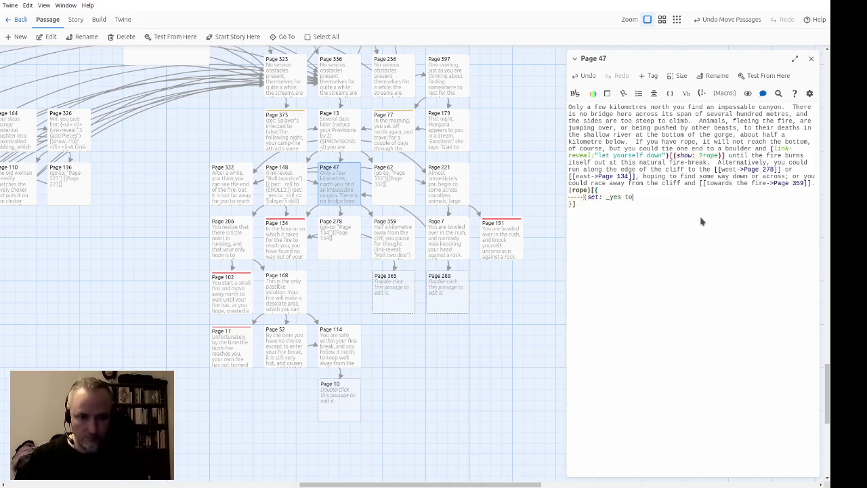
pyautogui.write('$playe')
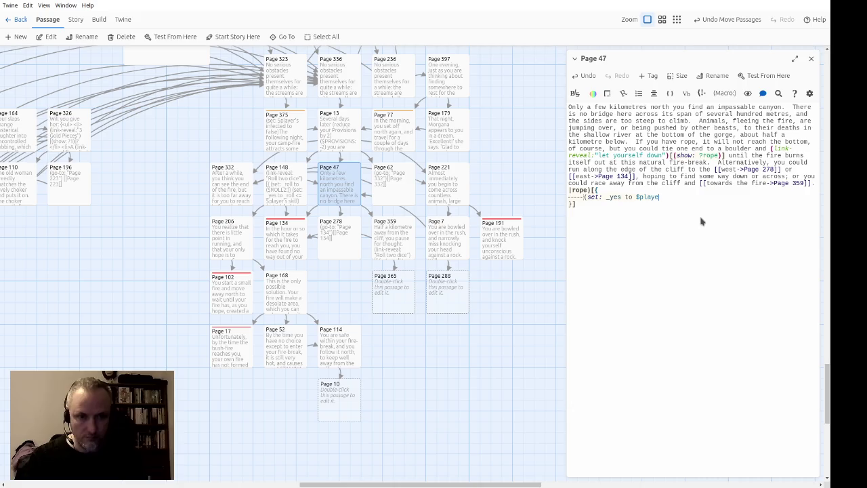
pyautogui.write('rinventory contains _')
pyautogui.write('"Rope")')
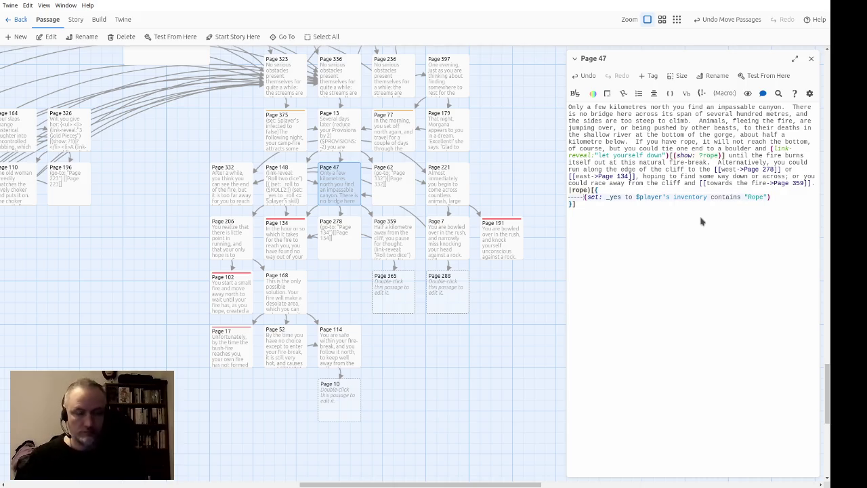
pyautogui.press('Return')
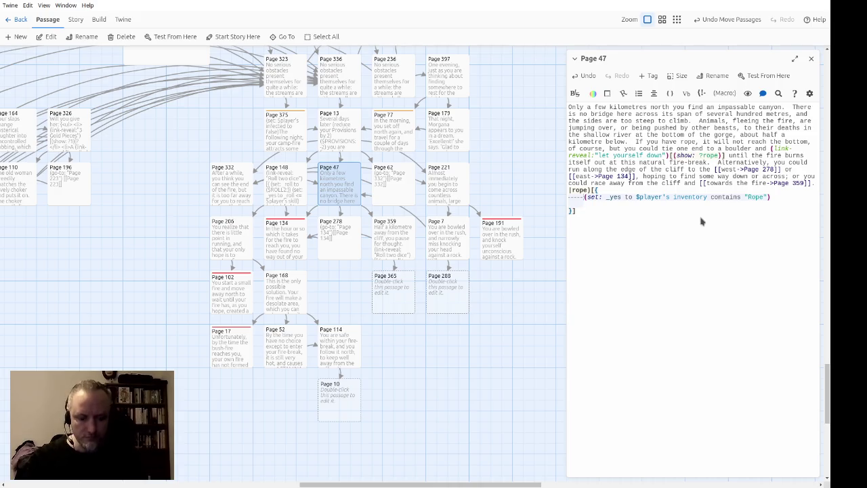
pyautogui.write('(if: _yes')
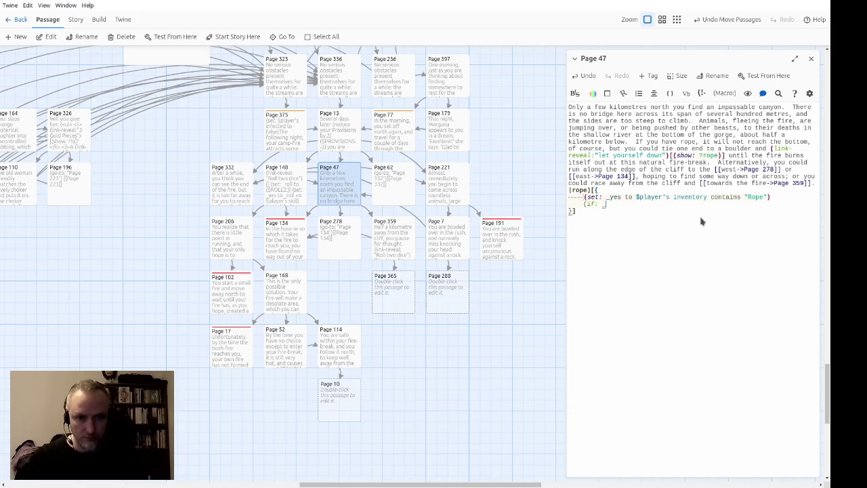
pyautogui.write(')[ (go-to: "Page')
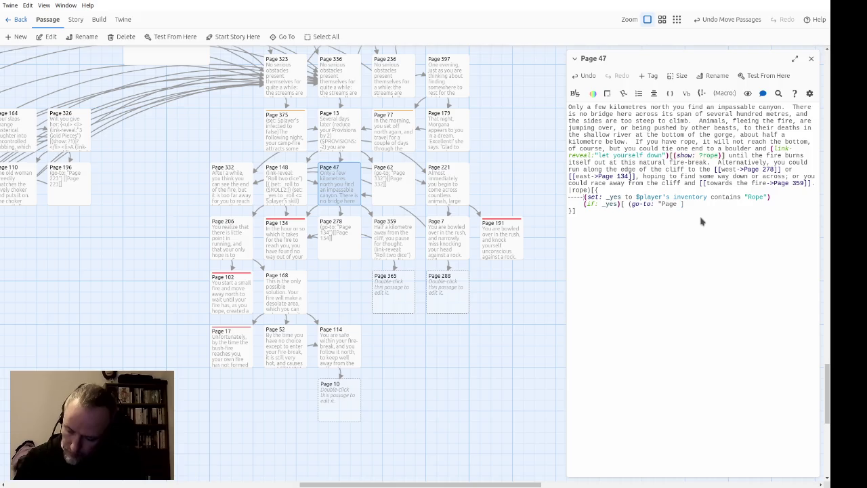
# Complete the (if: _yes) branch to Page 90 and add (dialog: "But you don't have any rope!")
pyautogui.write('90")')
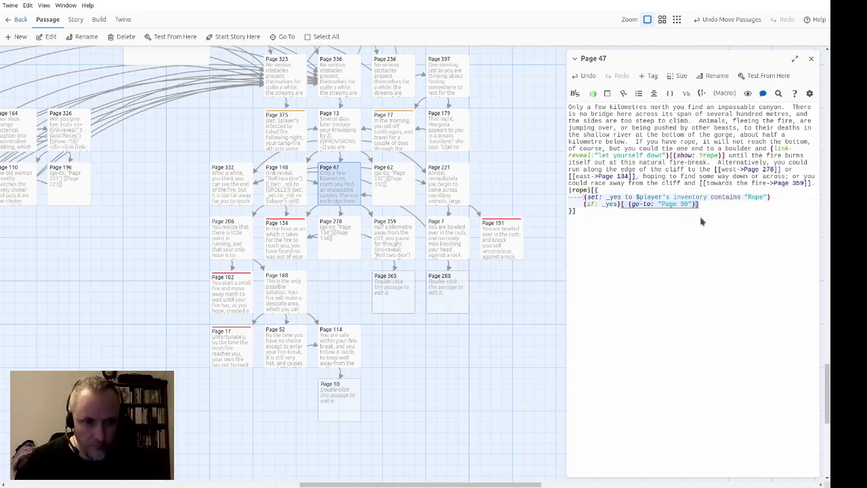
pyautogui.write(' [[Page 90]]')
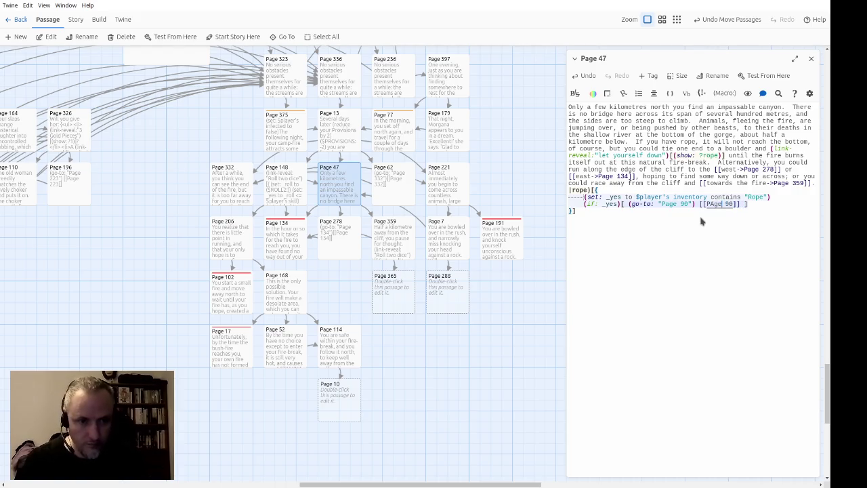
pyautogui.press('BackSpace')
pyautogui.press('BackSpace')
pyautogui.press('BackSpace')
pyautogui.write('age')
pyautogui.press('Up')
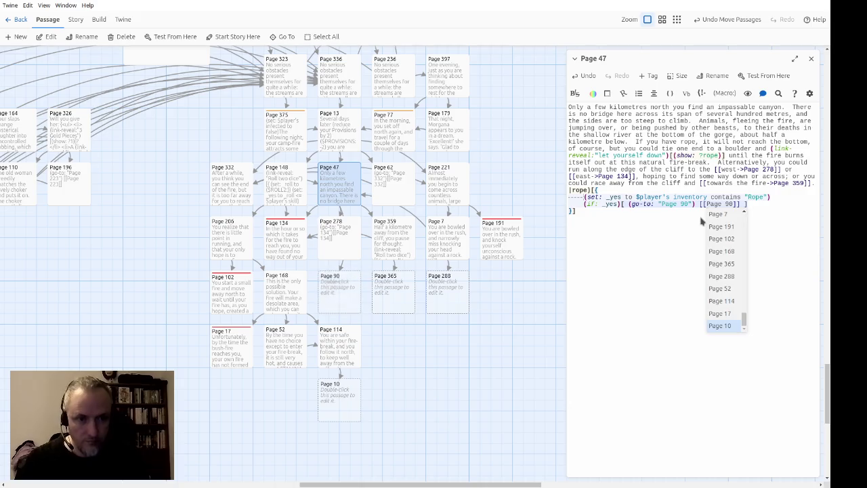
pyautogui.press('Escape')
pyautogui.press('Return')
pyautogui.write('di')
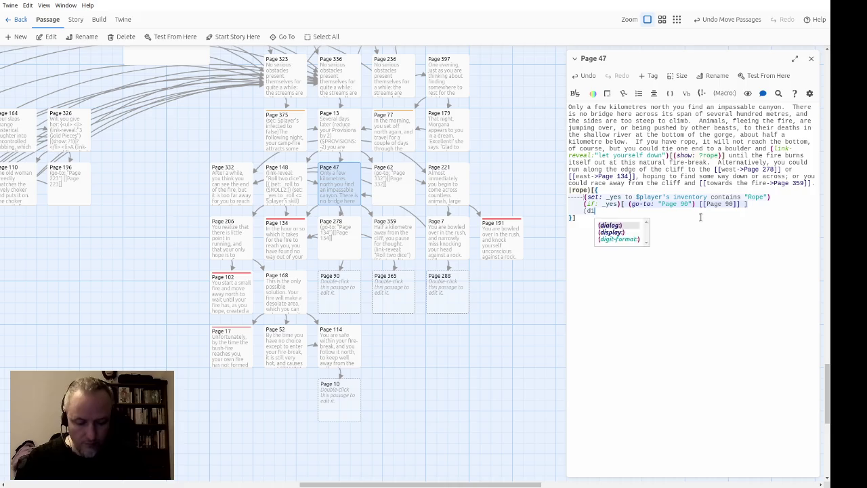
pyautogui.write('alog: "Bu')
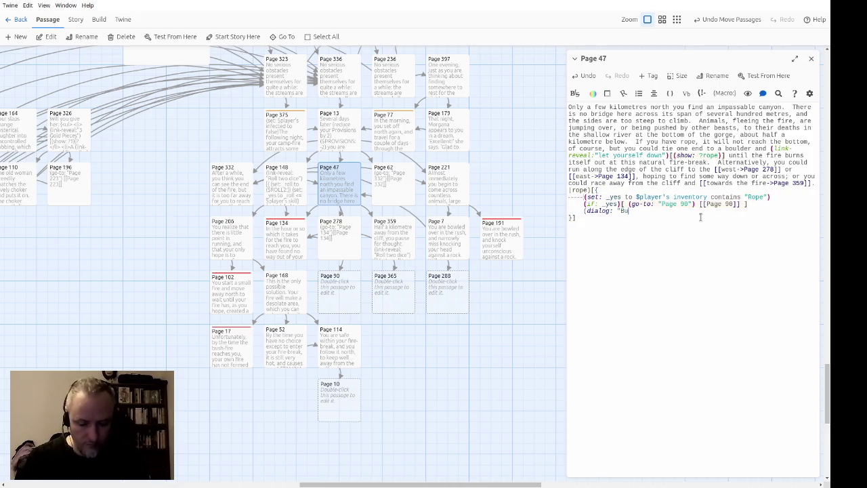
pyautogui.write("t you don't have ")
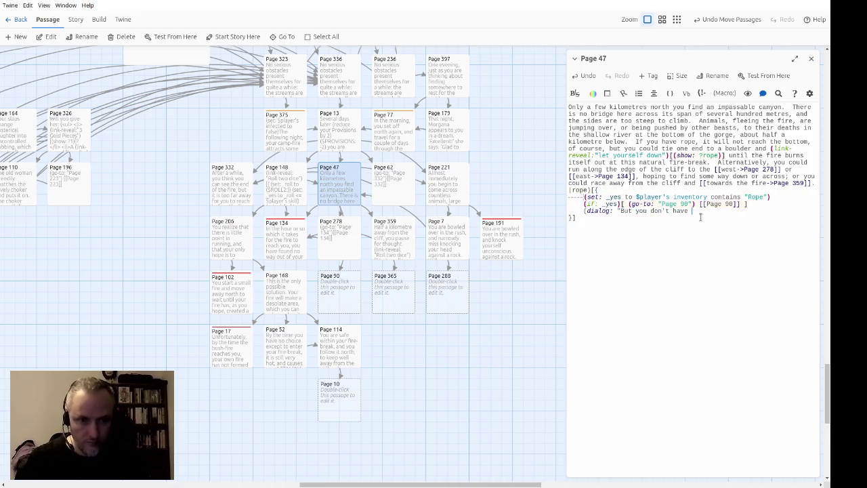
pyautogui.write('any rope!")')
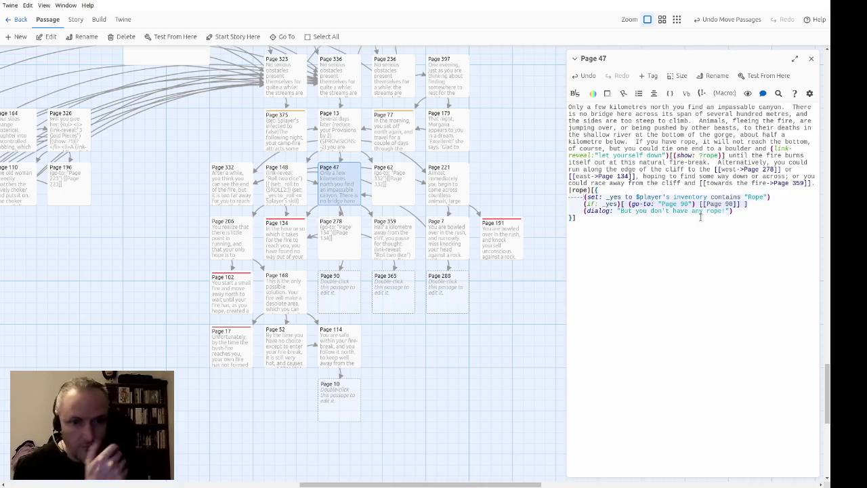
pyautogui.click(764, 219)
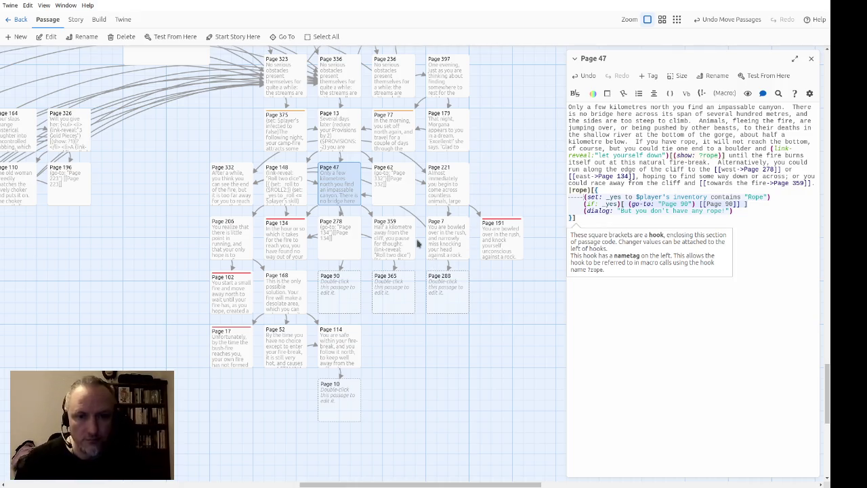
pyautogui.click(705, 148)
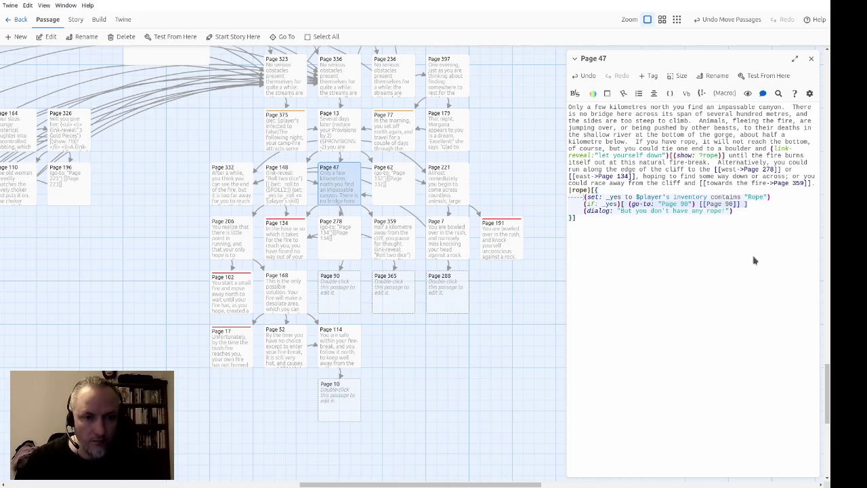
pyautogui.click(717, 257)
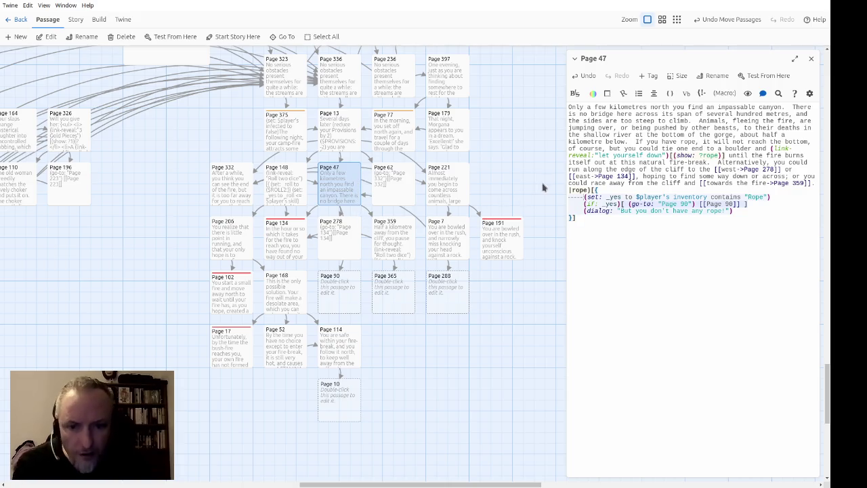
# In Page 359, change the failure branch's go-to and link from Page 365 to Page 134
pyautogui.doubleClick(404, 256)
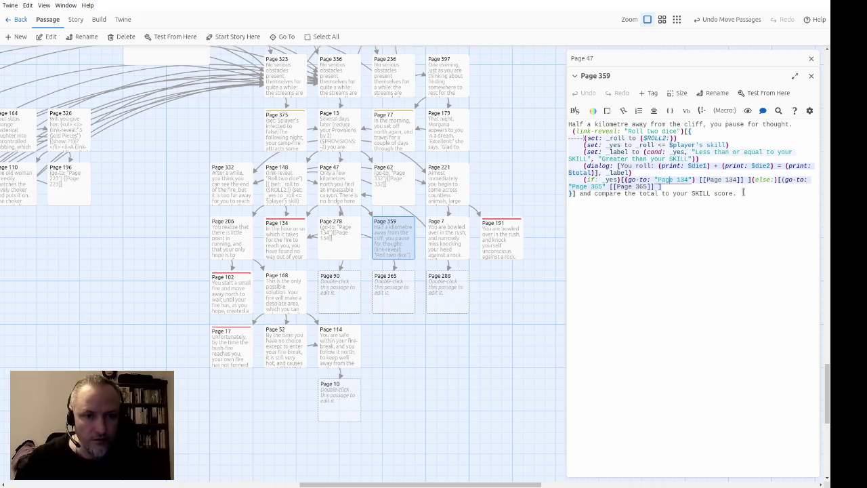
pyautogui.press('Down')
pyautogui.hotkey('ctrl', 'Left')
pyautogui.hotkey('ctrl', 'shift', 'Left')
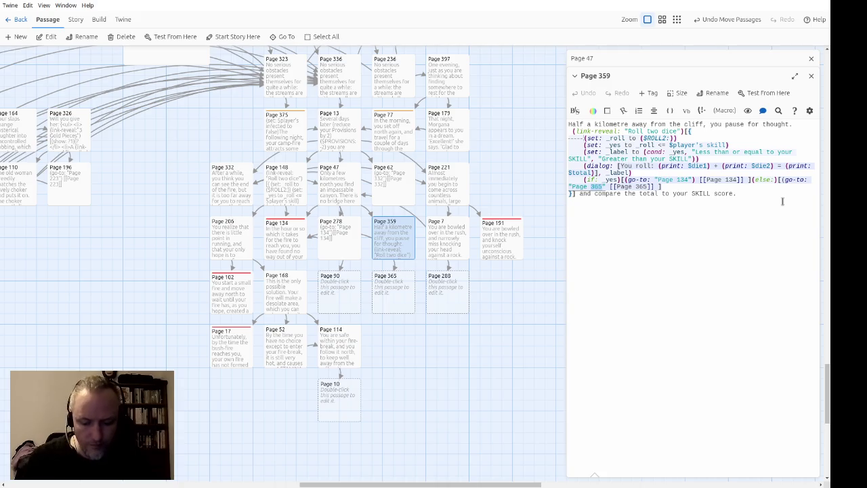
pyautogui.write('134')
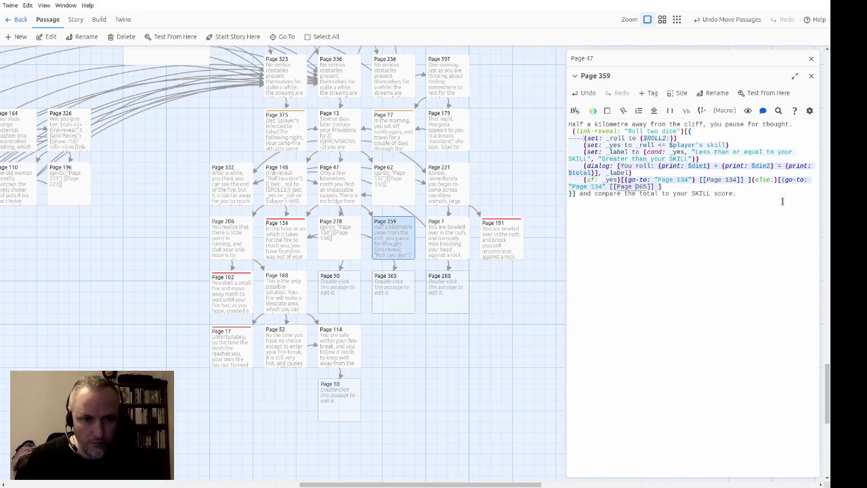
pyautogui.press('BackSpace')
pyautogui.write('134')
# Change the success branch's go-to and link from Page 134 to Page 365
pyautogui.press('Up')
pyautogui.press('Up')
pyautogui.press('Up')
pyautogui.press('Down')
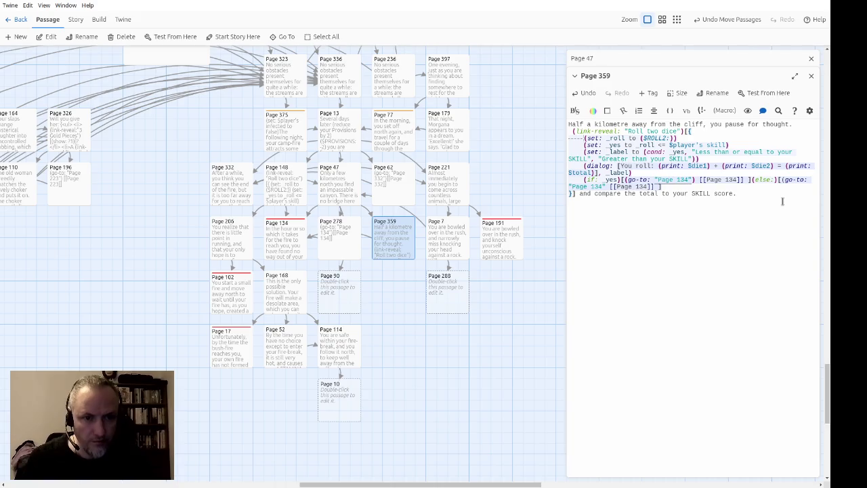
pyautogui.press('Right')
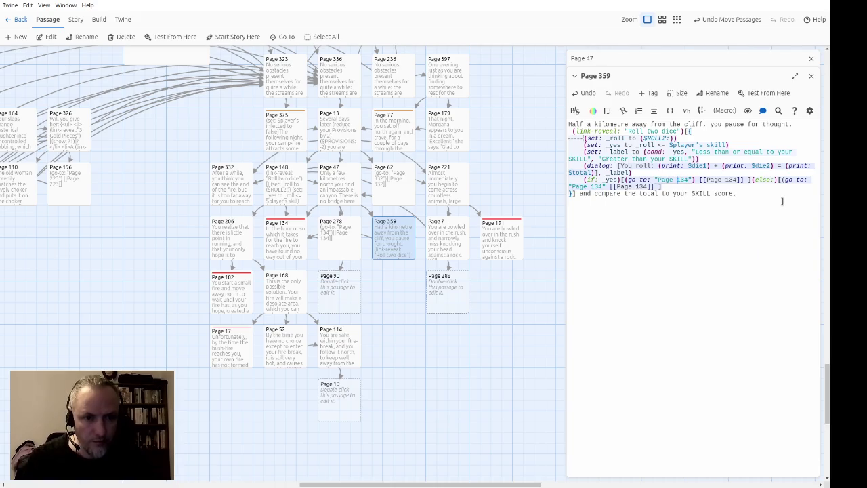
pyautogui.press('Delete')
pyautogui.press('Delete')
pyautogui.press('Delete')
pyautogui.write('365')
pyautogui.press('Delete')
pyautogui.press('Delete')
pyautogui.press('Delete')
pyautogui.write('365')
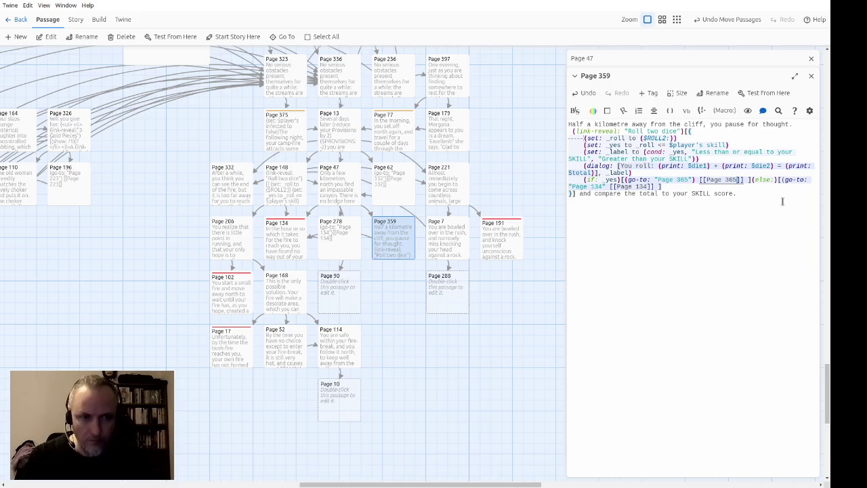
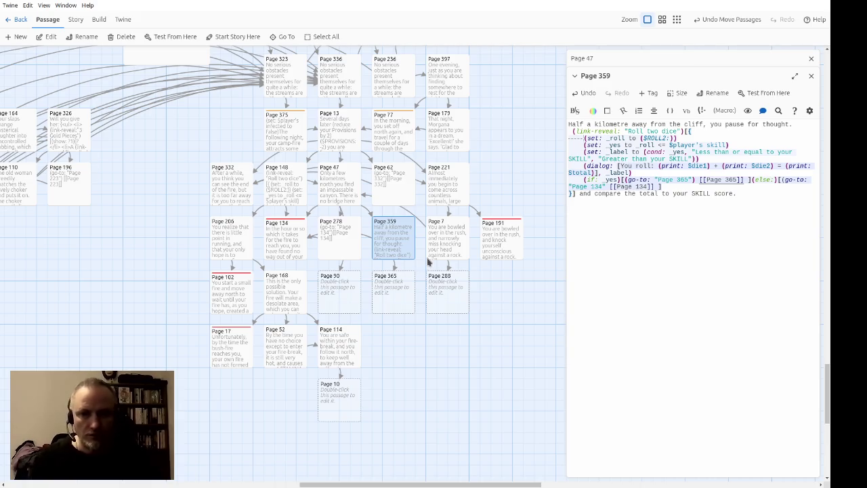
# Close Page 359's editor and bring up Page 148's code, stacked over Pages 47 and 206
pyautogui.click(460, 354)
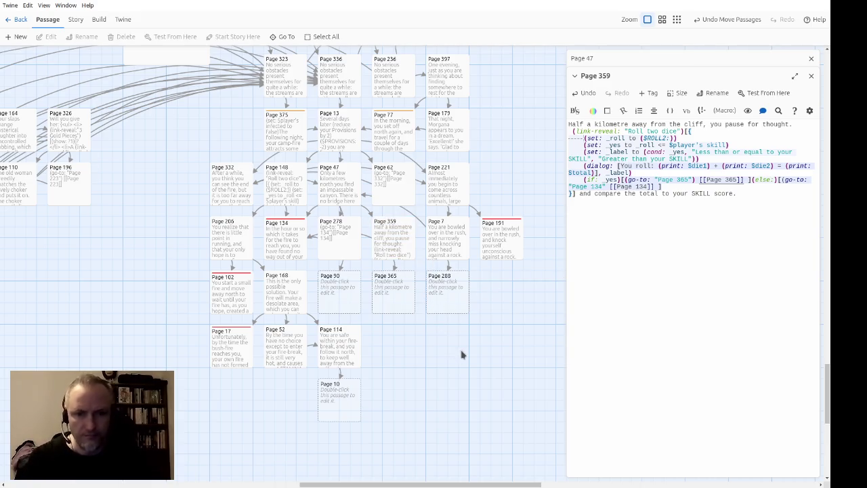
pyautogui.click(811, 77)
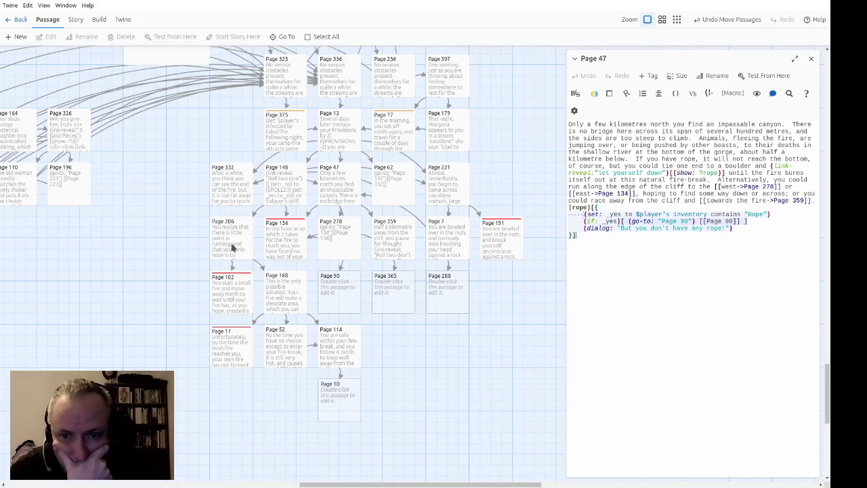
pyautogui.doubleClick(281, 289)
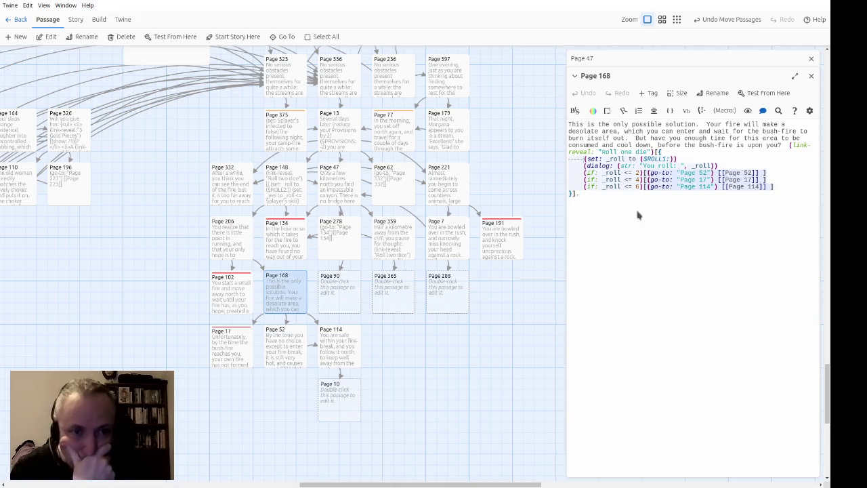
pyautogui.click(810, 75)
pyautogui.click(216, 255)
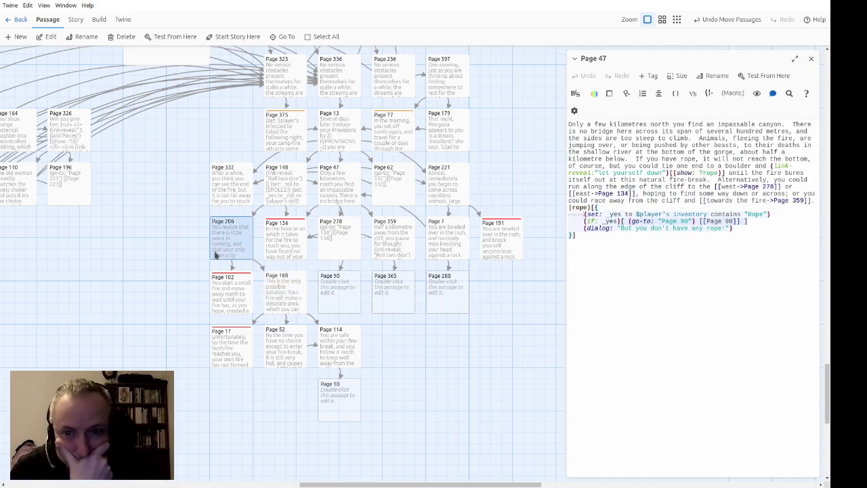
pyautogui.doubleClick(225, 252)
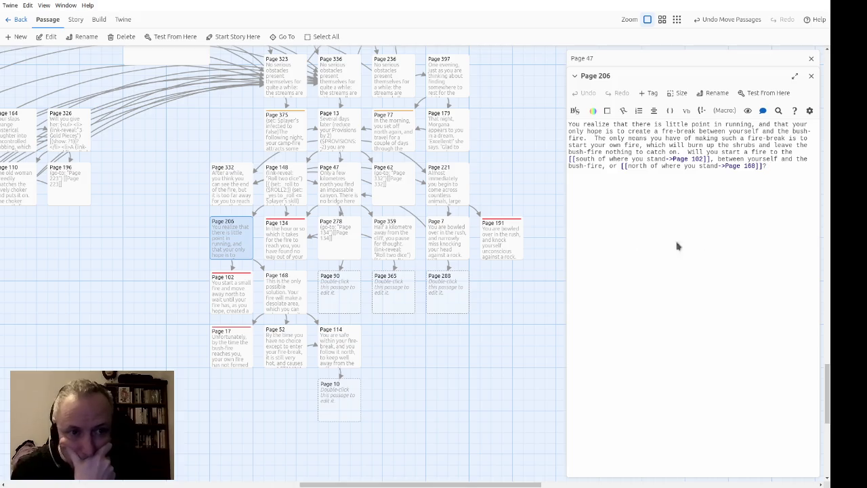
pyautogui.doubleClick(294, 195)
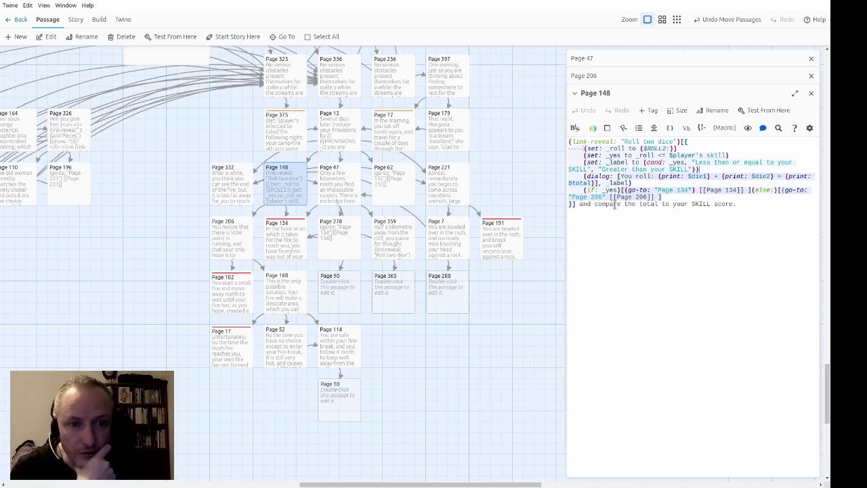
# Swap Page 148's roll targets to Page 206 on success and Page 134 otherwise, then close its editors
pyautogui.click(679, 191)
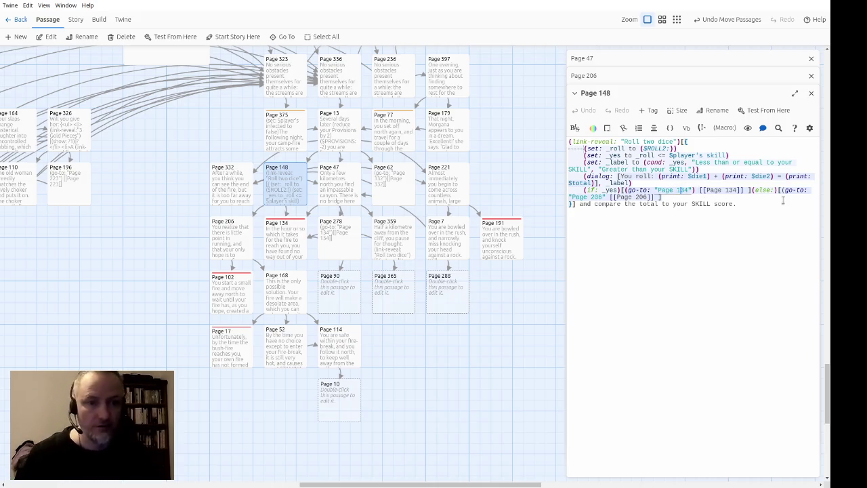
pyautogui.hotkey('ctrl', 'shift', 'Left')
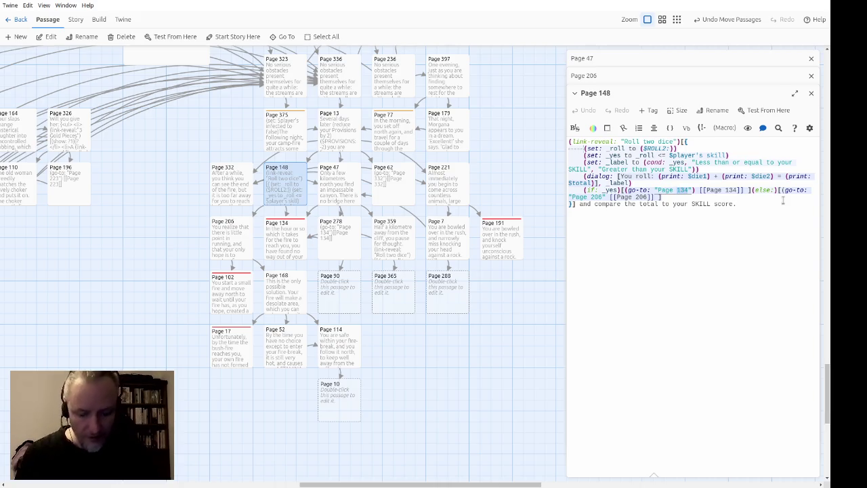
pyautogui.write('206')
pyautogui.hotkey('ctrl', 'shift', 'Right')
pyautogui.write('206')
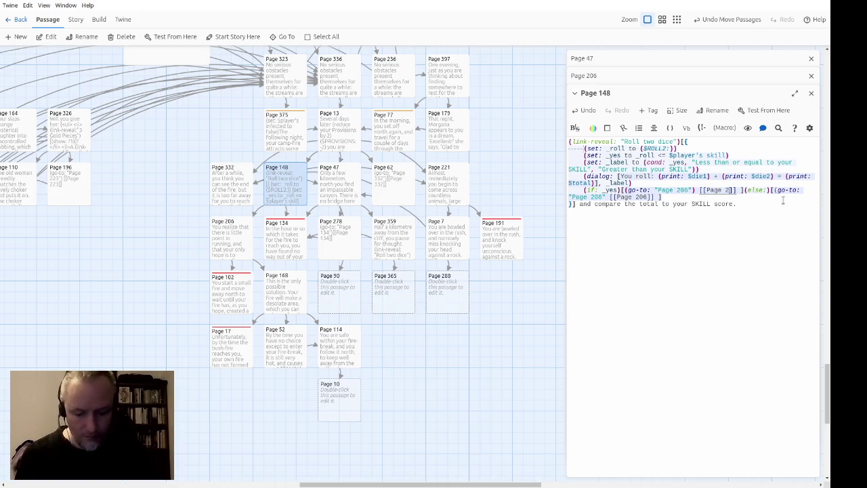
pyautogui.hotkey('ctrl', 'Right')
pyautogui.hotkey('ctrl', 'Right')
pyautogui.hotkey('ctrl', 'Right')
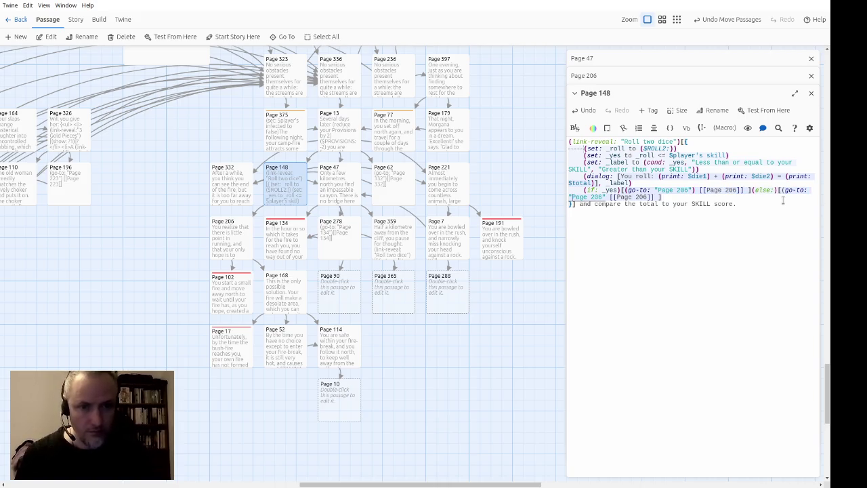
pyautogui.write('134')
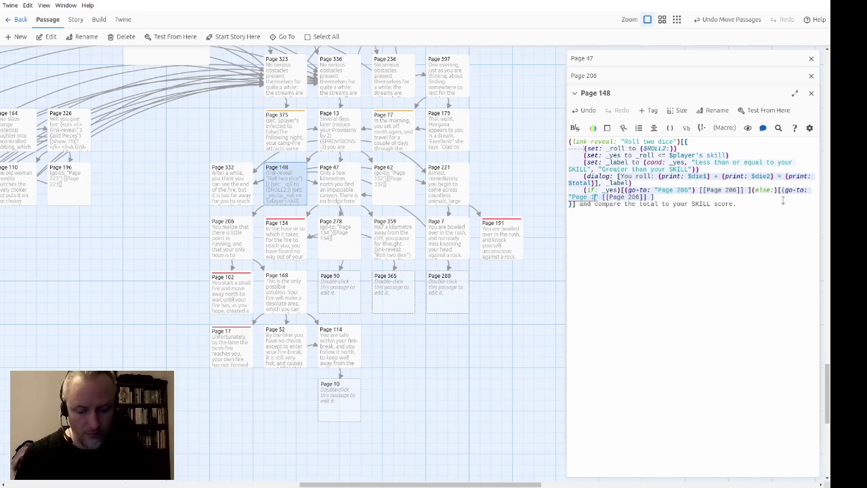
pyautogui.hotkey('ctrl', 'shift', 'Right')
pyautogui.write('134')
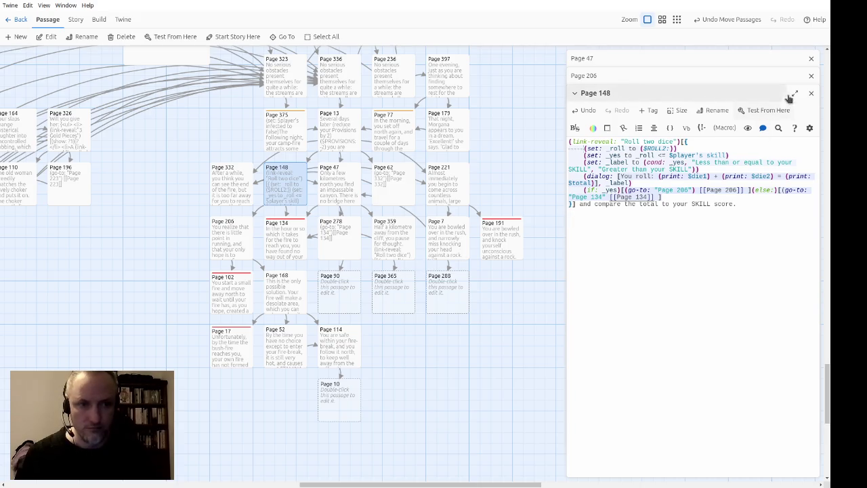
pyautogui.click(811, 94)
pyautogui.click(811, 76)
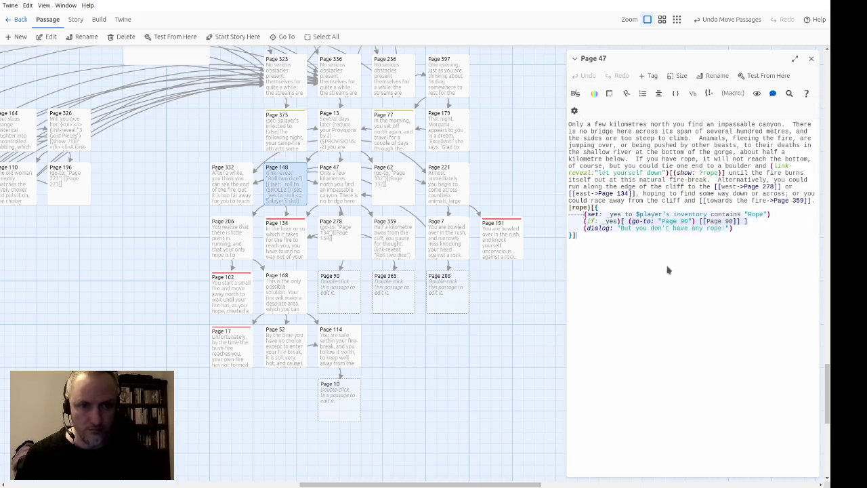
# Close Page 47's editor and shift Pages 17, 52, 114 and 10 one grid cell left
pyautogui.click(811, 58)
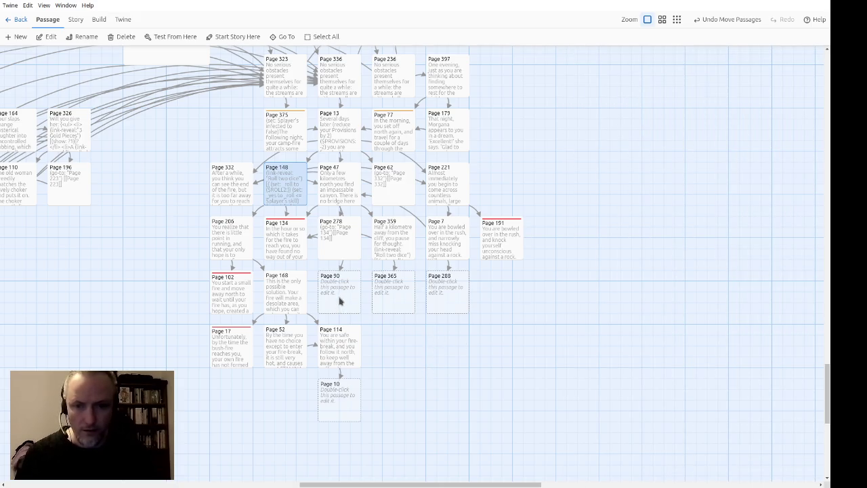
pyautogui.moveTo(420, 424); pyautogui.dragTo(183, 350)
pyautogui.moveTo(358, 357); pyautogui.dragTo(305, 358)
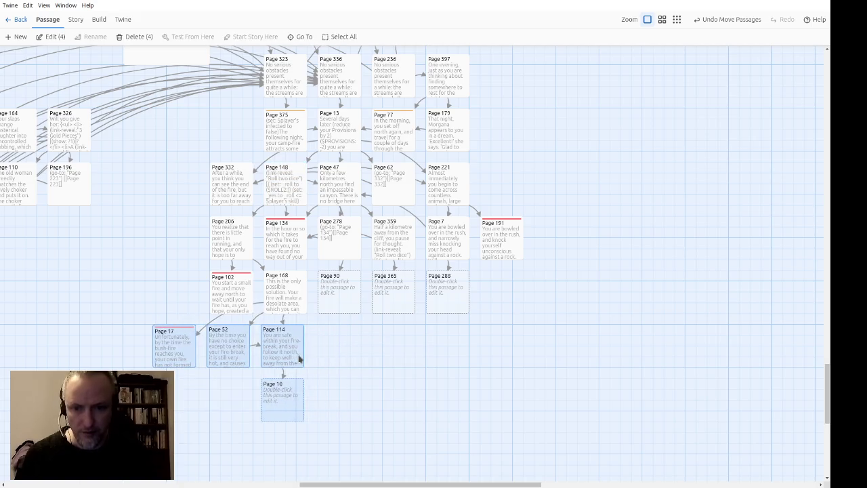
# Move Page 102 and Page 168 one grid cell left, side by side
pyautogui.click(342, 356)
pyautogui.moveTo(236, 308); pyautogui.dragTo(182, 309)
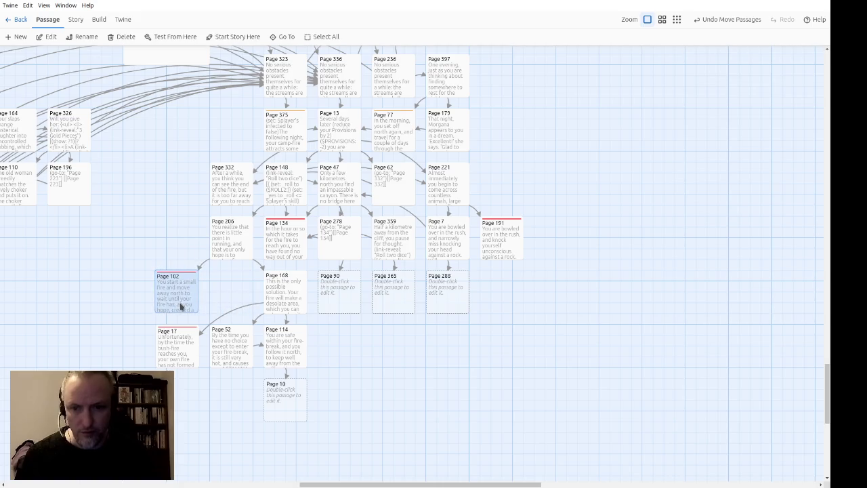
pyautogui.click(332, 331)
pyautogui.moveTo(288, 296); pyautogui.dragTo(235, 296)
pyautogui.click(414, 391)
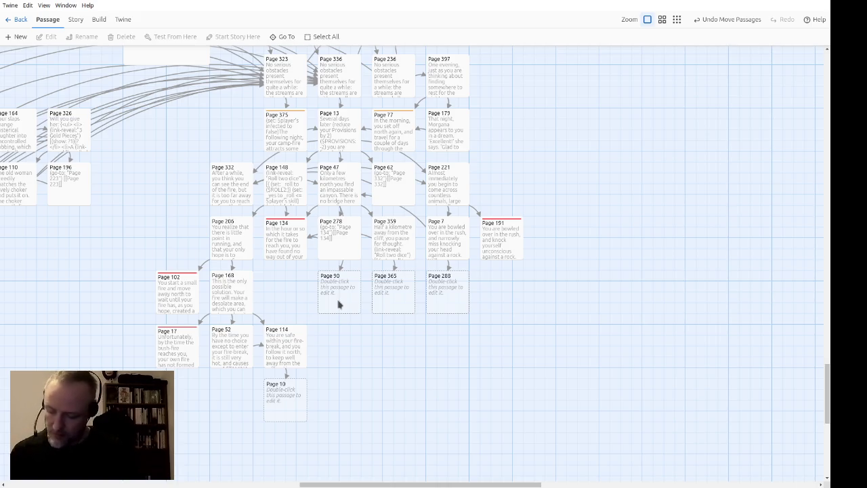
pyautogui.doubleClick(339, 304)
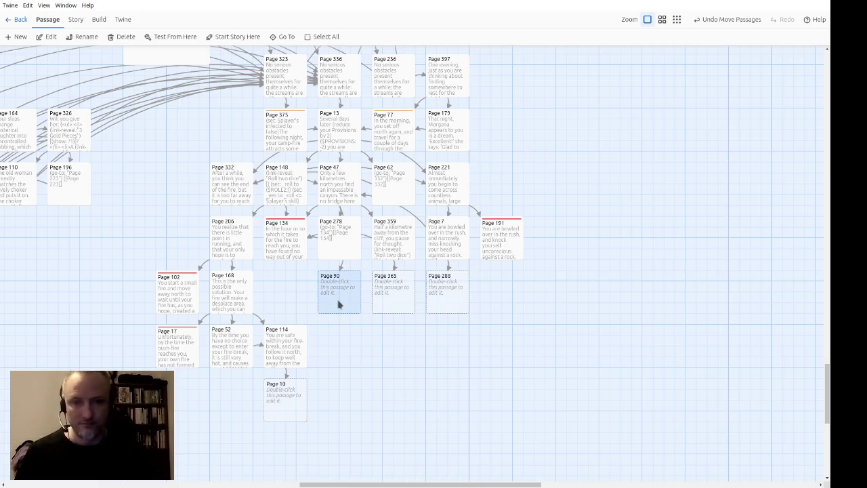
# Give Page 90 the existing 'death' tag and begin its text with 'You let yourself'
pyautogui.click(645, 76)
pyautogui.click(648, 96)
pyautogui.click(644, 132)
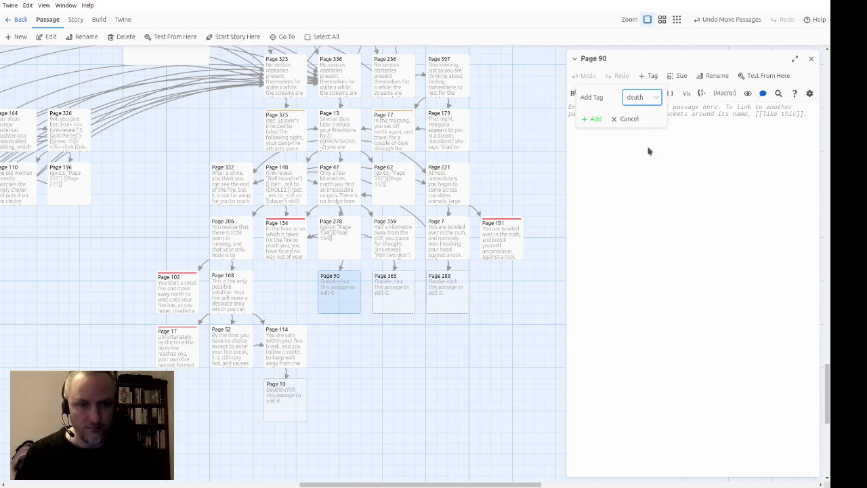
pyautogui.click(600, 122)
pyautogui.write('You let yourself')
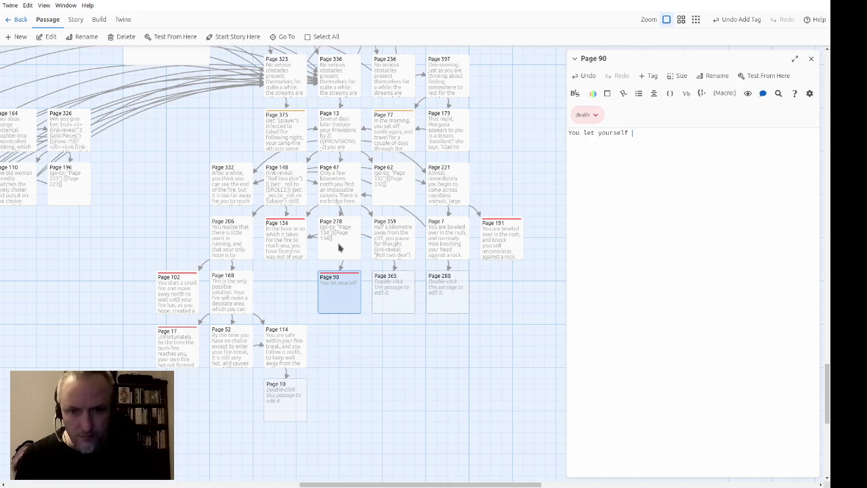
# Shift the nine fire-break branch passages further left on the map
pyautogui.moveTo(346, 251)
pyautogui.mouseDown()
pyautogui.moveTo(383, 248)
pyautogui.moveTo(342, 246)
pyautogui.mouseUp()
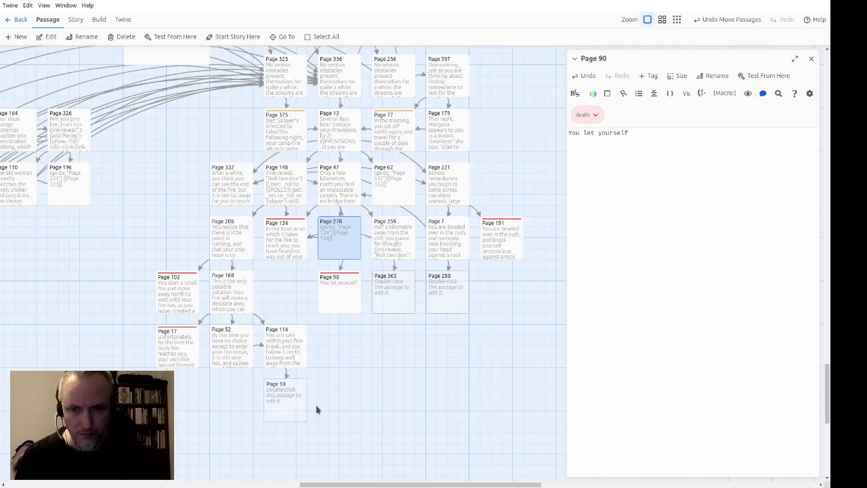
pyautogui.moveTo(298, 437)
pyautogui.mouseDown()
pyautogui.moveTo(156, 315)
pyautogui.moveTo(160, 234)
pyautogui.mouseUp()
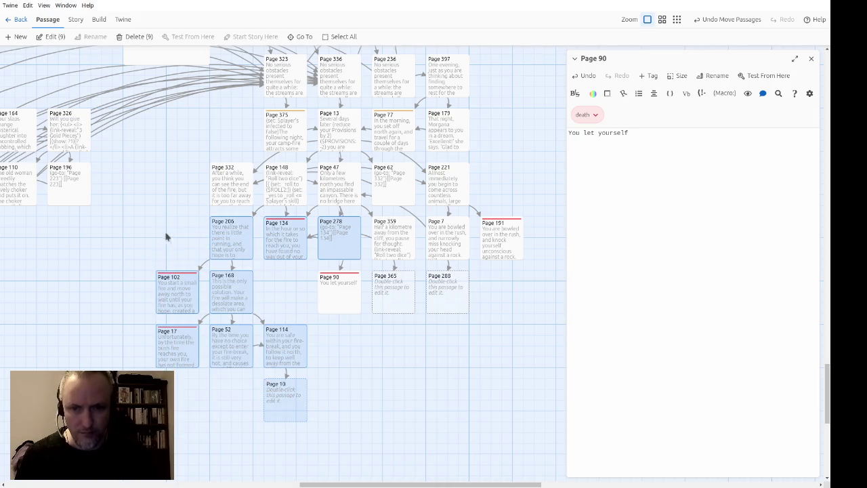
pyautogui.moveTo(331, 244); pyautogui.dragTo(277, 243)
pyautogui.click(353, 312)
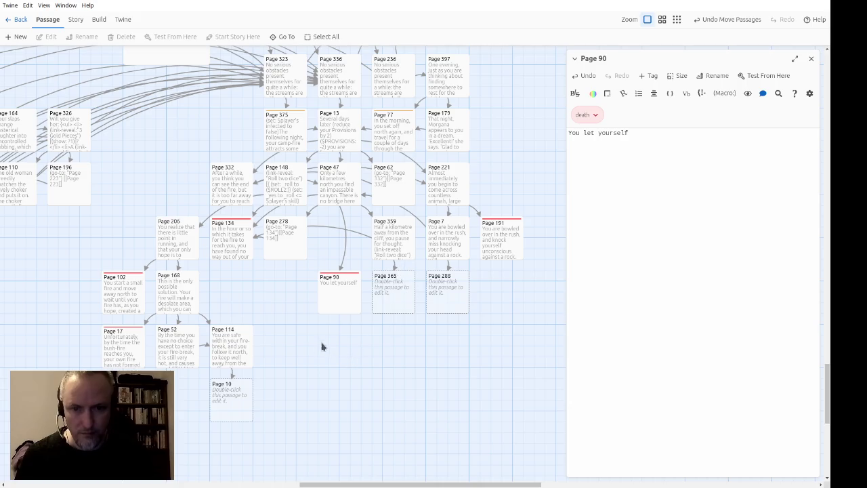
# Move Pages 359 and 365 one column left and place Page 90 right of Page 359
pyautogui.moveTo(336, 306); pyautogui.dragTo(497, 349)
pyautogui.moveTo(372, 360)
pyautogui.mouseDown()
pyautogui.moveTo(348, 274)
pyautogui.moveTo(401, 240)
pyautogui.moveTo(346, 239)
pyautogui.mouseUp()
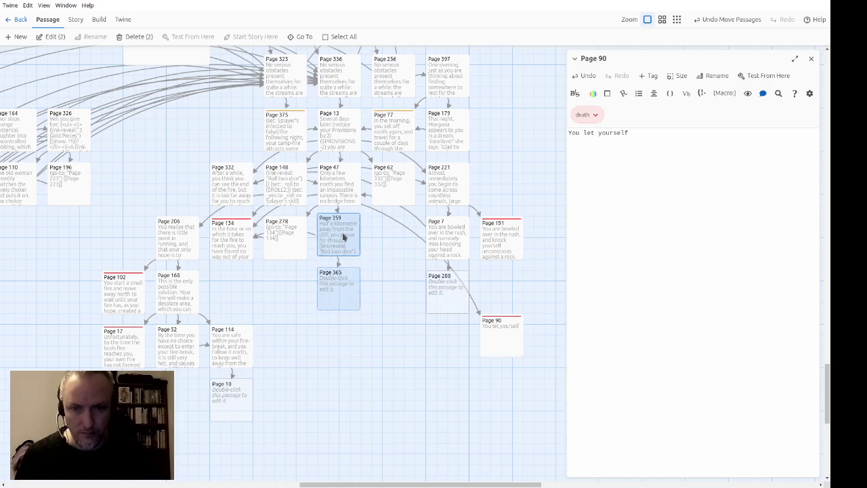
pyautogui.moveTo(509, 338)
pyautogui.mouseDown()
pyautogui.moveTo(406, 284)
pyautogui.moveTo(401, 241)
pyautogui.mouseUp()
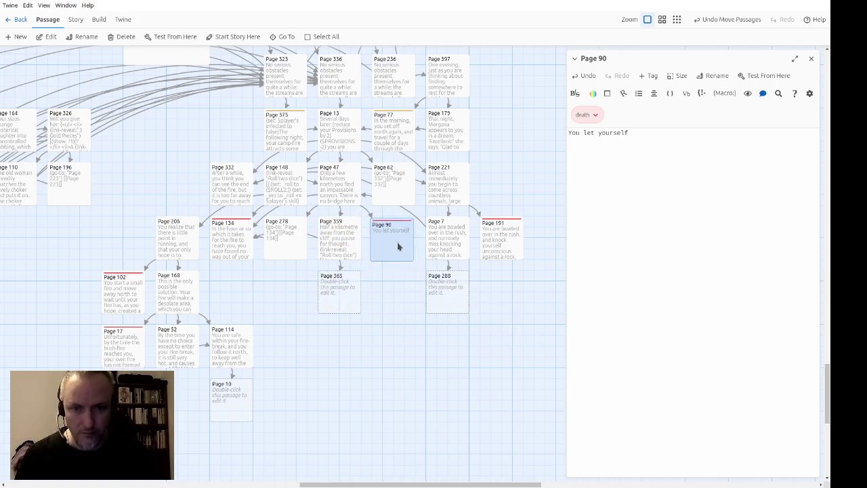
pyautogui.click(401, 330)
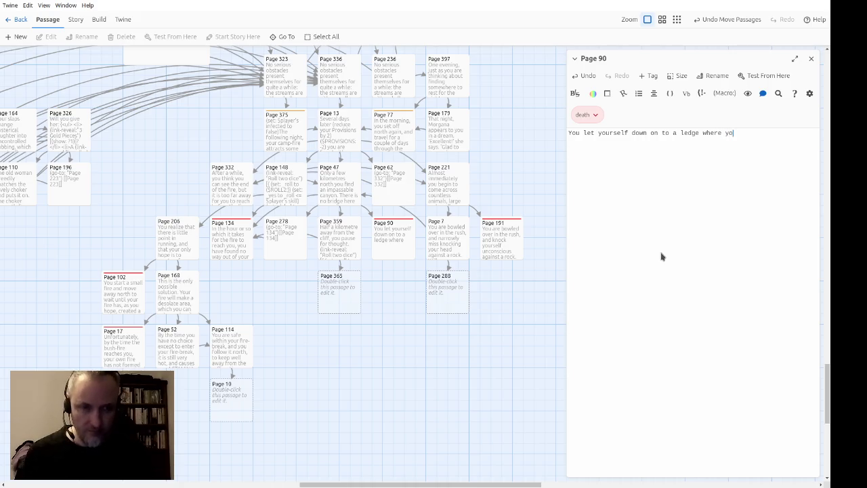
# Finish Page 90's ledge death text, ending 'until starvation or birds of prey finish you off.'
pyautogui.write('u can com')
pyautogui.write('fortably wai')
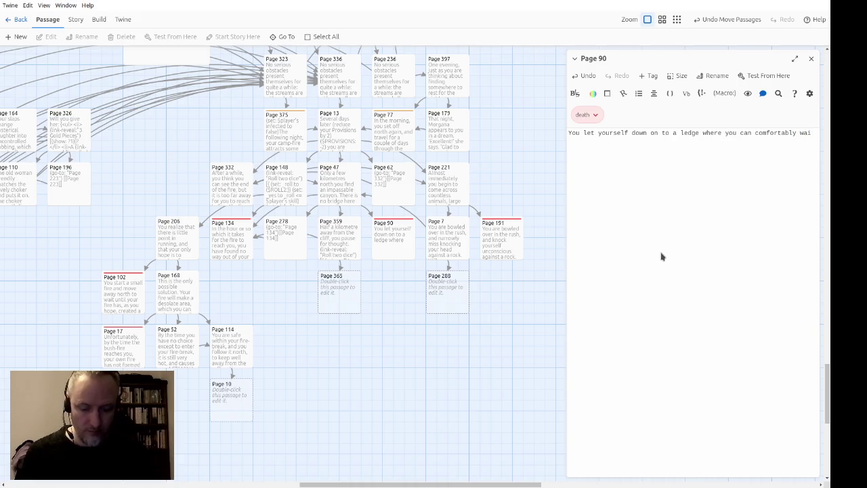
pyautogui.write('t for the fire ')
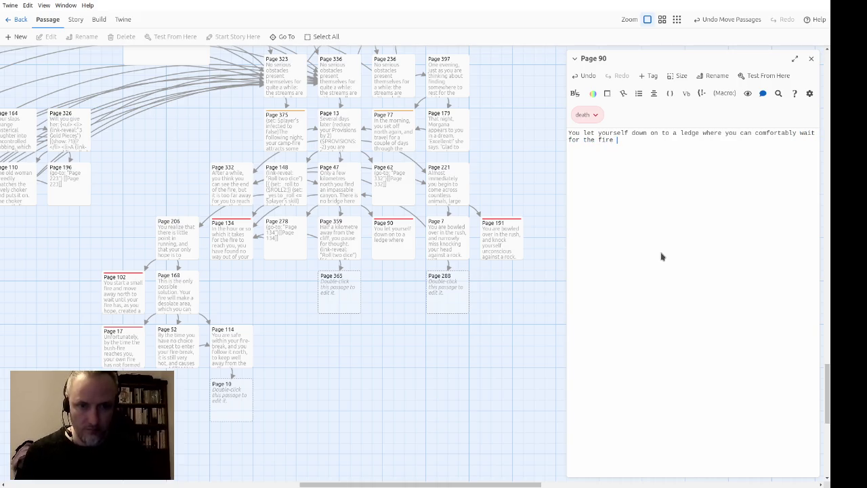
pyautogui.write('to end.  ')
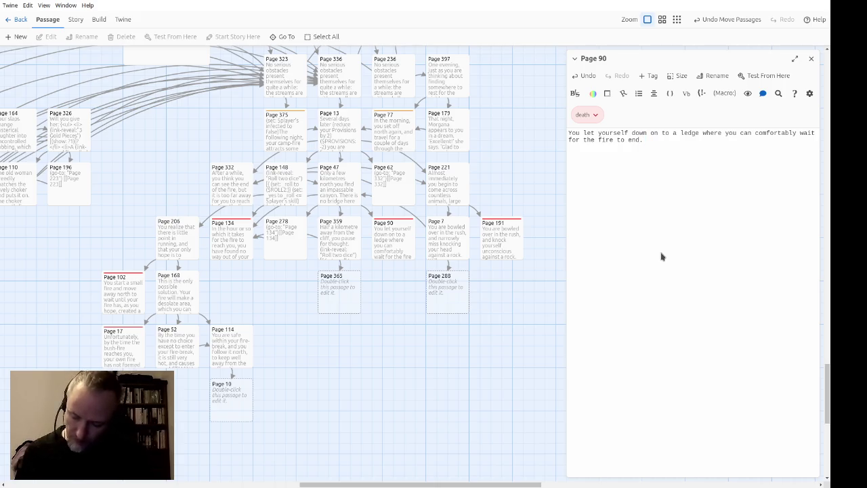
pyautogui.write('The ')
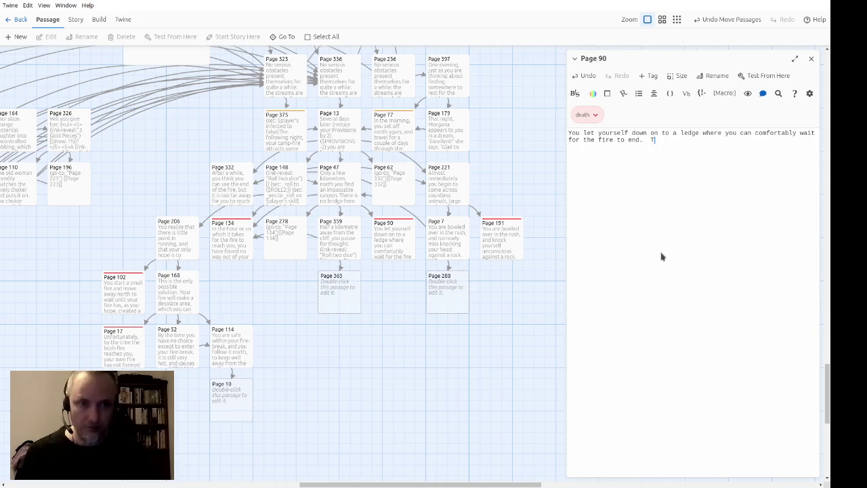
pyautogui.write('fire does ')
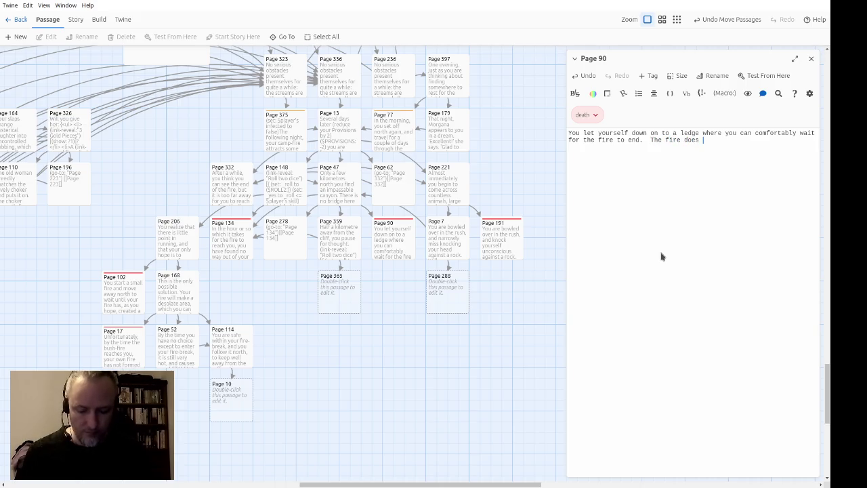
pyautogui.write('eventually die o')
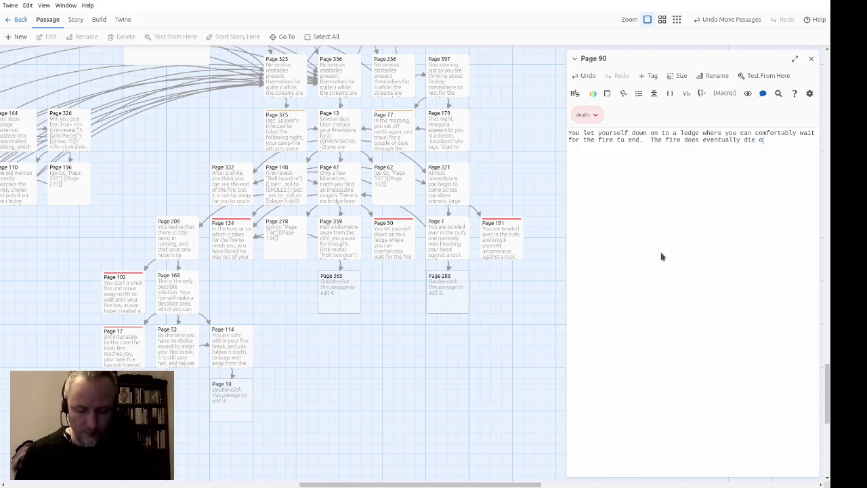
pyautogui.write('ut, but not')
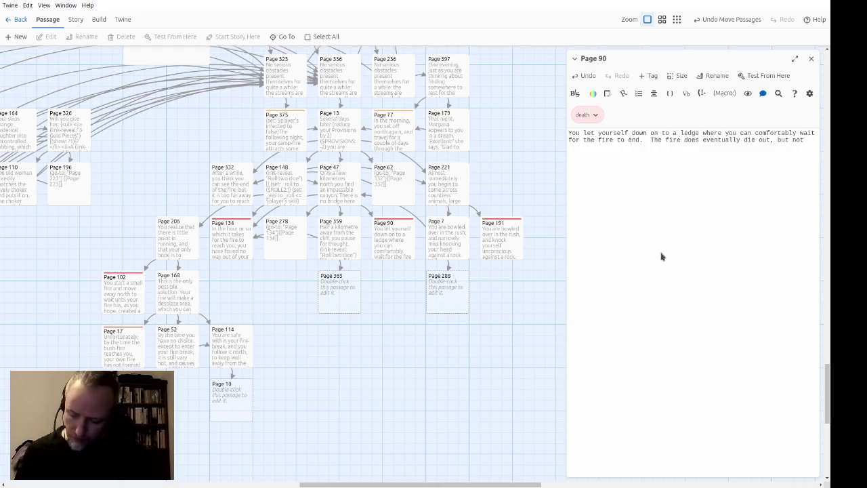
pyautogui.write('before it has b')
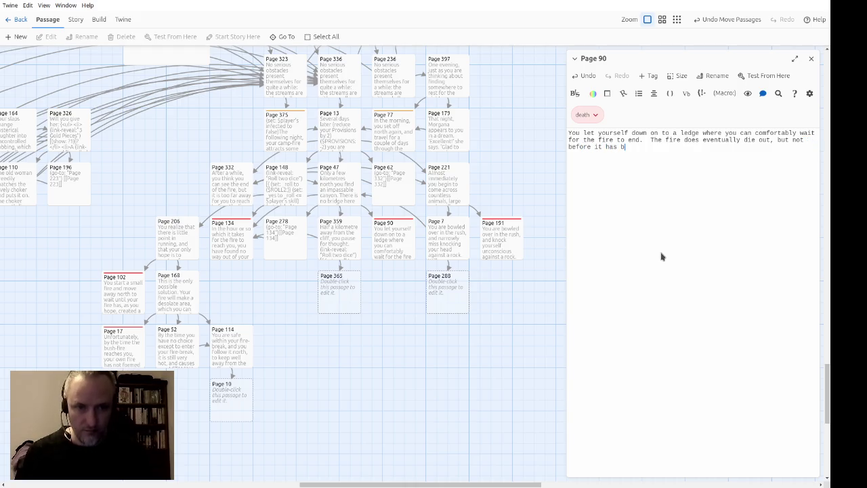
pyautogui.write('urned through ')
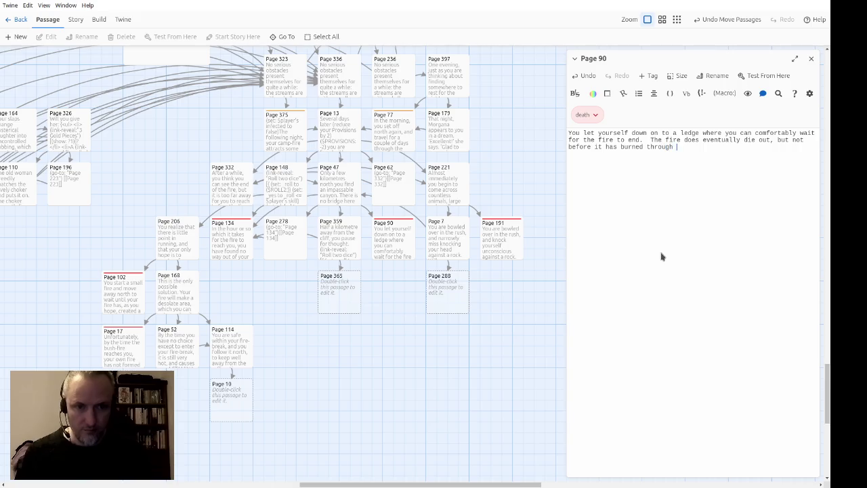
pyautogui.write('the end of your ')
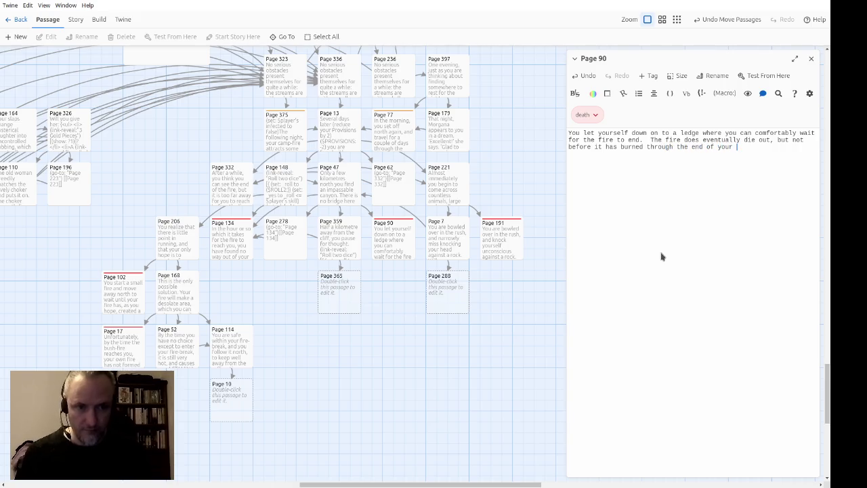
pyautogui.write('rope which i')
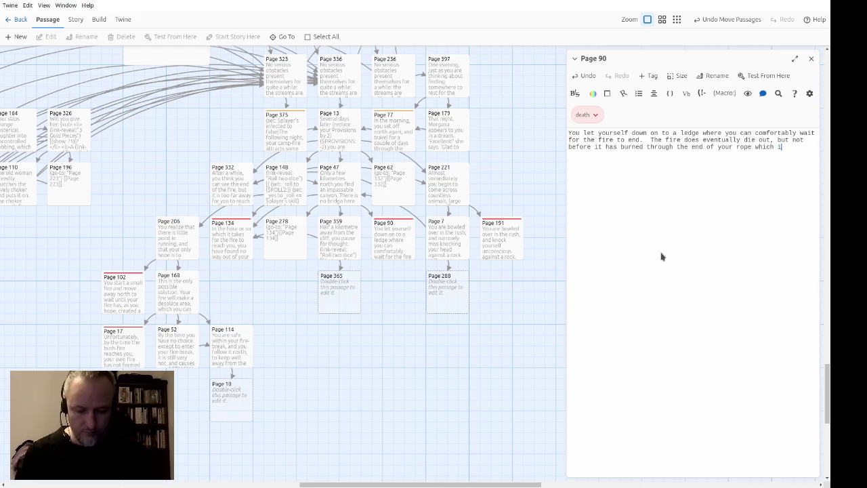
pyautogui.write('s tied to the ')
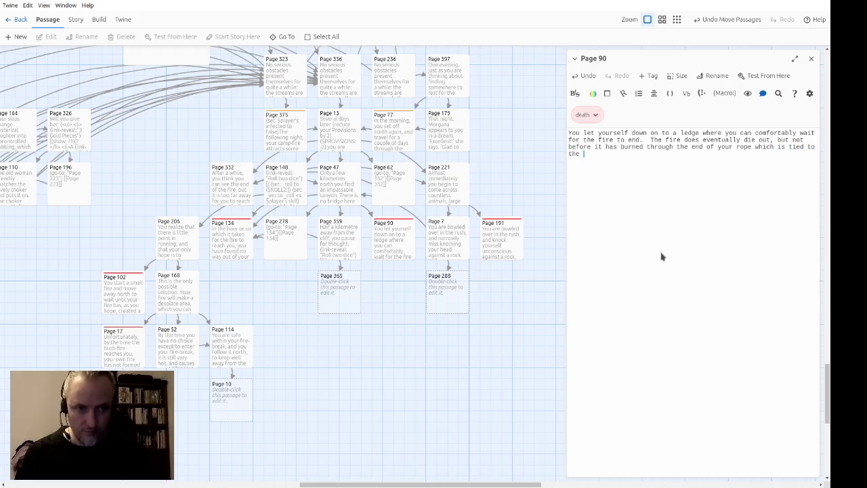
pyautogui.write('boulder.')
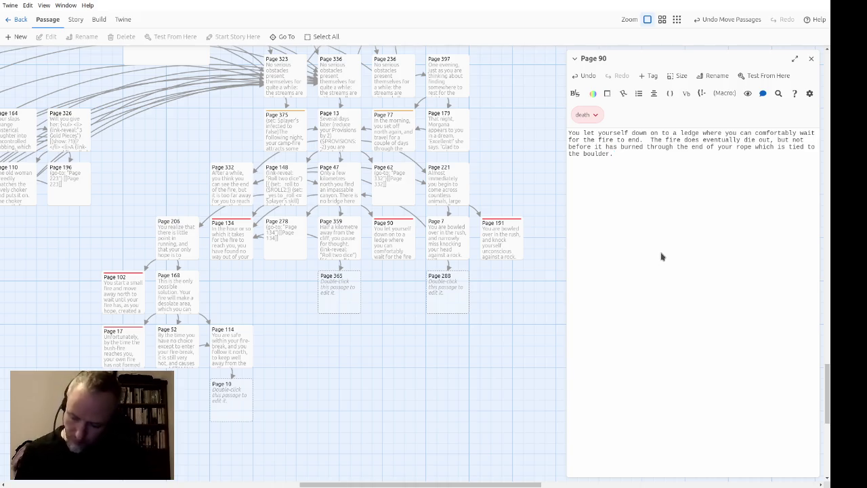
pyautogui.write('  You are marooned')
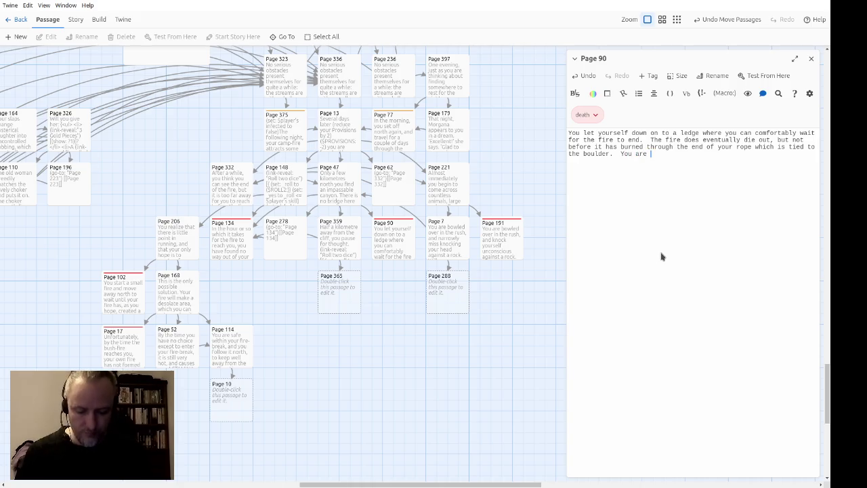
pyautogui.write(' on ')
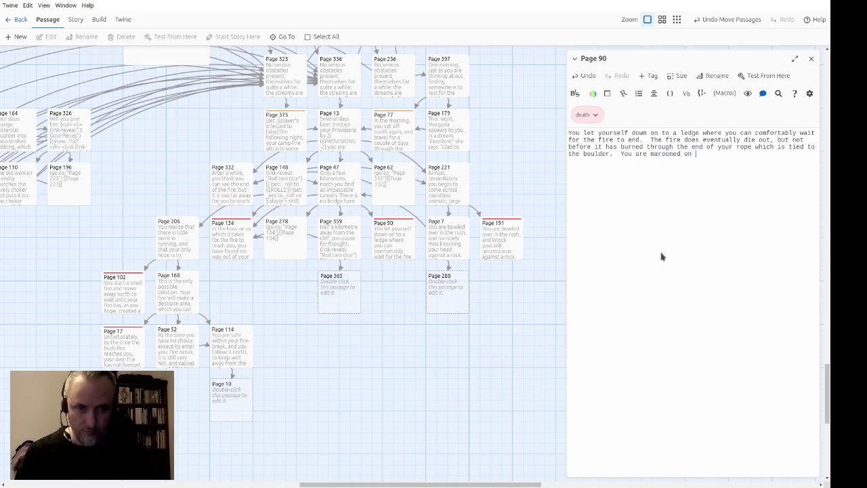
pyautogui.write('your ledge.')
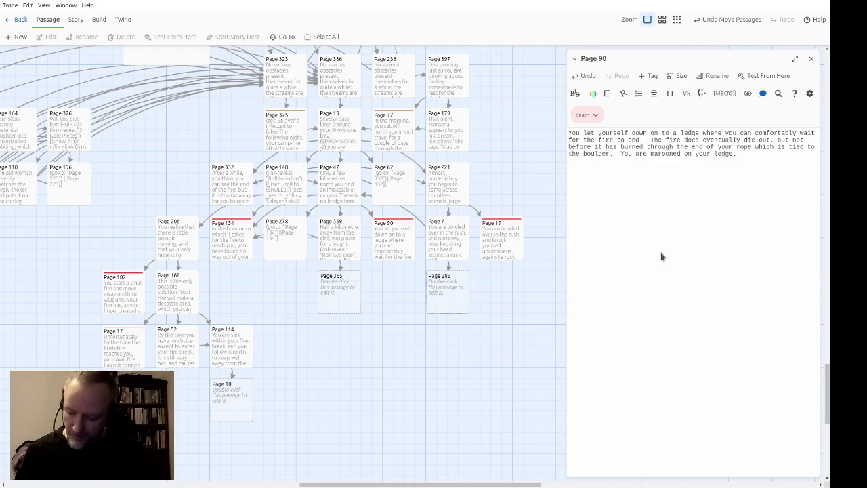
pyautogui.press('BackSpace')
pyautogui.write(', until ')
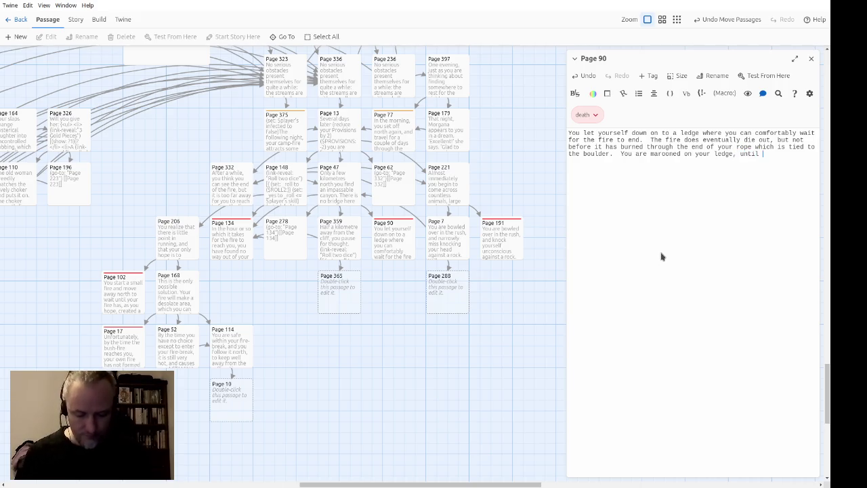
pyautogui.write('starvation or ')
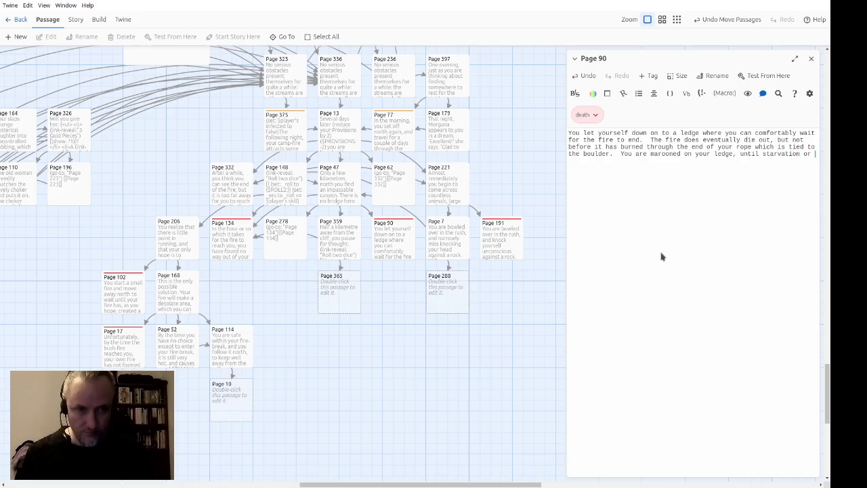
pyautogui.write('birds of prey ')
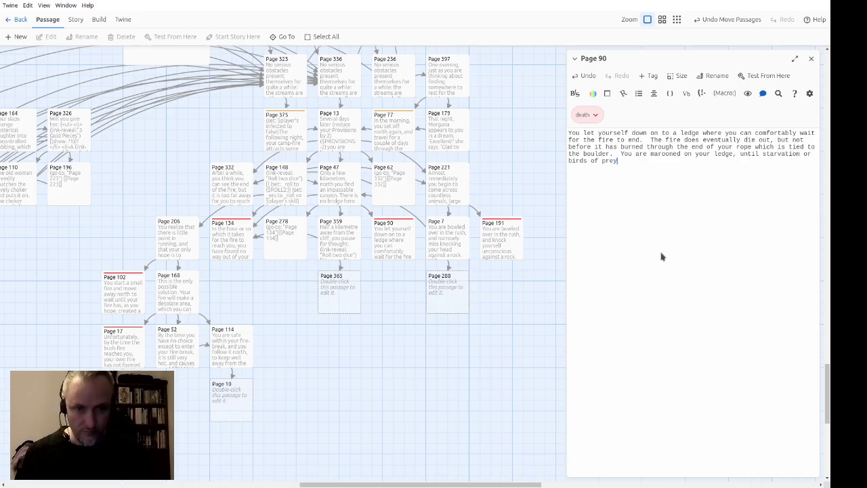
pyautogui.write('finish you off.')
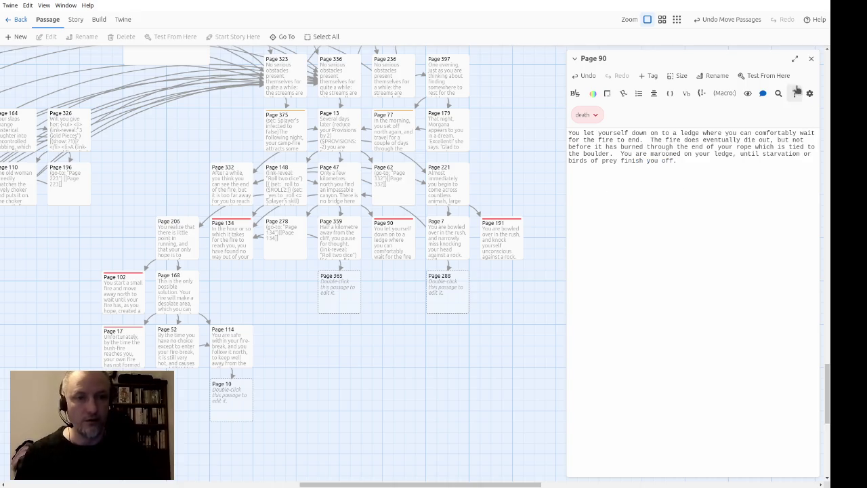
pyautogui.click(810, 59)
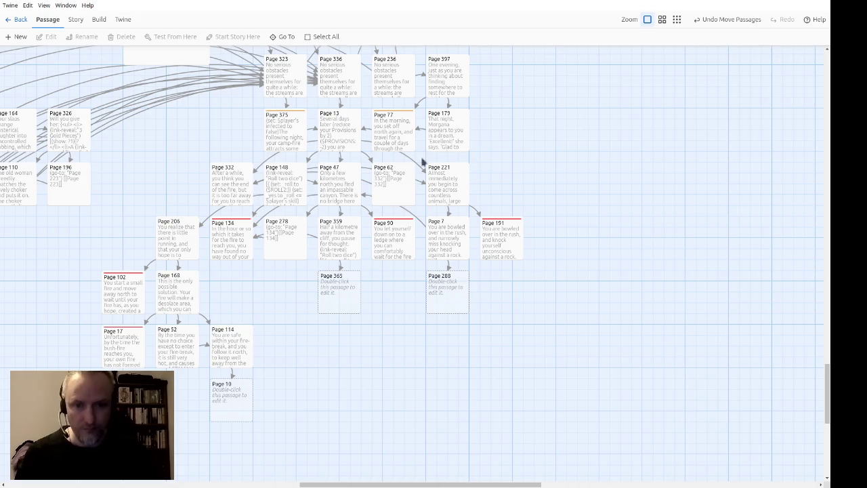
# Write Page 365's text about starting your own fire as a fire-break against the bush-fire
pyautogui.doubleClick(336, 303)
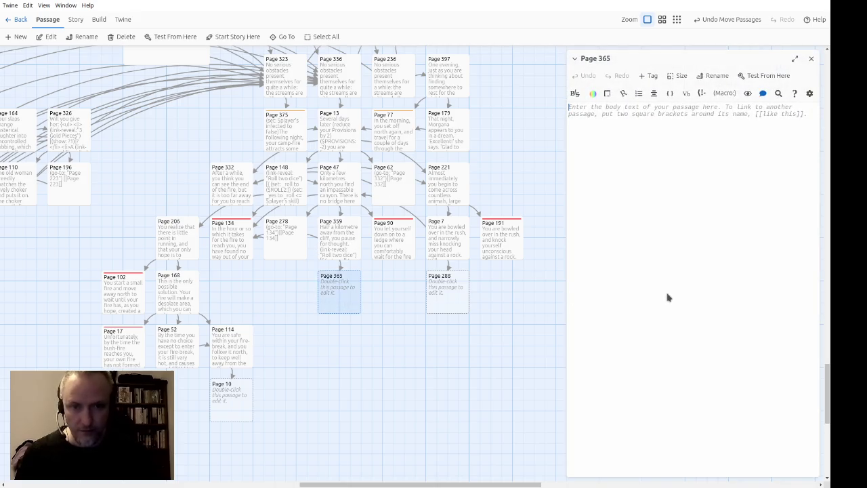
pyautogui.write('You realiz')
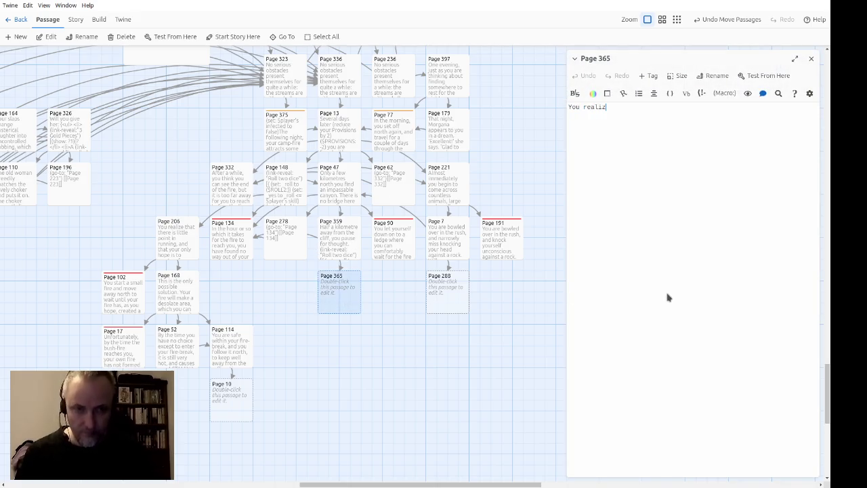
pyautogui.write('e that you will')
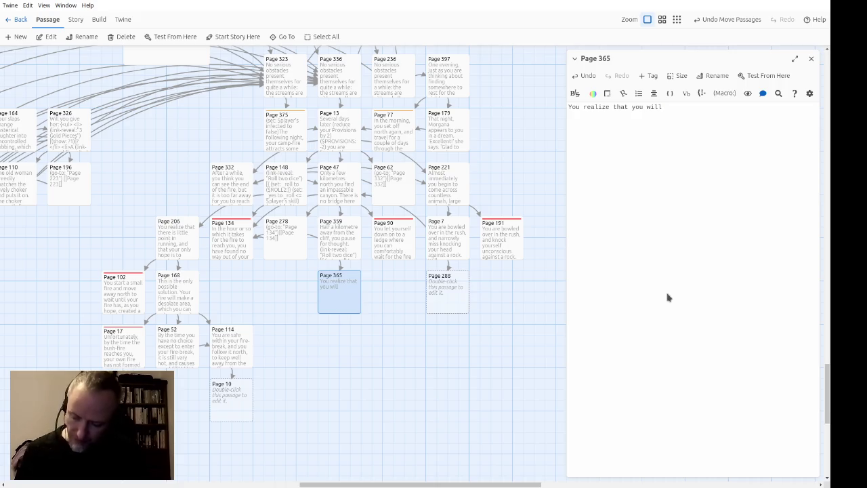
pyautogui.hotkey('ctrl', 'shift', 'Left')
pyautogui.write('ne')
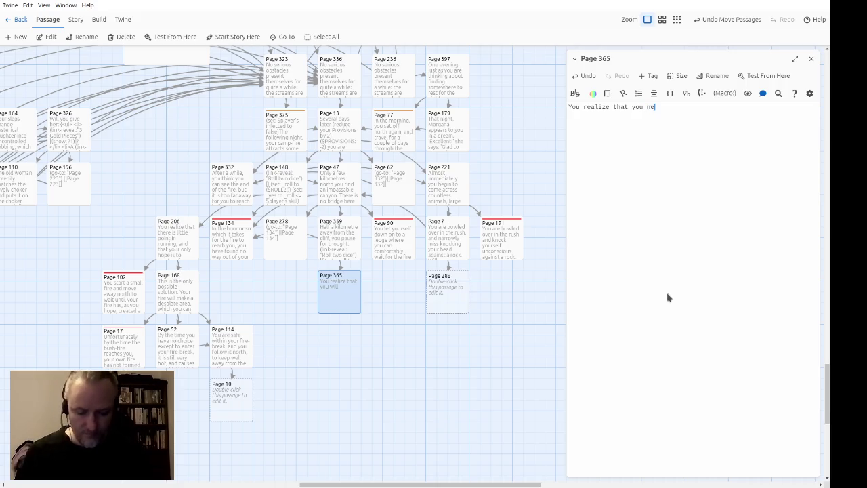
pyautogui.write('ed to create a ')
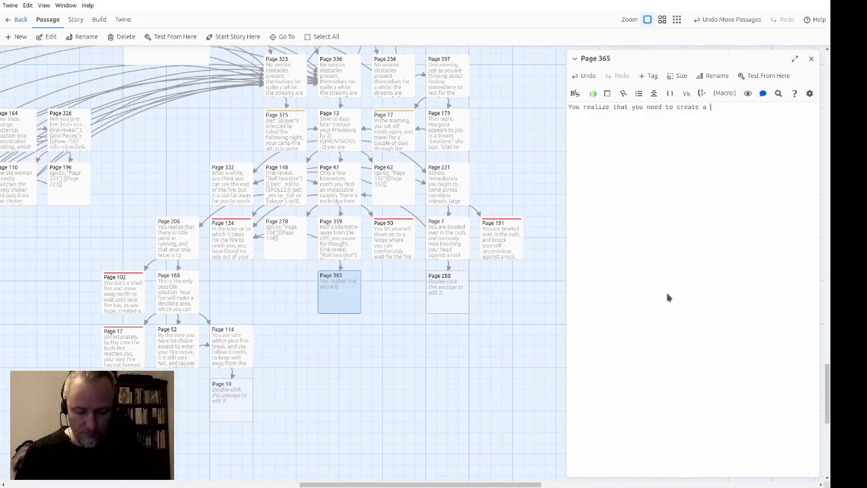
pyautogui.write('fire-break bet')
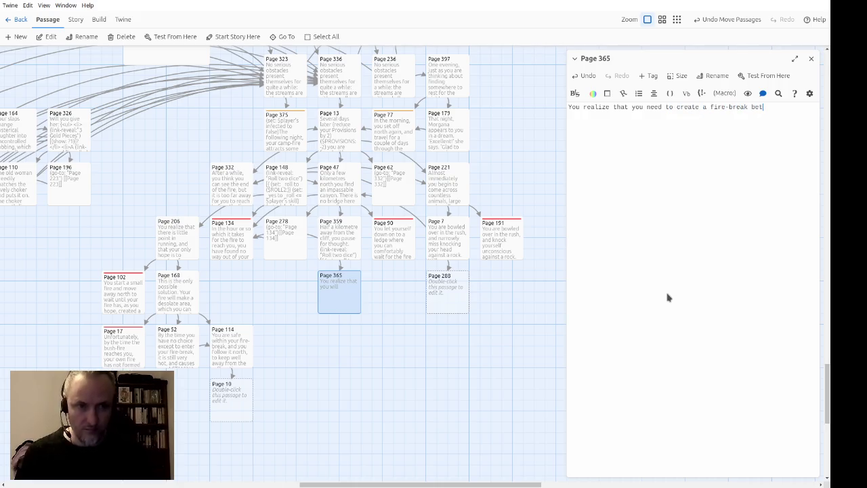
pyautogui.write('ween y')
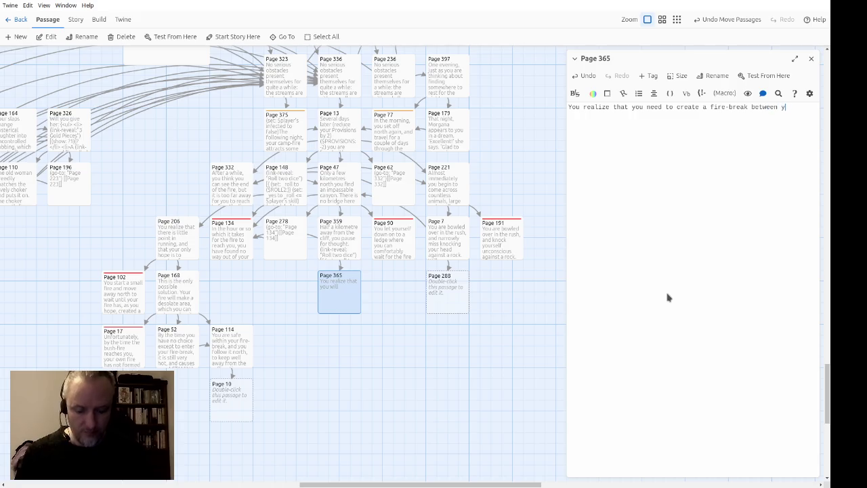
pyautogui.write('ourself and the b')
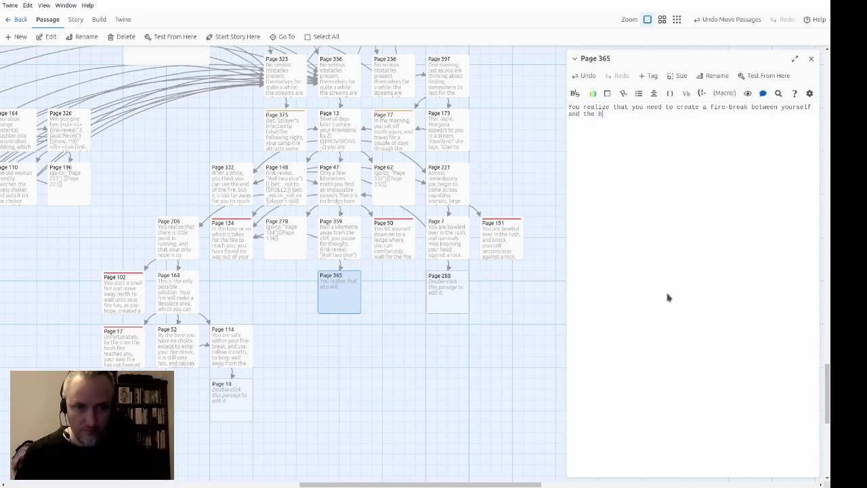
pyautogui.write('ush-fire, but ')
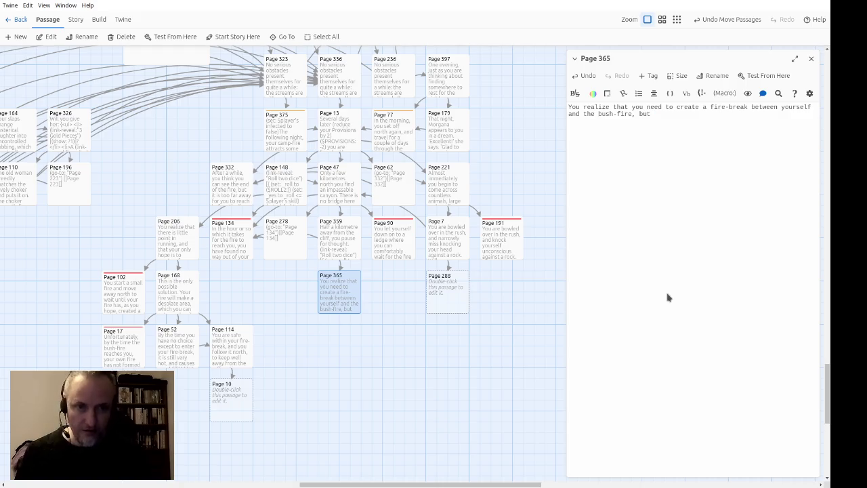
pyautogui.write('you have lef')
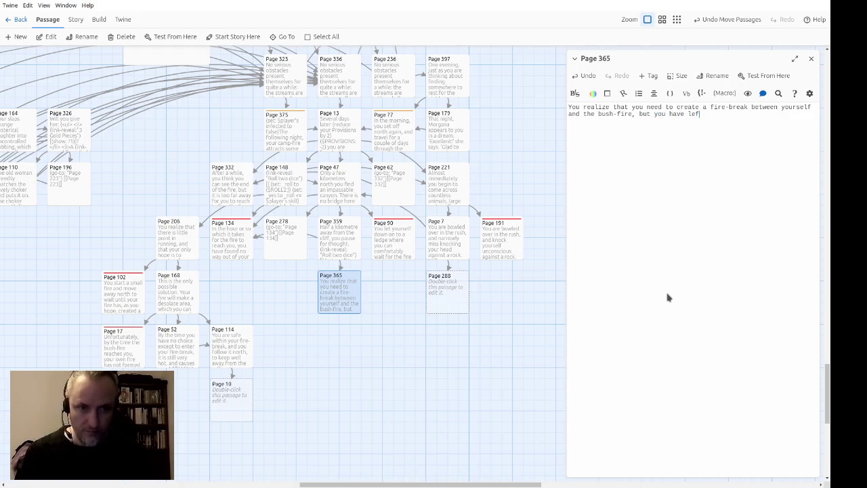
pyautogui.write('t yourself li')
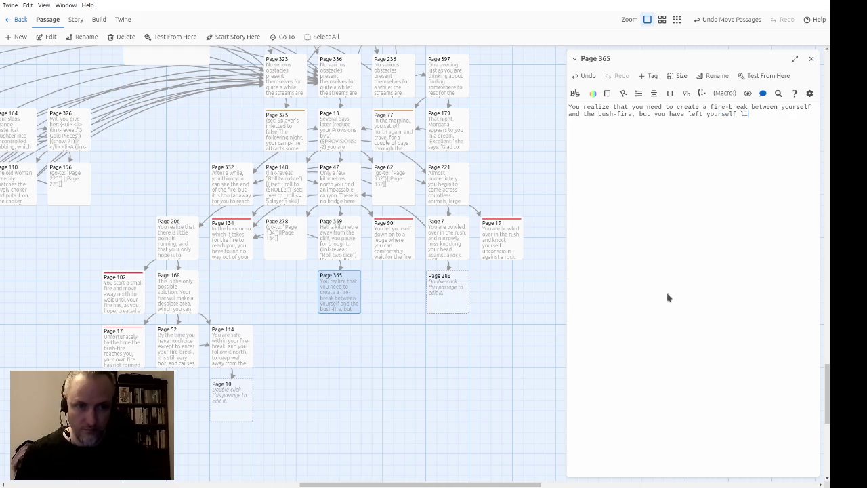
pyautogui.write('ttle time.')
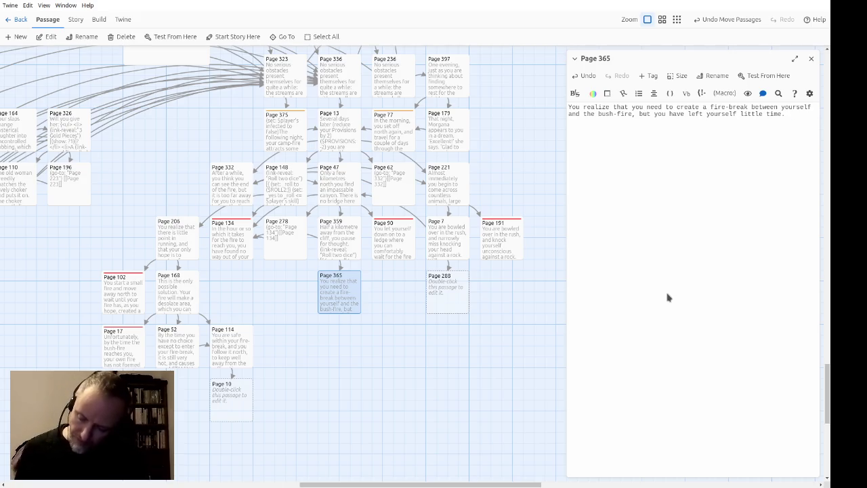
pyautogui.write('  The onl')
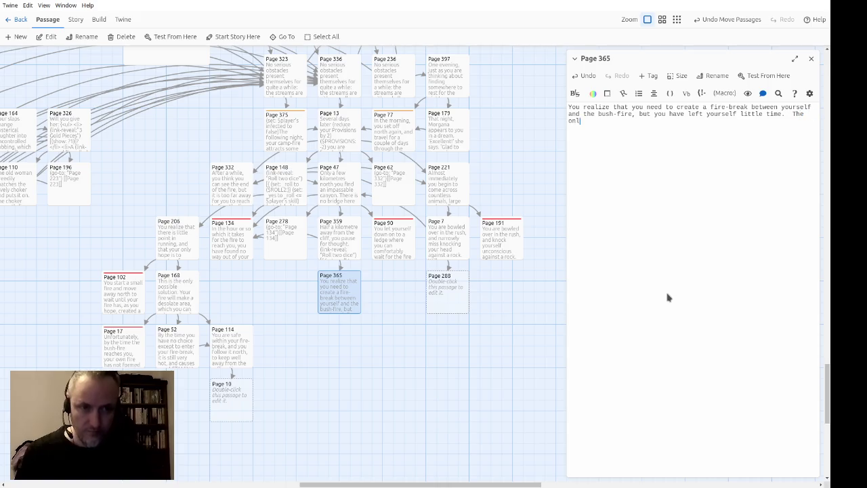
pyautogui.write('y means you hav')
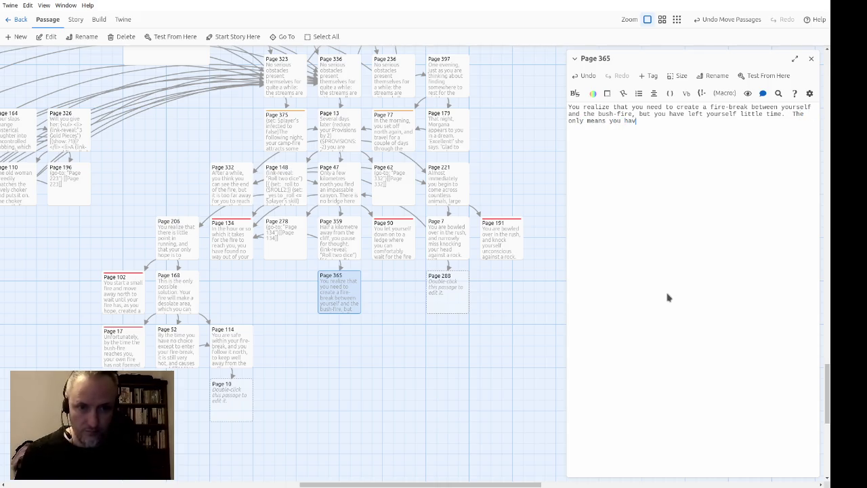
pyautogui.write('e of making ')
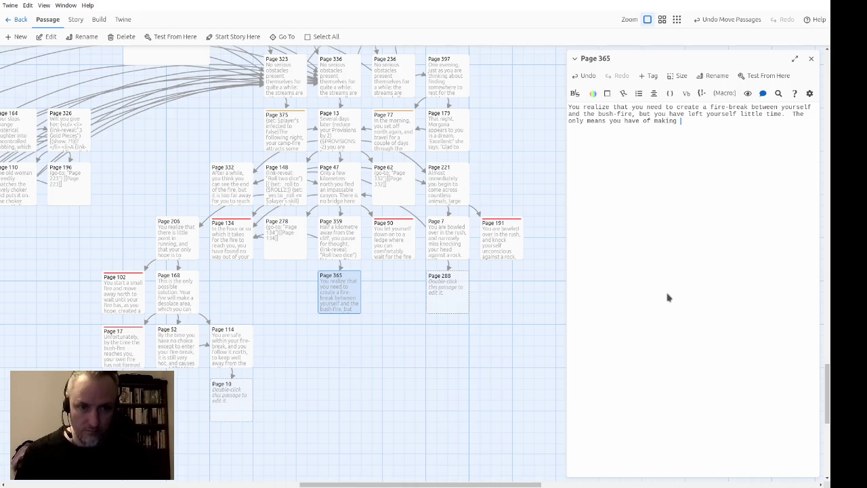
pyautogui.write('such a fire-break')
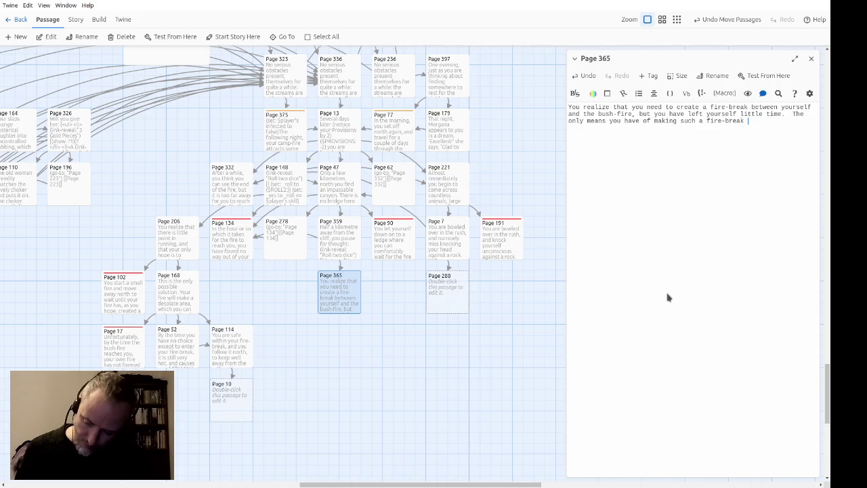
pyautogui.write('is to ')
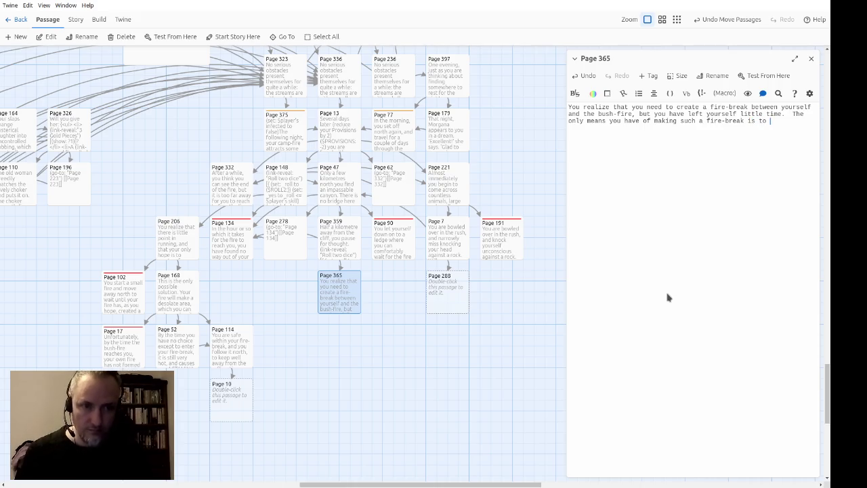
pyautogui.write('start your ow')
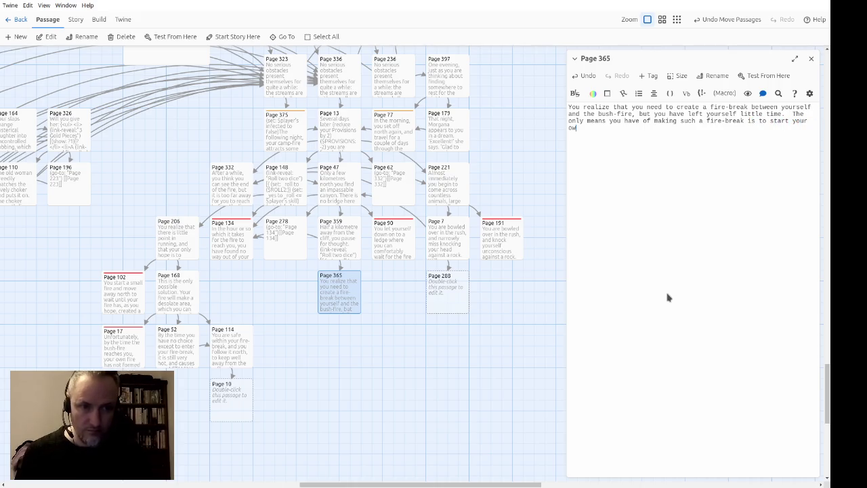
pyautogui.write('n fire which')
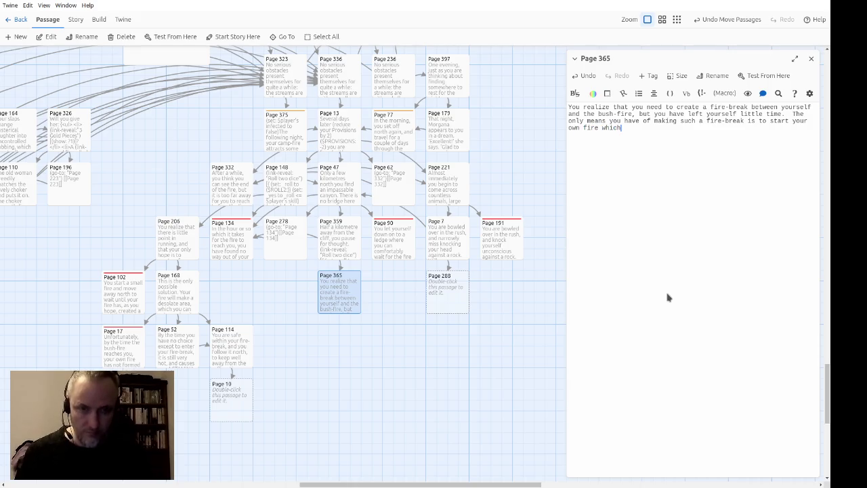
pyautogui.press('Left')
pyautogui.write(',')
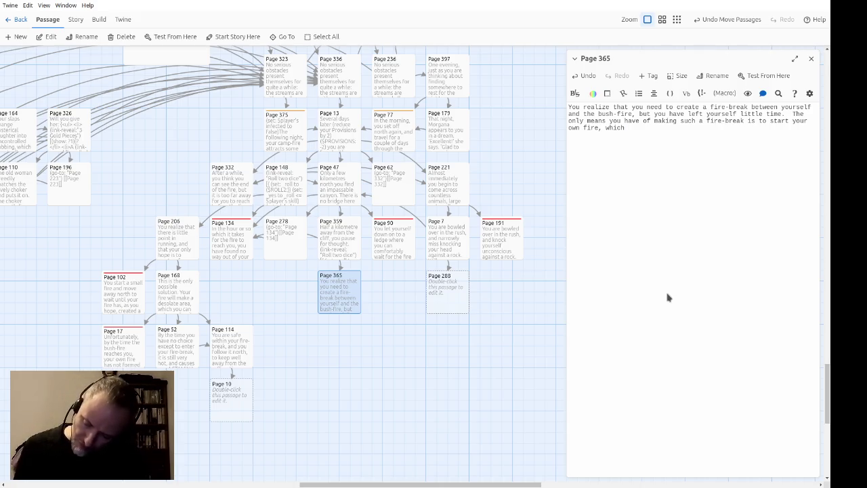
pyautogui.write('will burn up the shr')
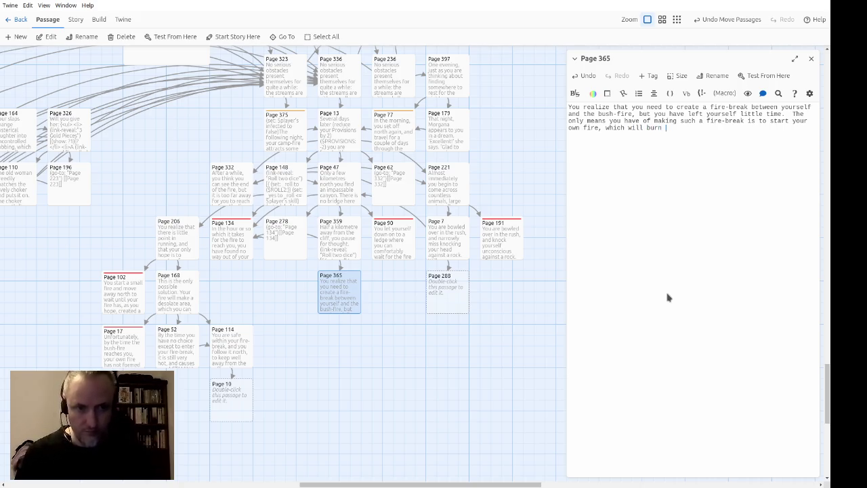
pyautogui.write('ubs ')
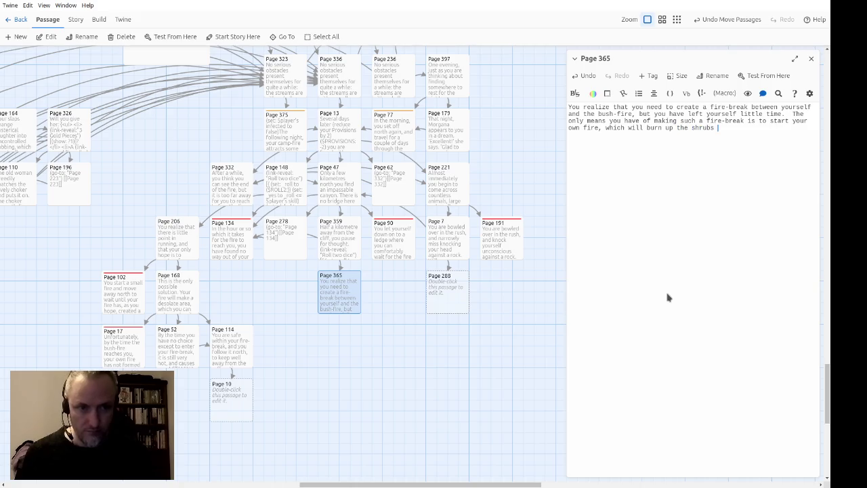
pyautogui.write('and leave the bush-')
pyautogui.write('fire ')
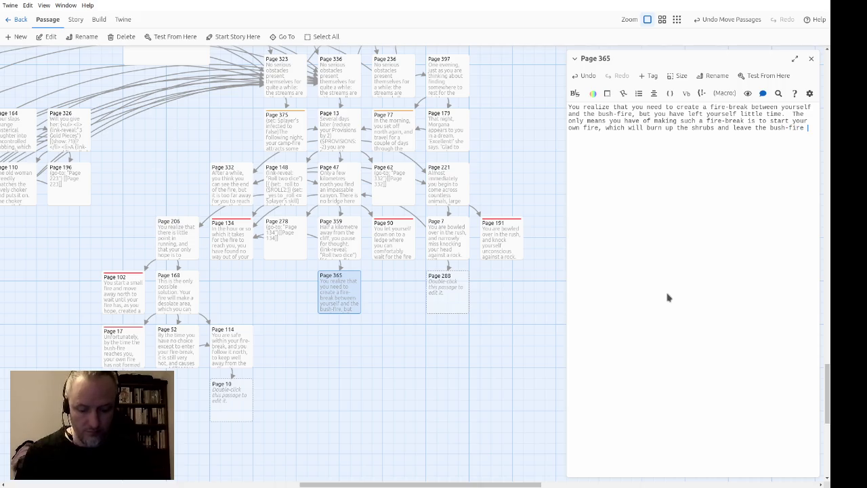
pyautogui.write('nothing to catch on.')
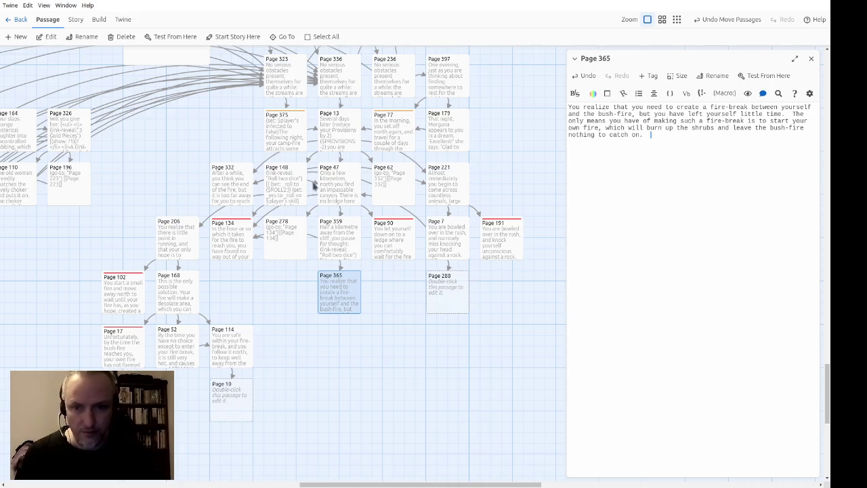
# Paste Page 206's choice links to Pages 102 and 168 into Page 365, ending 'the cliff'
pyautogui.doubleClick(188, 250)
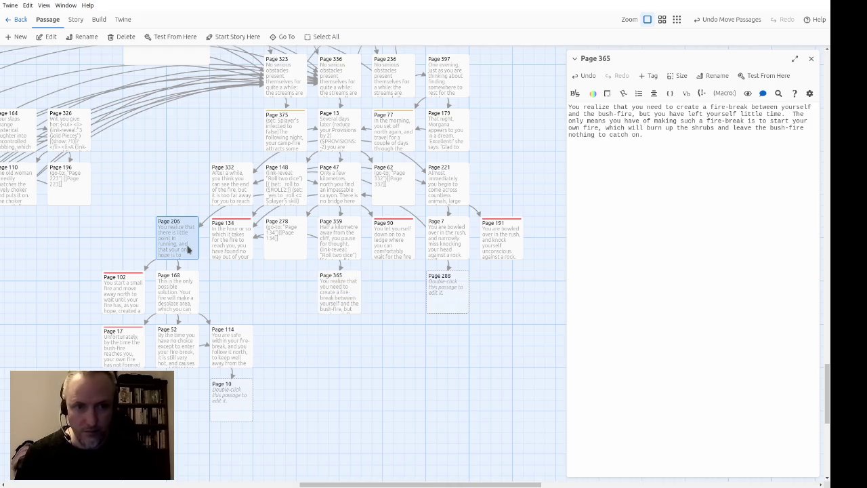
pyautogui.moveTo(768, 167)
pyautogui.mouseDown()
pyautogui.moveTo(616, 154)
pyautogui.moveTo(688, 153)
pyautogui.mouseUp()
pyautogui.hotkey('ctrl', 'c')
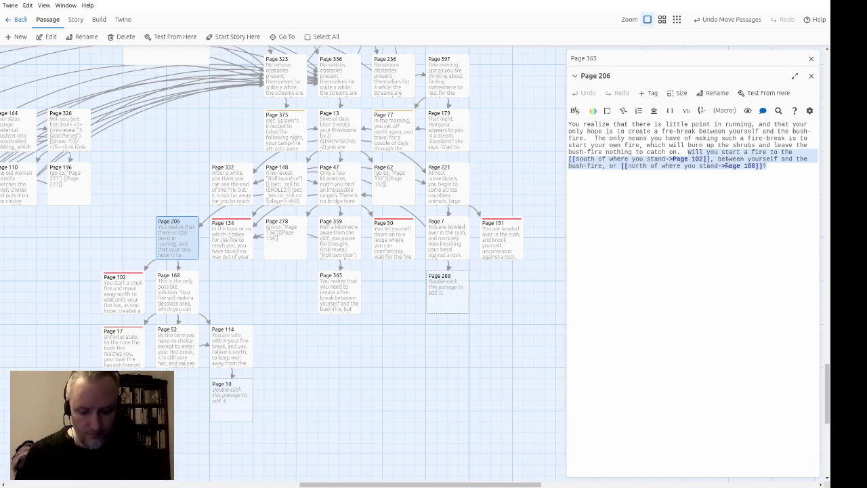
pyautogui.click(811, 76)
pyautogui.click(768, 194)
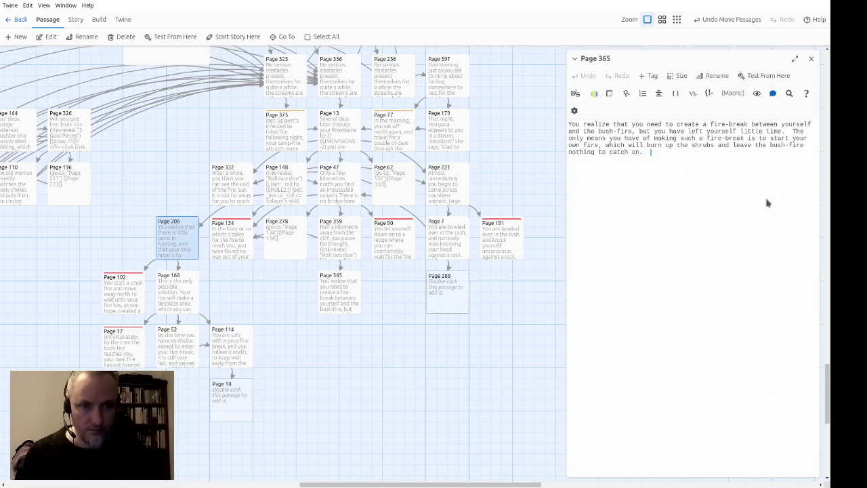
pyautogui.hotkey('ctrl', 'v')
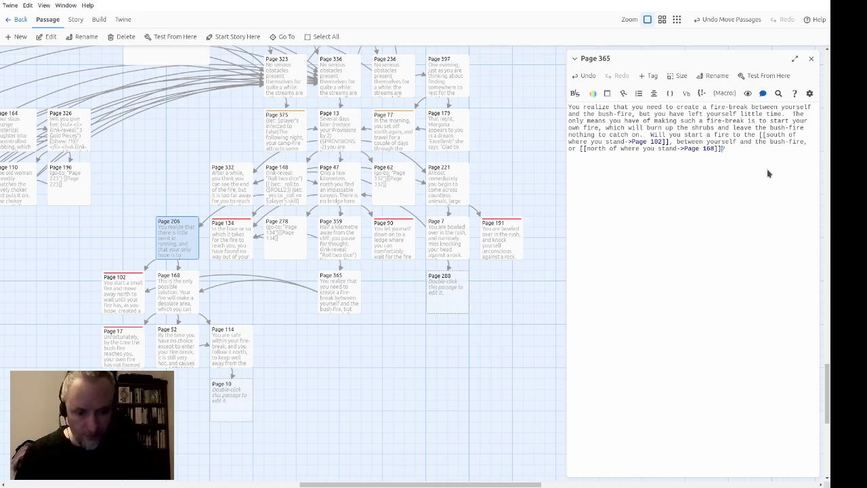
pyautogui.write(', between your')
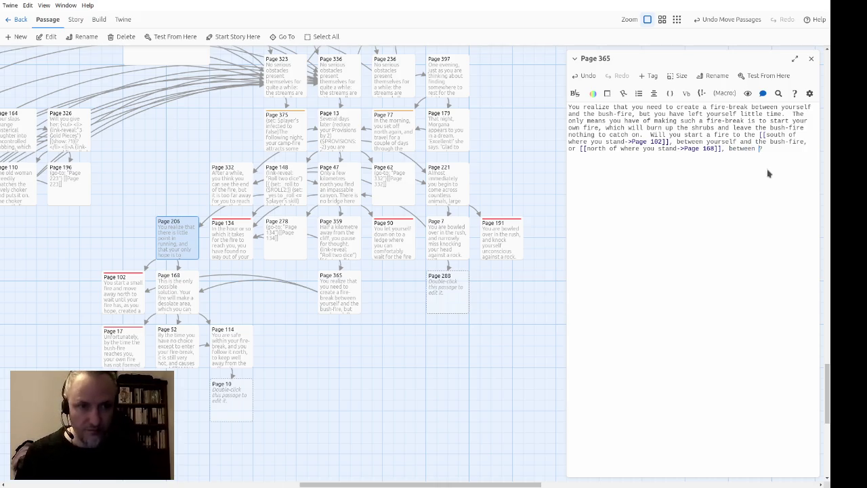
pyautogui.write('self ')
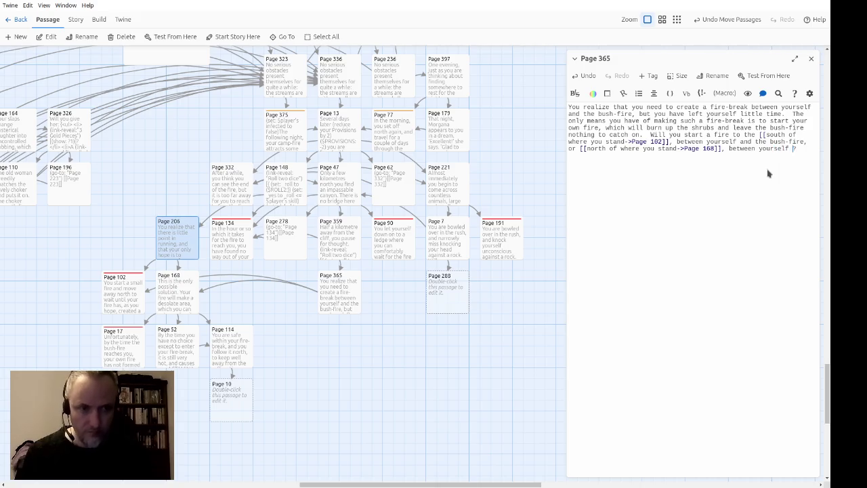
pyautogui.write('and the cliff?')
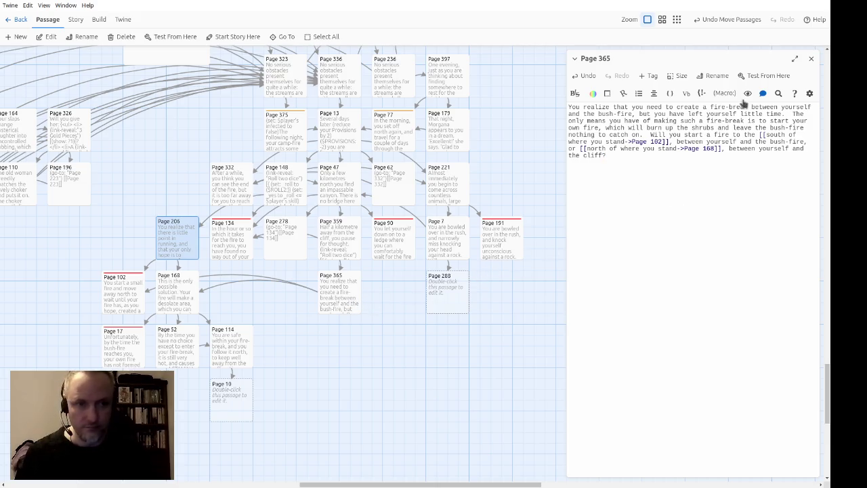
pyautogui.moveTo(288, 421)
pyautogui.mouseDown()
pyautogui.moveTo(175, 376)
pyautogui.moveTo(114, 295)
pyautogui.mouseUp()
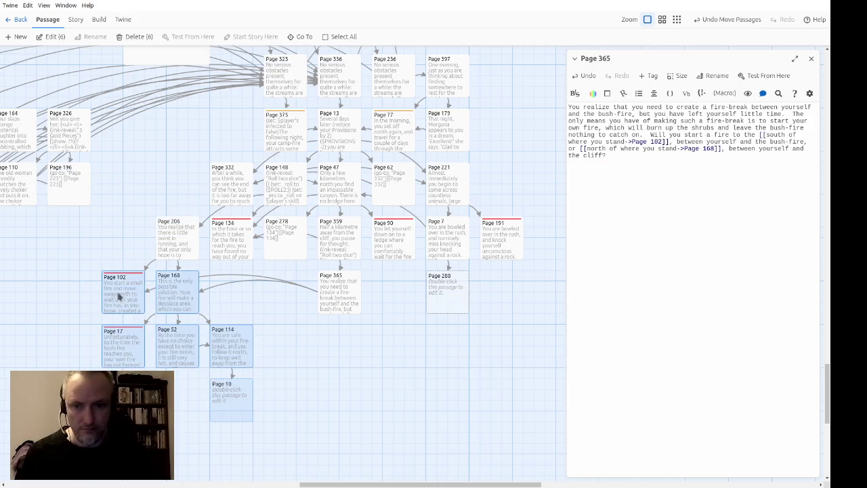
pyautogui.click(290, 319)
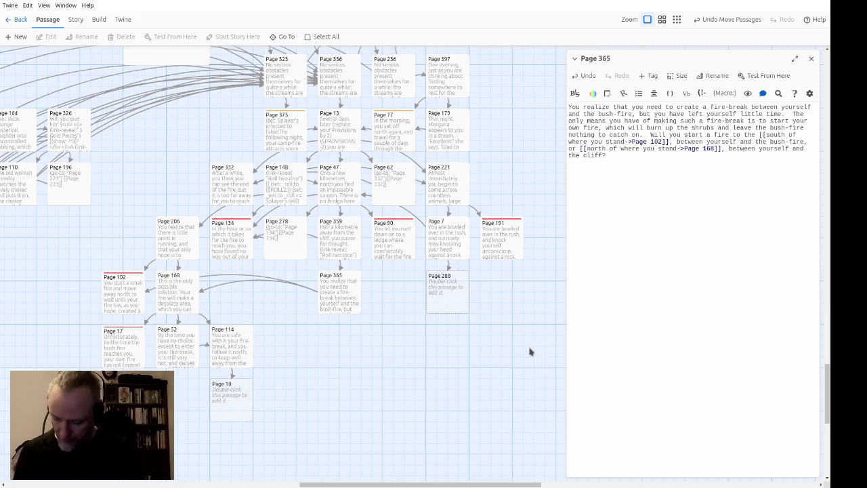
pyautogui.doubleClick(446, 303)
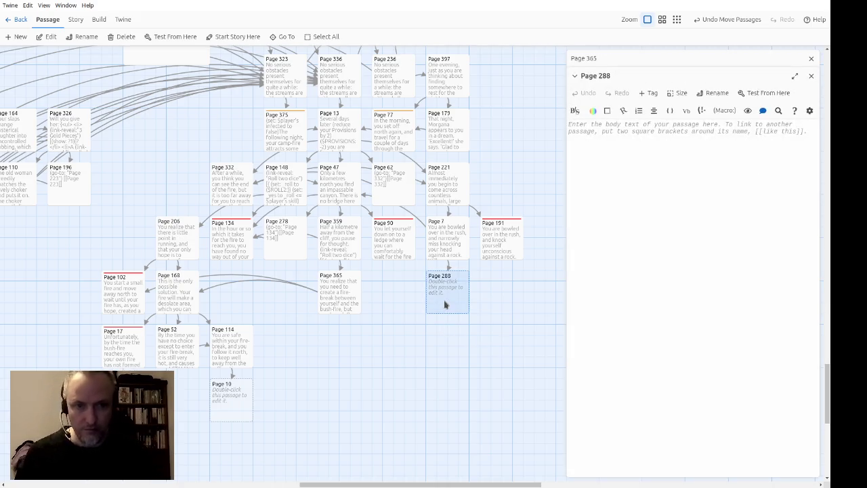
# Tag Page 288 'death' and write its ending: unbearable heat, no escape, 'Your adventure is over.'
pyautogui.click(810, 58)
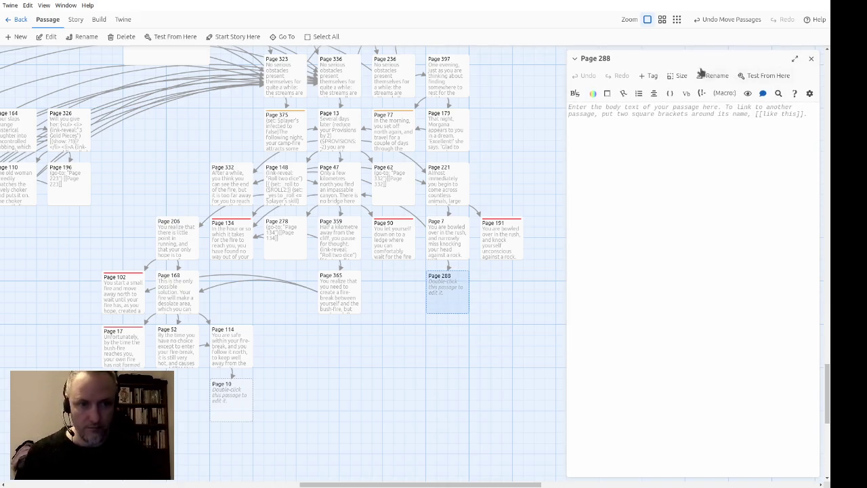
pyautogui.click(649, 75)
pyautogui.click(650, 98)
pyautogui.click(639, 126)
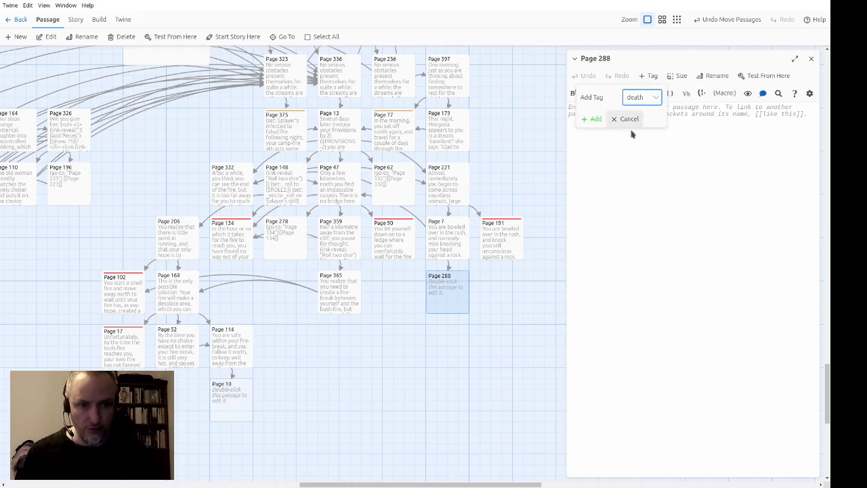
pyautogui.click(595, 119)
pyautogui.write('The heat soon becomes unbearable.')
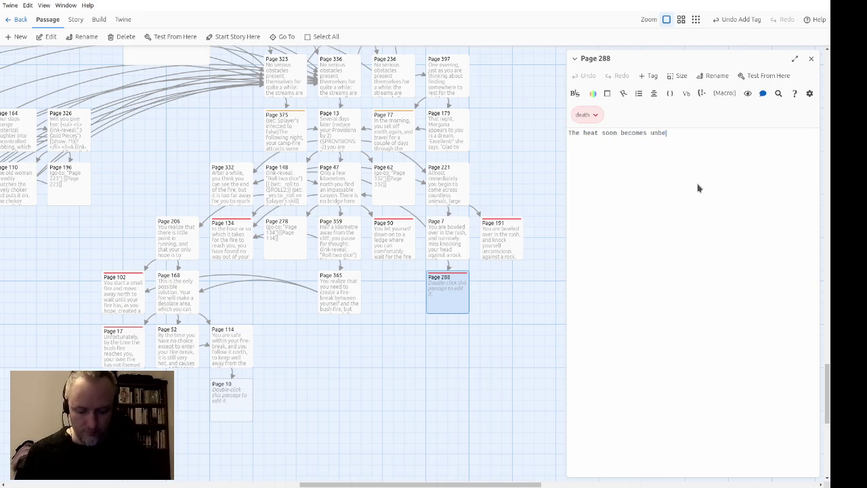
pyautogui.write('  Y')
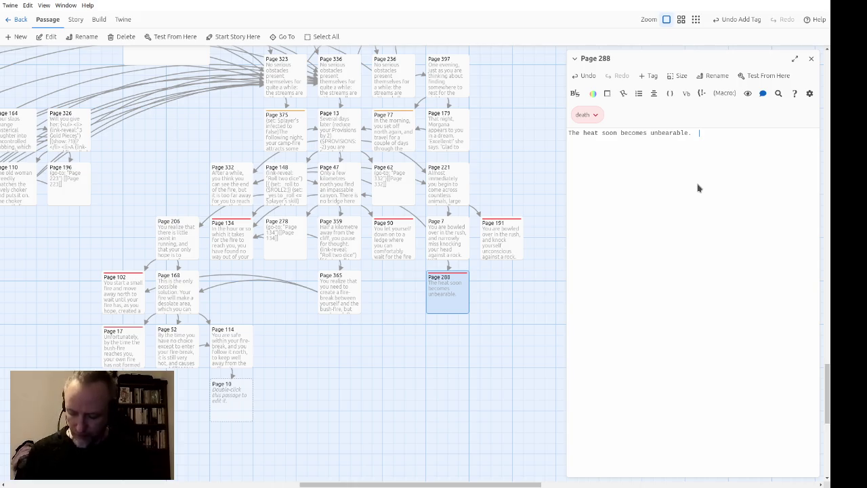
pyautogui.write('ou real')
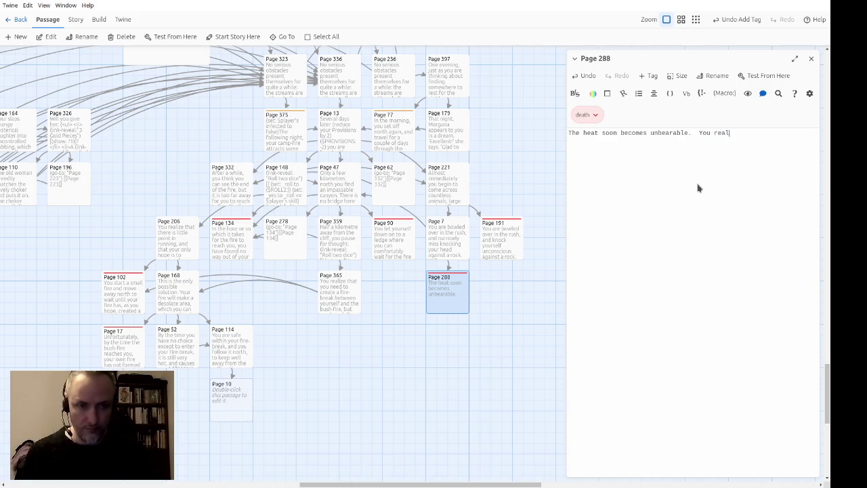
pyautogui.write('ize that you wil')
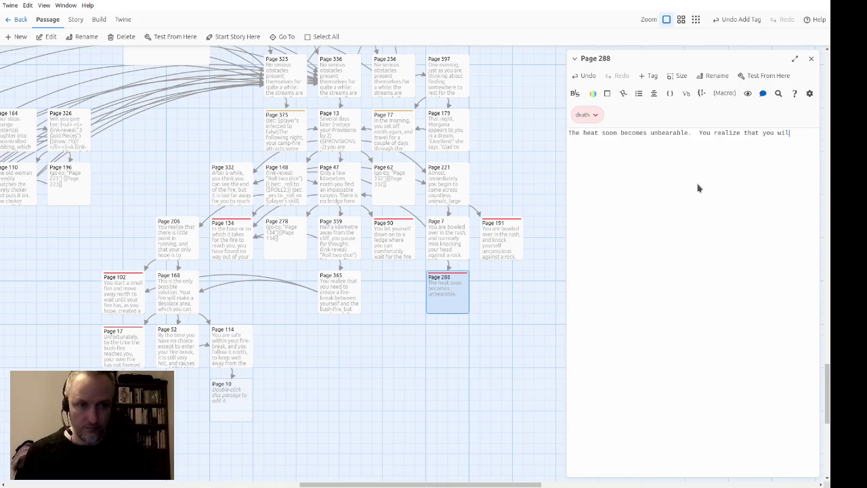
pyautogui.write('l never bre')
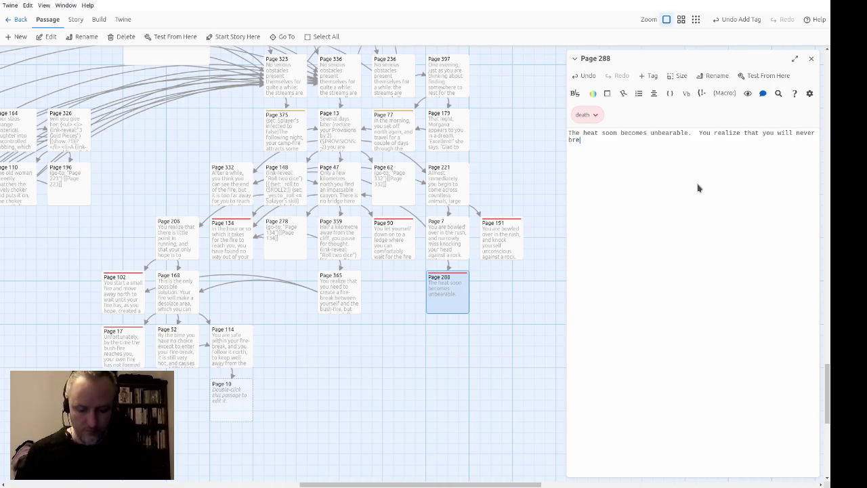
pyautogui.write('ak through this wall of flame')
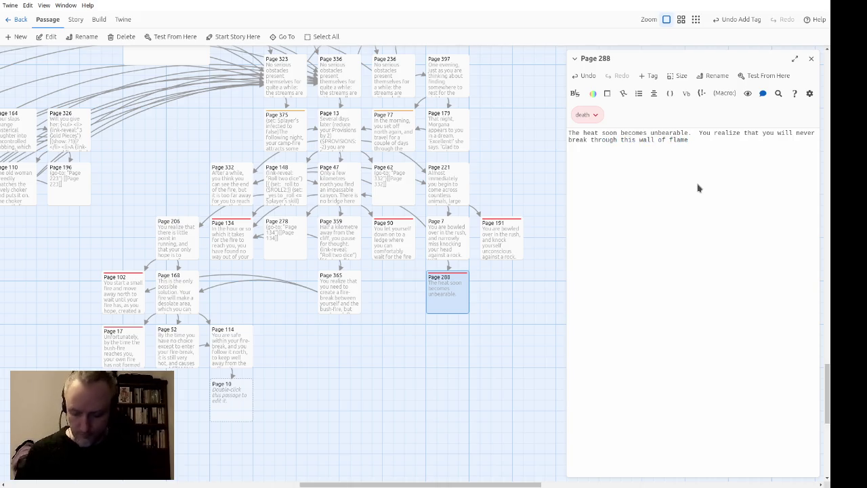
pyautogui.write(', an')
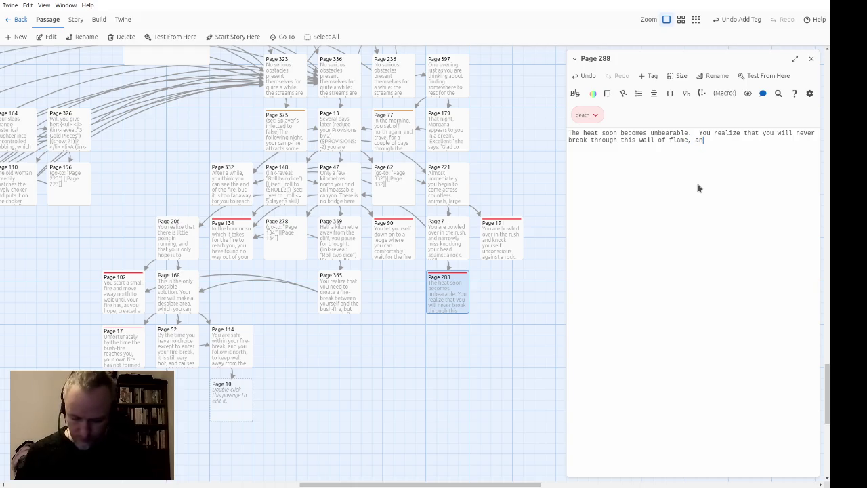
pyautogui.write('d now it i')
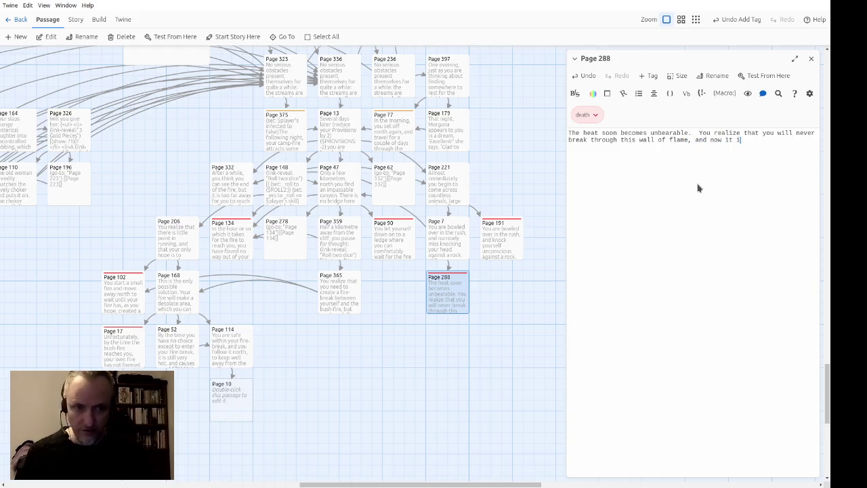
pyautogui.write('s too late to ')
pyautogui.write('do ')
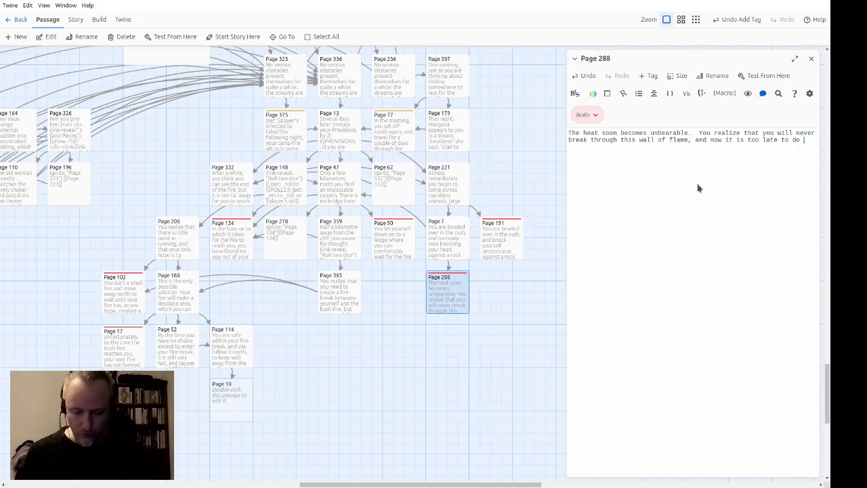
pyautogui.write('anything else.  ')
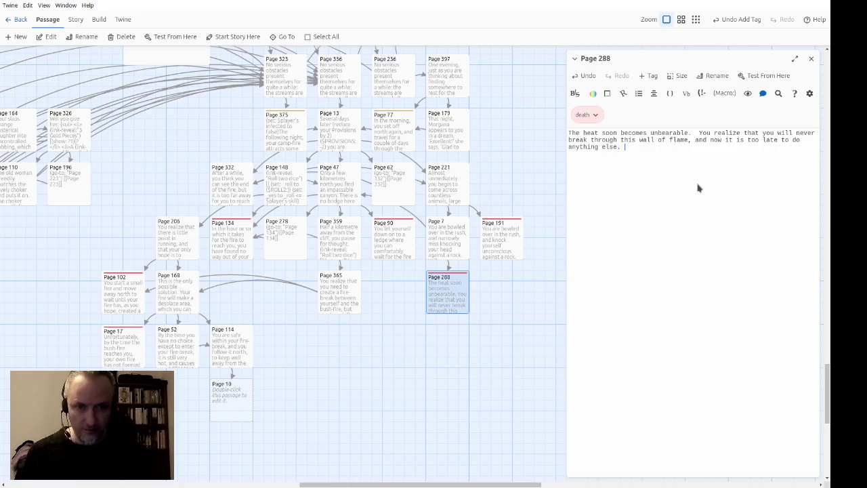
pyautogui.write('Your adventure is over.')
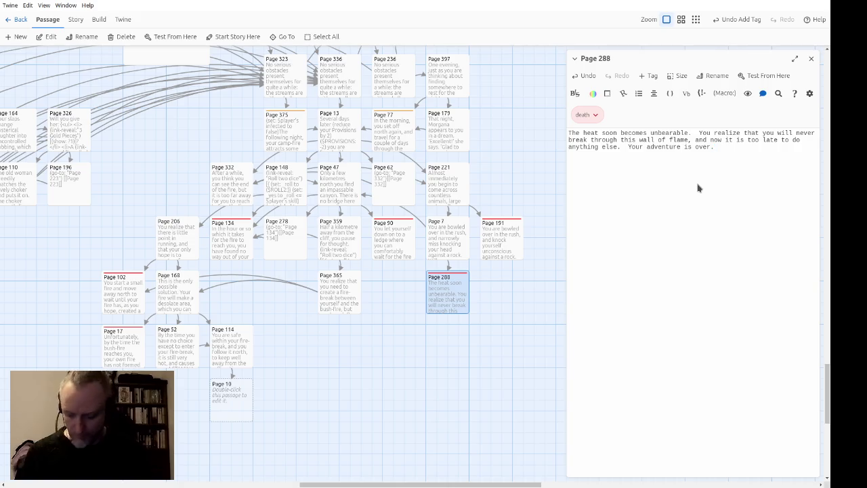
pyautogui.click(811, 58)
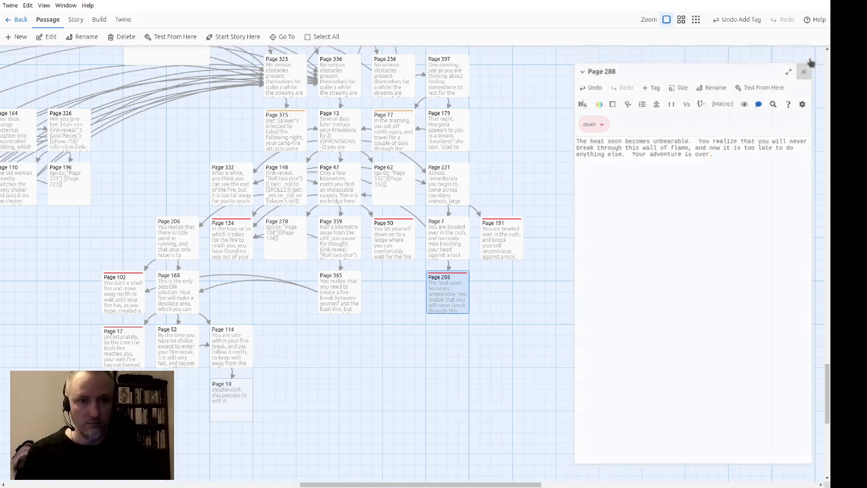
# Move Pages 102, 168, 17, 52, 114 and 10 right so they sit beneath Page 365
pyautogui.scroll(-3, 387, 368)
pyautogui.hscroll(-3, 386, 368)
pyautogui.moveTo(410, 361)
pyautogui.mouseDown()
pyautogui.moveTo(298, 319)
pyautogui.moveTo(202, 213)
pyautogui.moveTo(257, 224)
pyautogui.moveTo(327, 223)
pyautogui.mouseUp()
pyautogui.click(265, 340)
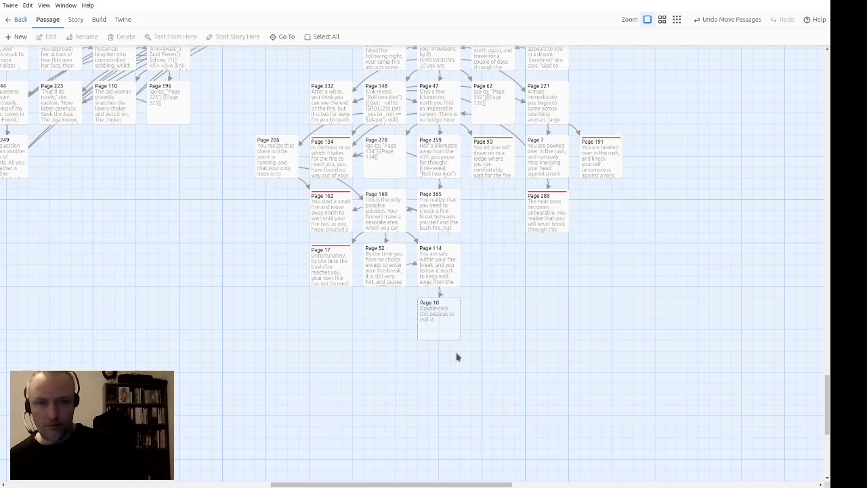
pyautogui.scroll(5, 650, 335)
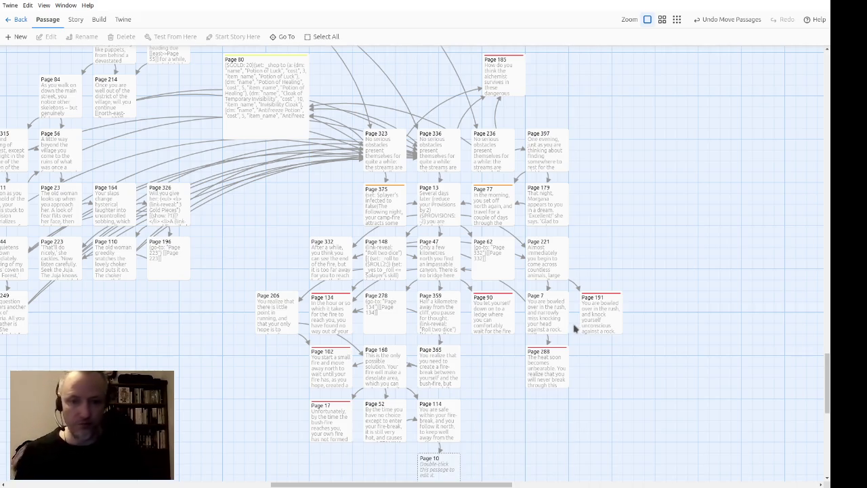
pyautogui.scroll(-5, 562, 327)
# Write Page 10's reward 'Add 1 LUCK point for surviving the bush-fire.($LUCK: 1)' and begin the canyon journey
pyautogui.doubleClick(438, 317)
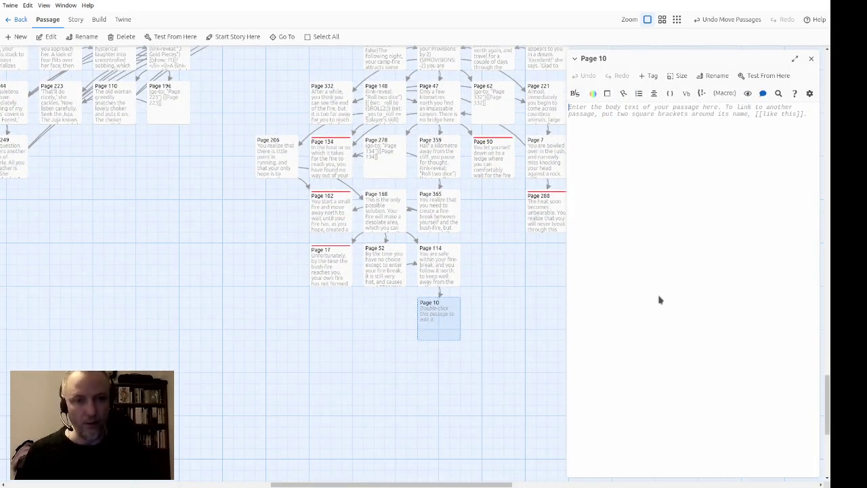
pyautogui.write('Add ')
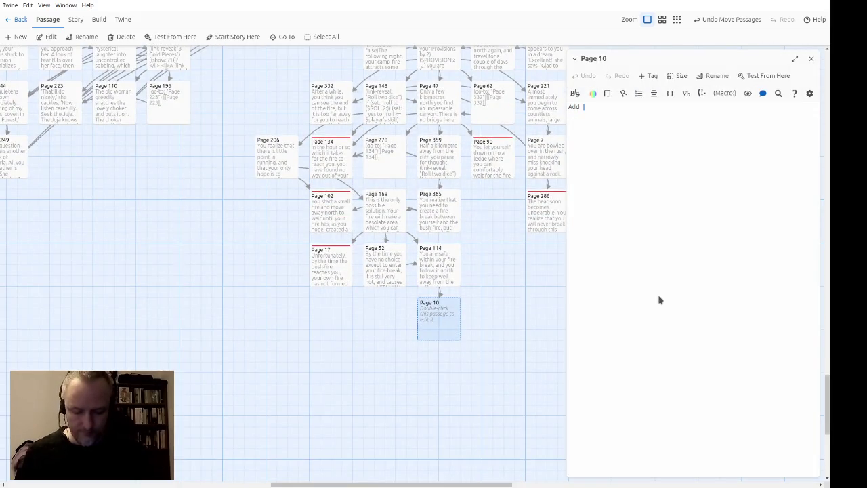
pyautogui.write('1 LUCK poin')
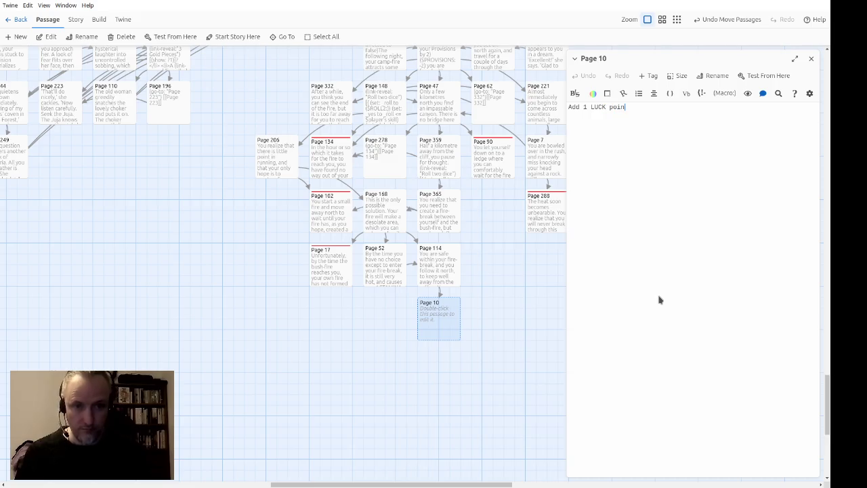
pyautogui.write('t for survi')
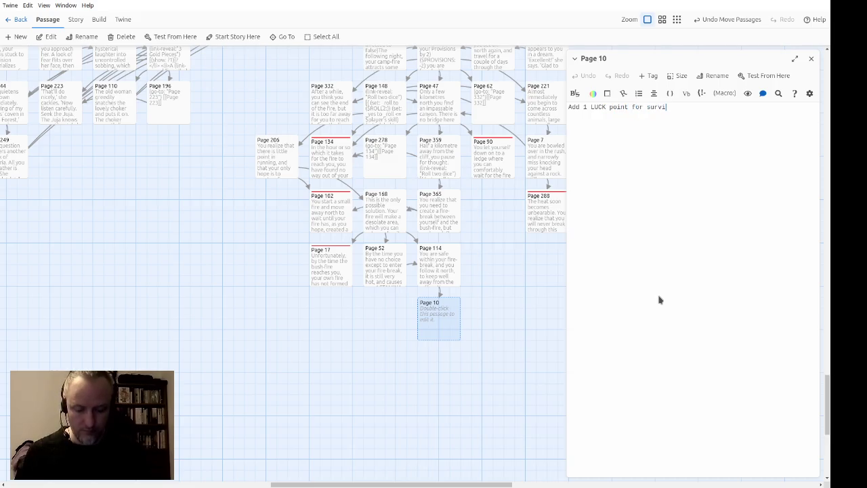
pyautogui.write('ving the bush')
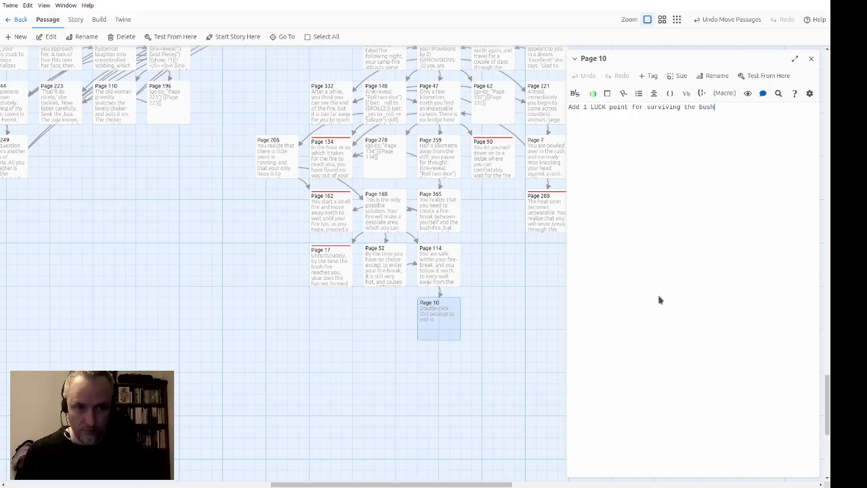
pyautogui.write('-fire.(')
pyautogui.write('$LUCK: 1)')
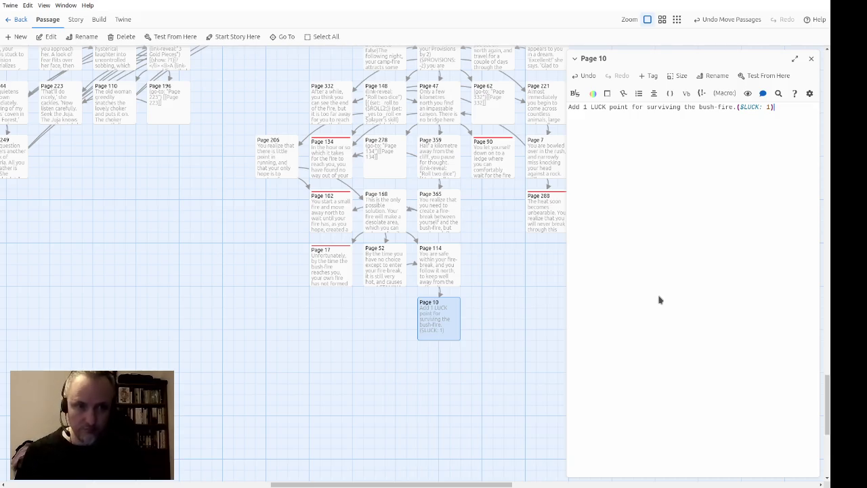
pyautogui.write(' You now ')
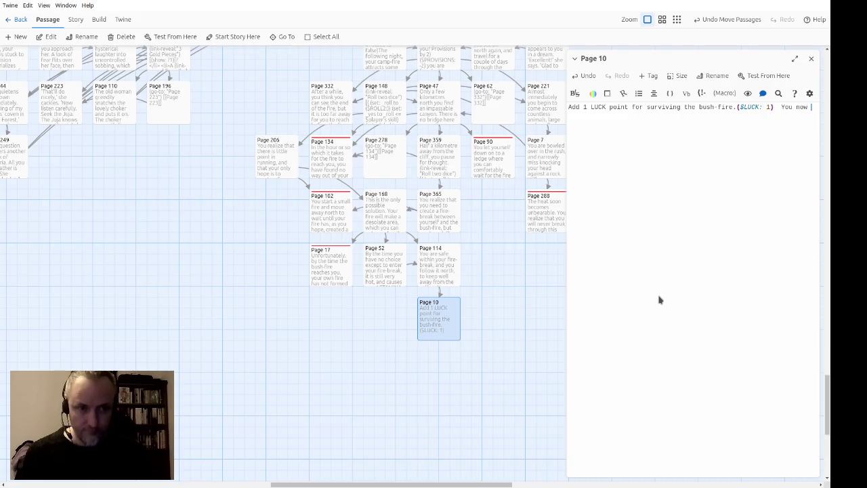
pyautogui.write('face a lengt')
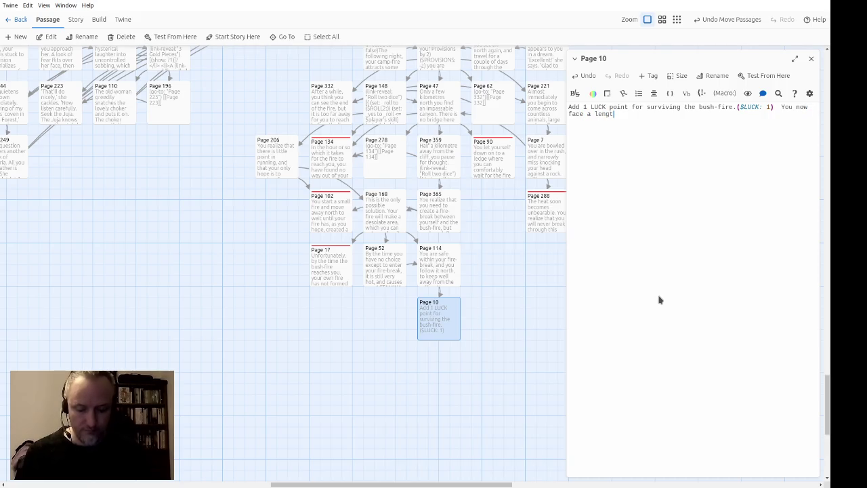
pyautogui.write('hy journey a')
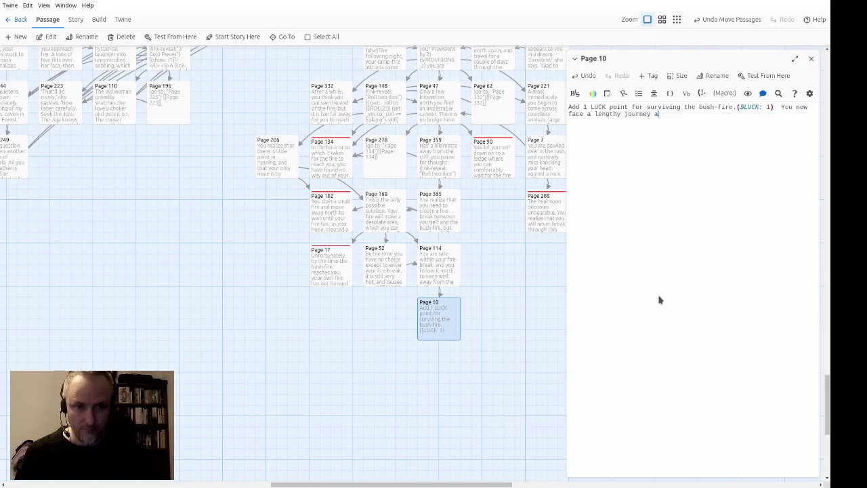
pyautogui.write('long the edge of the canyo')
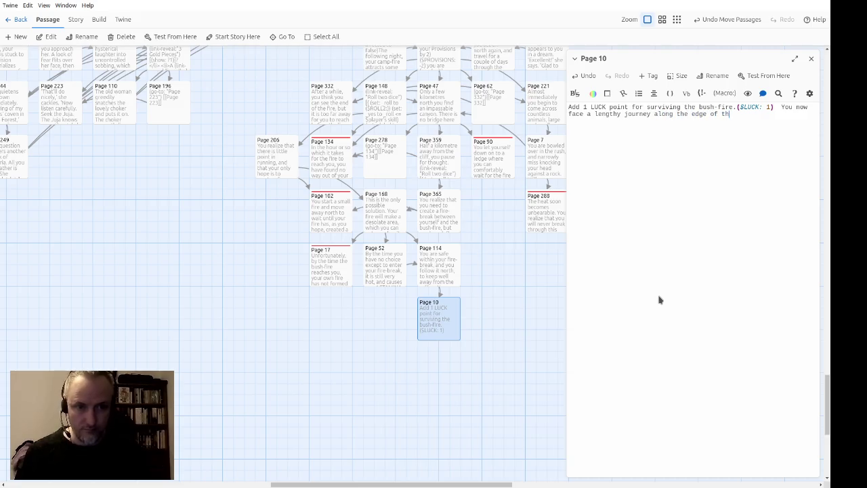